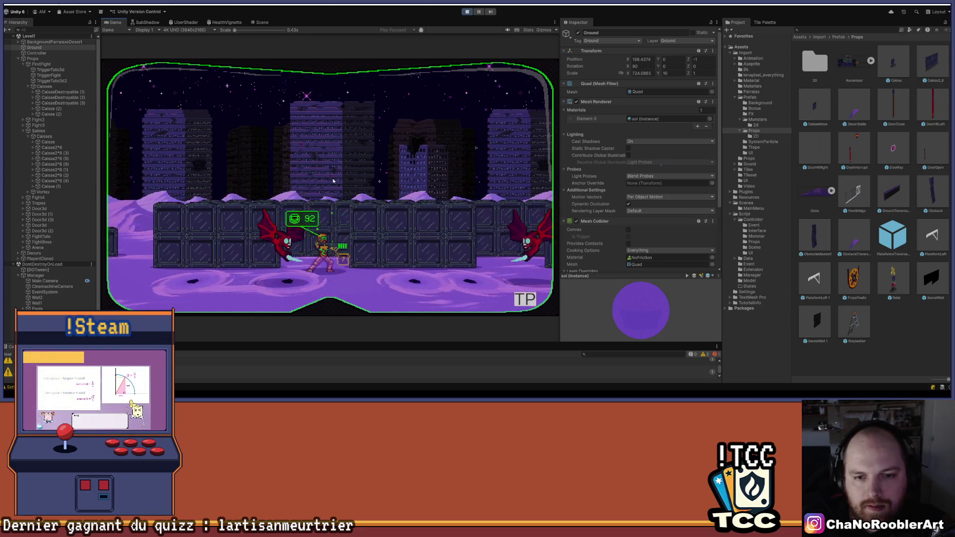
Step: Stop the running game and select the quicksand vortices TrapeQuickSand (7) through (11) in turn
{"action": "left_click", "coordinate": [467, 12]}
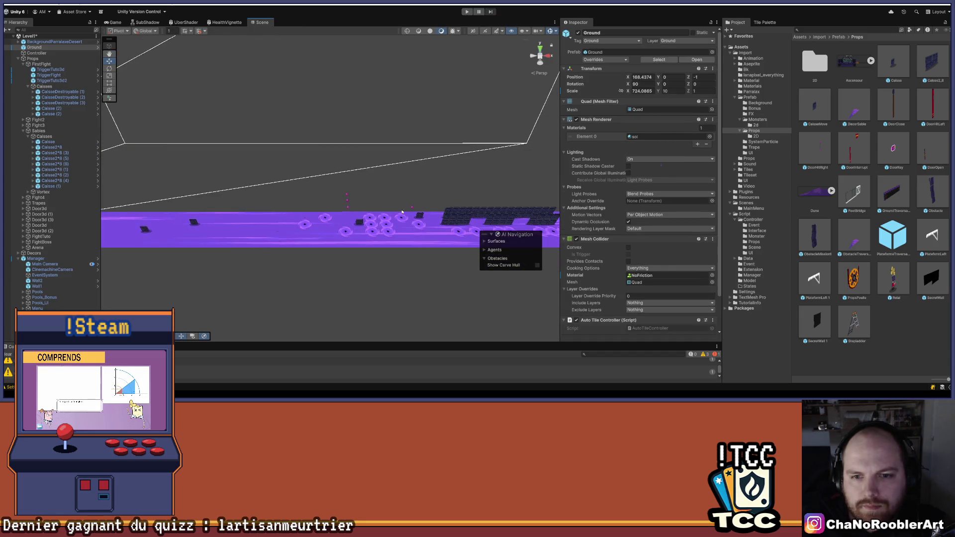
{"action": "scroll", "coordinate": [351, 219], "scroll_direction": "up", "scroll_amount": 5}
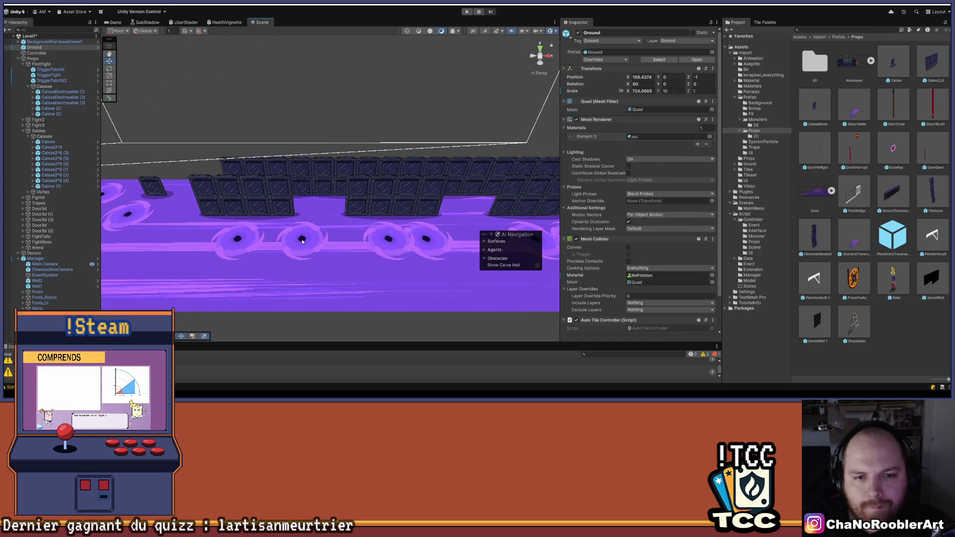
{"action": "left_click", "coordinate": [302, 241]}
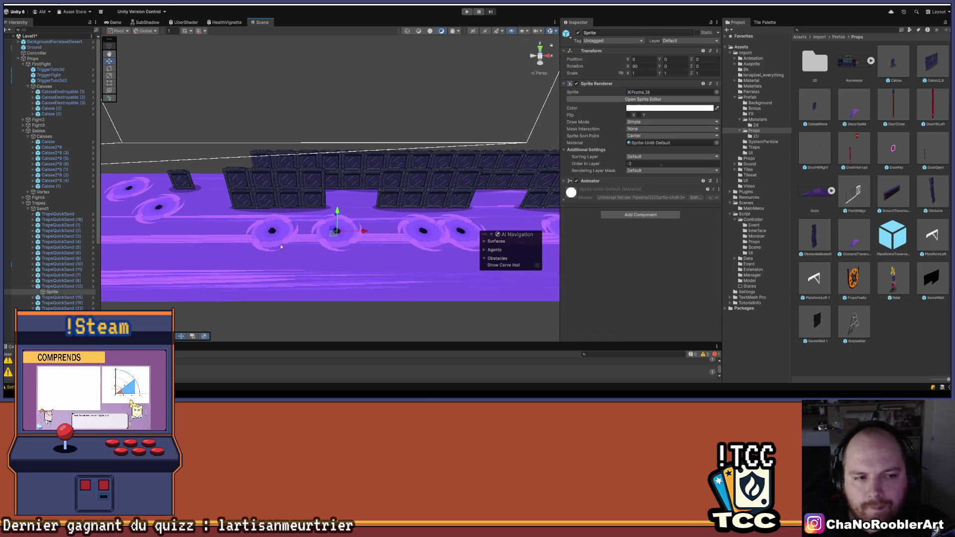
{"action": "left_click", "coordinate": [273, 232]}
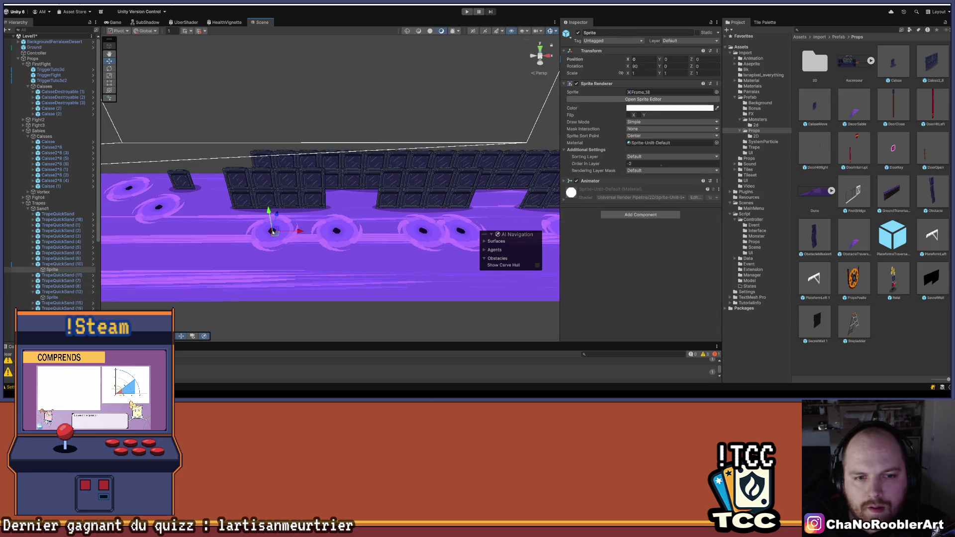
{"action": "left_click", "coordinate": [59, 264]}
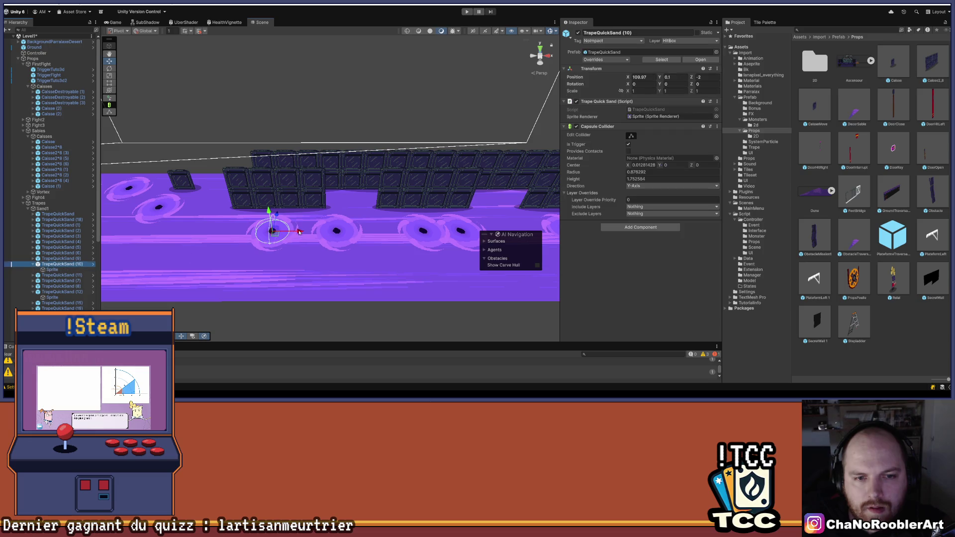
{"action": "left_click", "coordinate": [60, 275]}
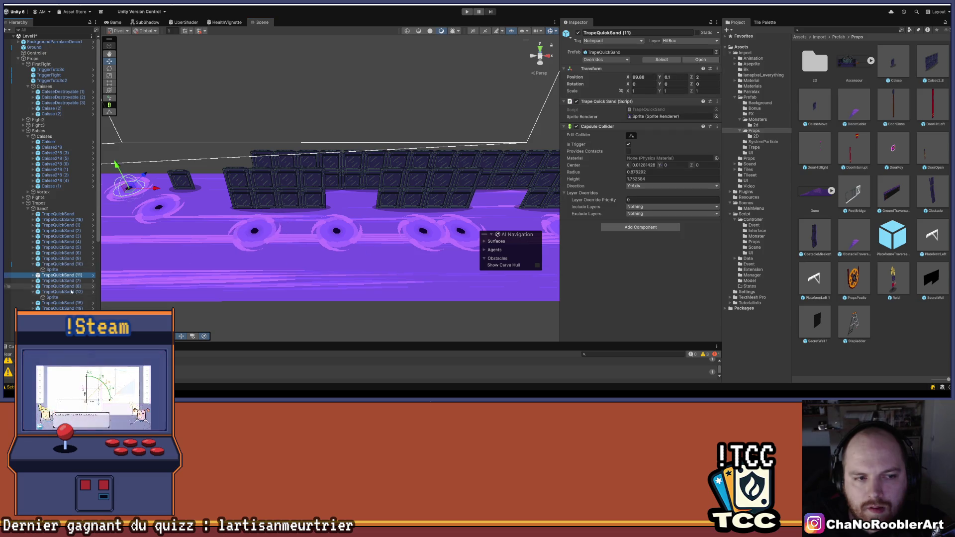
{"action": "left_click", "coordinate": [158, 207]}
{"action": "left_click", "coordinate": [65, 280]}
Step: Move TrapeQuickSand (12) left from X 113.4 to about 110.8, then check the neighbouring traps
{"action": "left_click", "coordinate": [59, 292]}
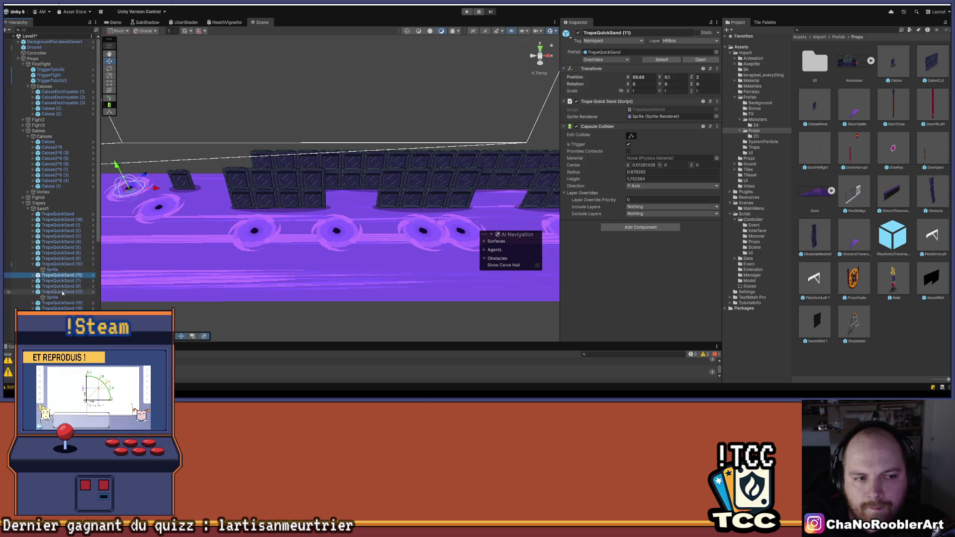
{"action": "left_click_drag", "start_coordinate": [365, 231], "coordinate": [320, 233]}
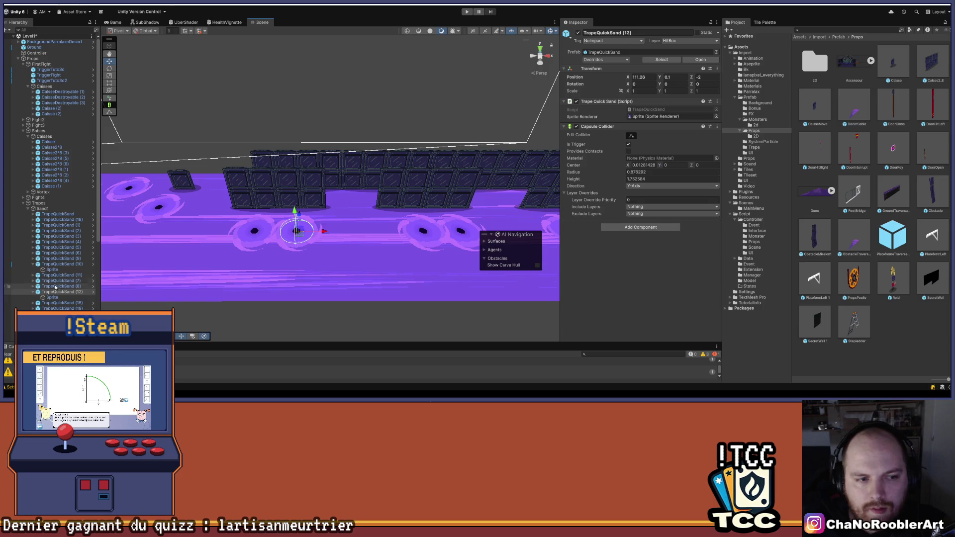
{"action": "left_click", "coordinate": [248, 257]}
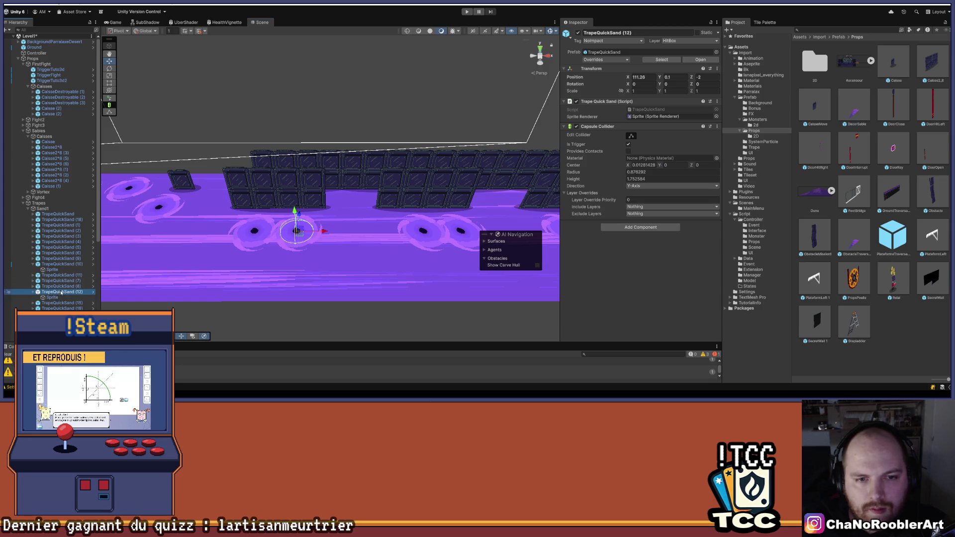
{"action": "left_click", "coordinate": [379, 264]}
{"action": "scroll", "coordinate": [298, 259], "scroll_direction": "down", "scroll_amount": 3}
{"action": "scroll", "coordinate": [314, 243], "scroll_direction": "down", "scroll_amount": 2}
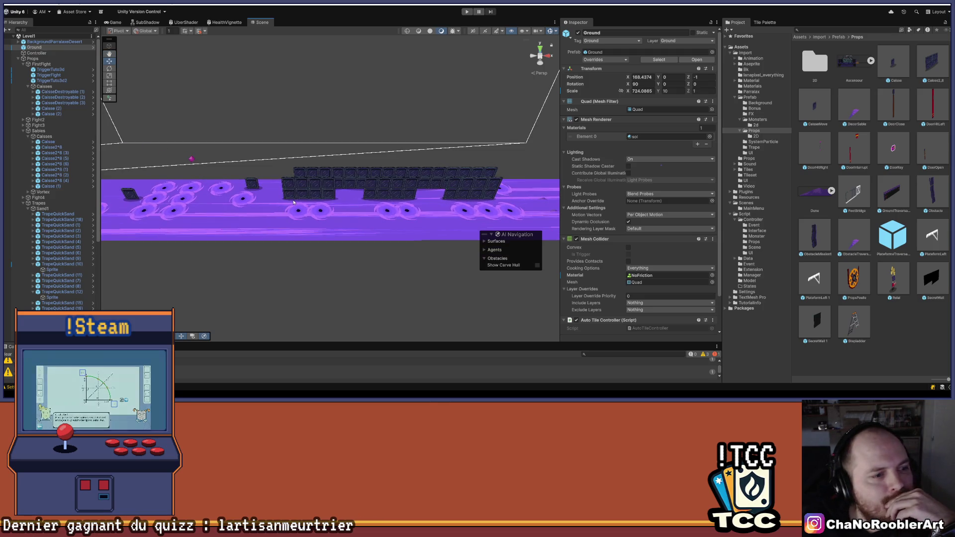
{"action": "left_click_drag", "start_coordinate": [314, 193], "coordinate": [272, 191]}
{"action": "scroll", "coordinate": [271, 191], "scroll_direction": "up", "scroll_amount": 5}
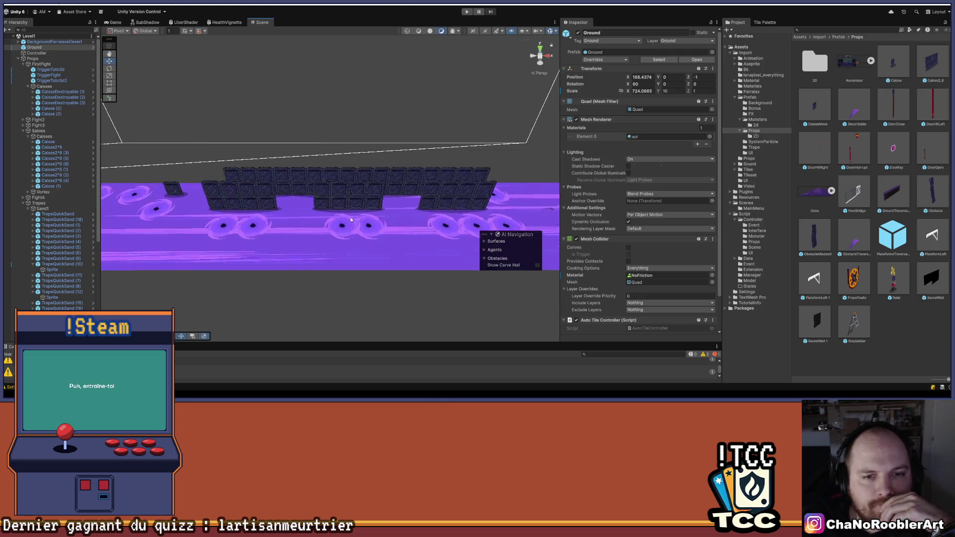
Step: Select TrapeQuickSand (15) and (19) together and shift them slightly left
{"action": "left_click", "coordinate": [342, 234]}
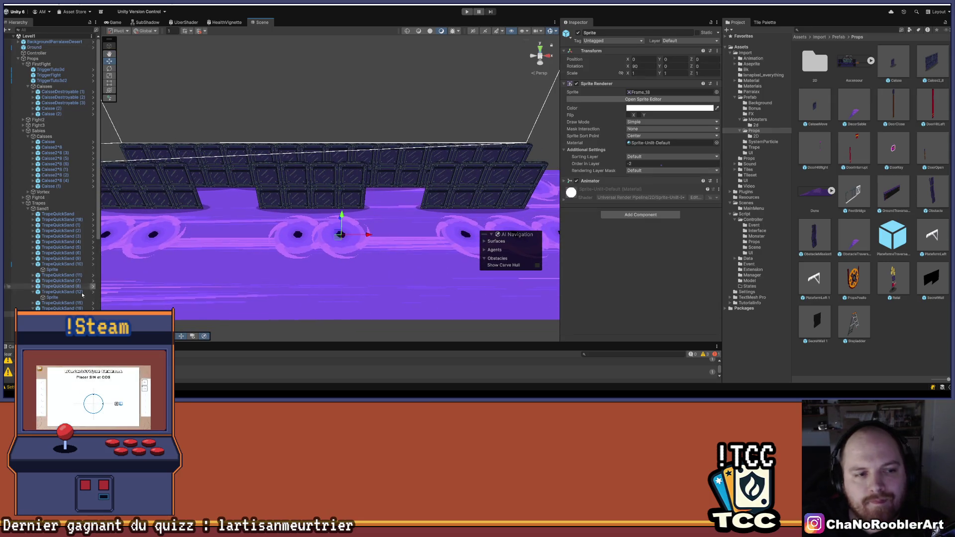
{"action": "left_click", "coordinate": [54, 309]}
{"action": "left_click", "coordinate": [53, 303], "text": "shift"}
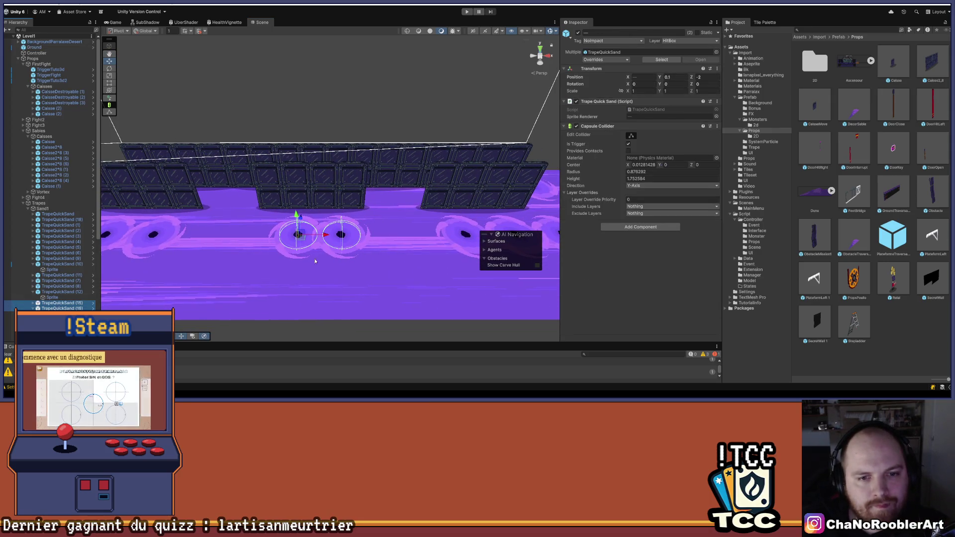
{"action": "left_click_drag", "start_coordinate": [326, 235], "coordinate": [314, 237]}
{"action": "left_click", "coordinate": [282, 234]}
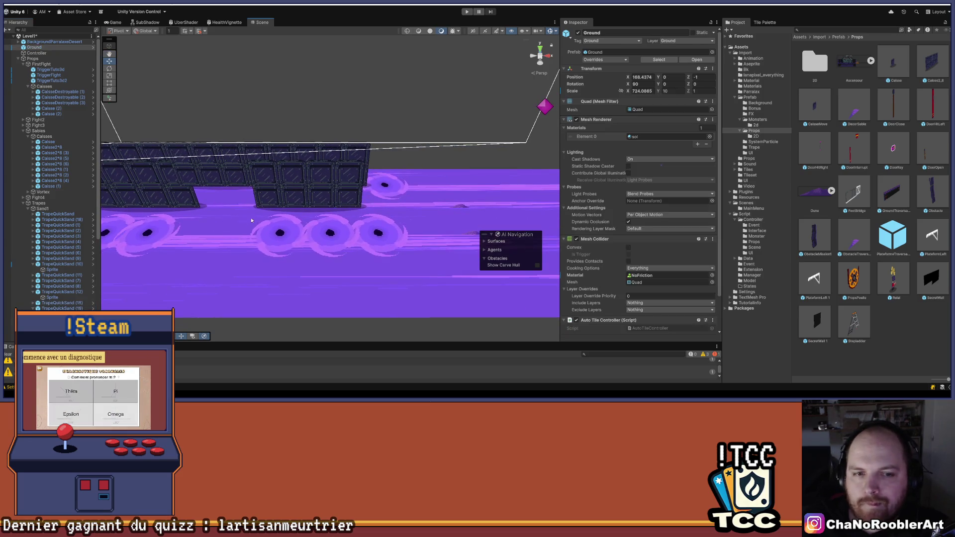
Step: Save the current scene from the File menu
{"action": "scroll", "coordinate": [264, 230], "scroll_direction": "down", "scroll_amount": 3}
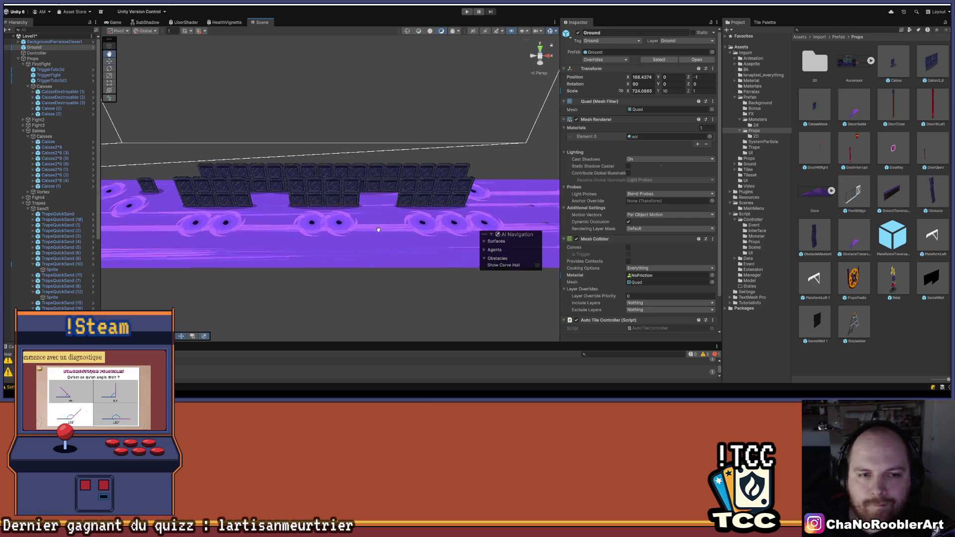
{"action": "left_click", "coordinate": [273, 201]}
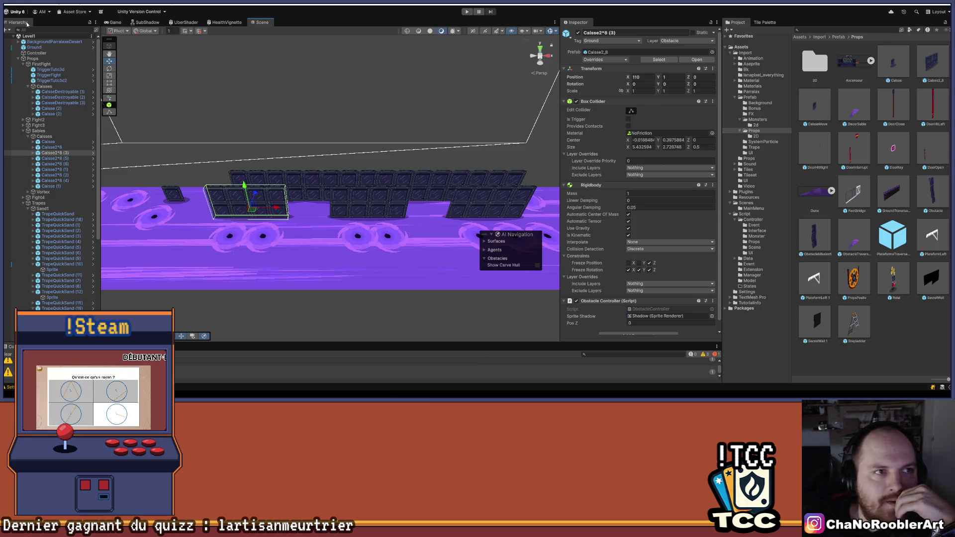
{"action": "left_click", "coordinate": [14, 2]}
{"action": "left_click", "coordinate": [16, 33]}
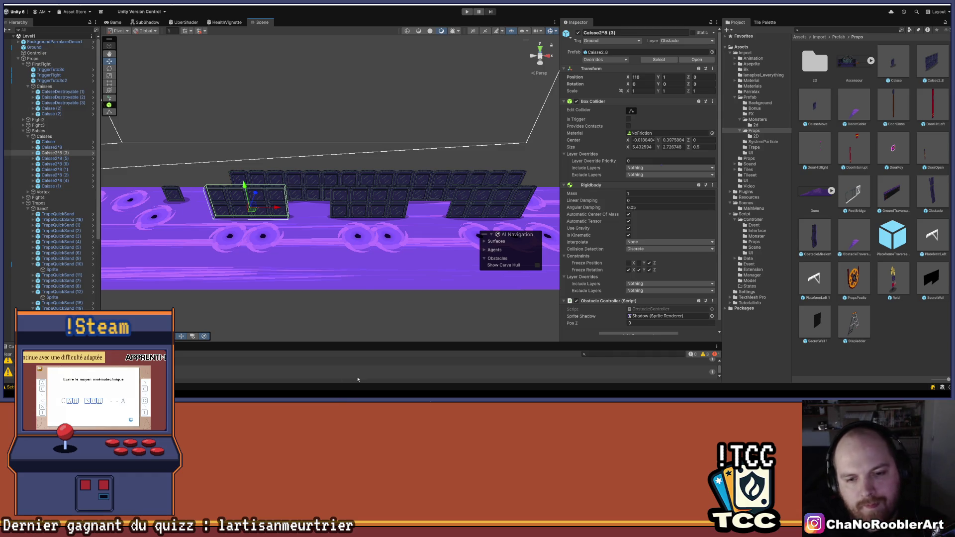
Step: Switch to Visual Studio and go to ObstacleController's Start method
{"action": "key", "text": "super"}
{"action": "left_click", "coordinate": [525, 383]}
{"action": "scroll", "coordinate": [267, 154], "scroll_direction": "up", "scroll_amount": 5}
{"action": "left_click", "coordinate": [681, 176]}
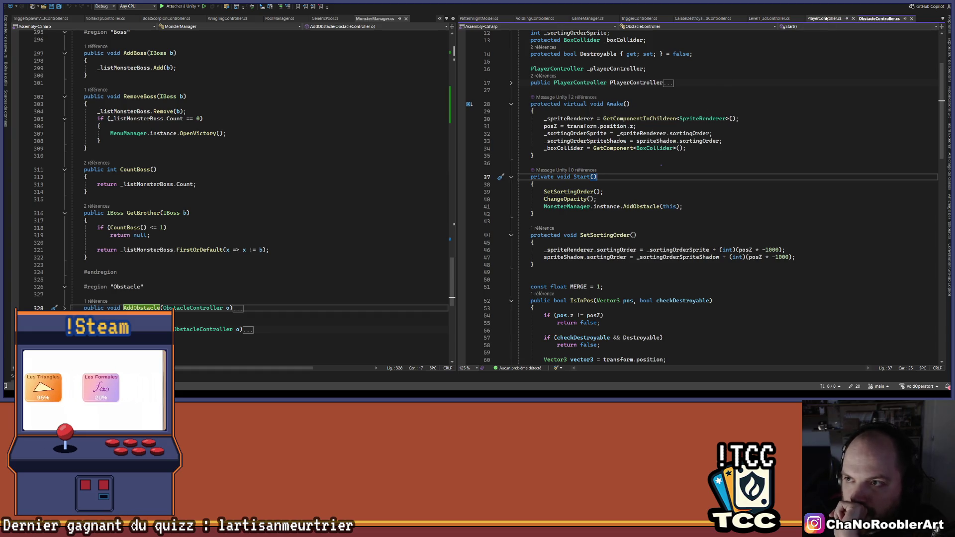
Step: Show PlayerController.cs in the second editor and go to the MovePositionZ declaration
{"action": "left_click", "coordinate": [826, 18]}
{"action": "scroll", "coordinate": [674, 184], "scroll_direction": "down", "scroll_amount": 2}
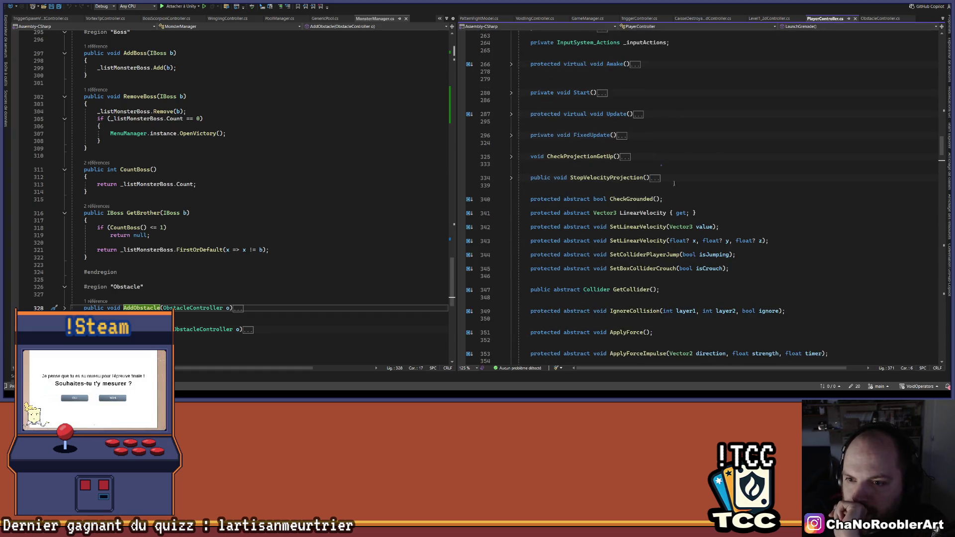
{"action": "scroll", "coordinate": [664, 183], "scroll_direction": "down", "scroll_amount": 10}
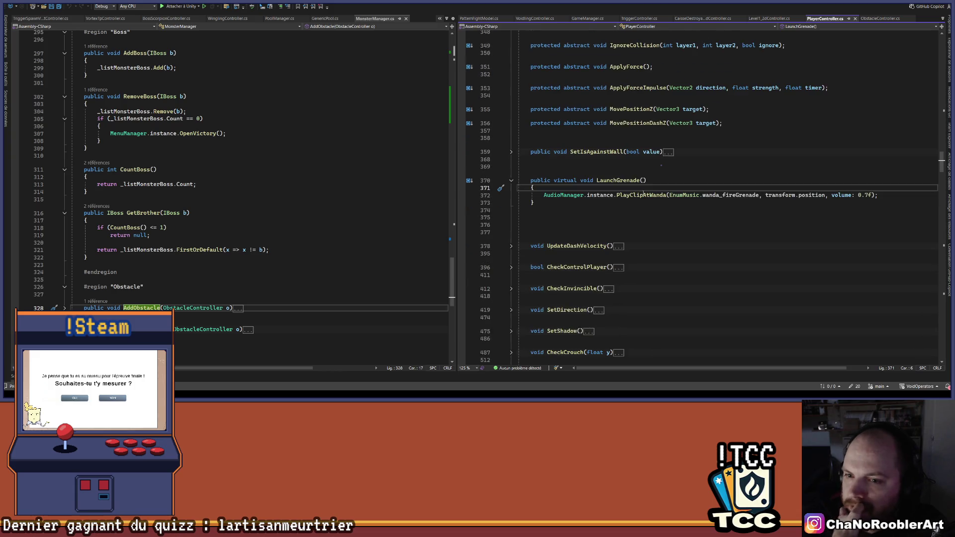
{"action": "scroll", "coordinate": [605, 209], "scroll_direction": "up", "scroll_amount": 2}
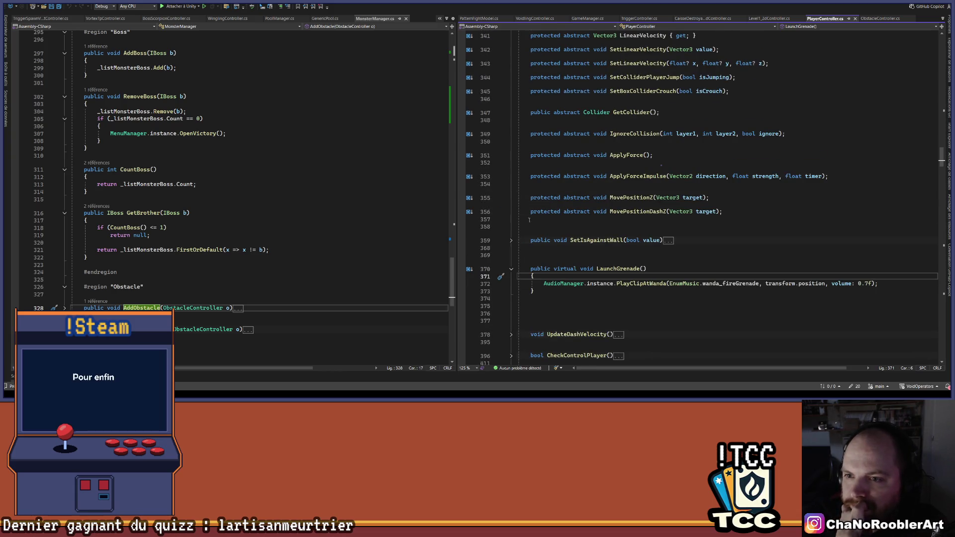
{"action": "left_click", "coordinate": [562, 198]}
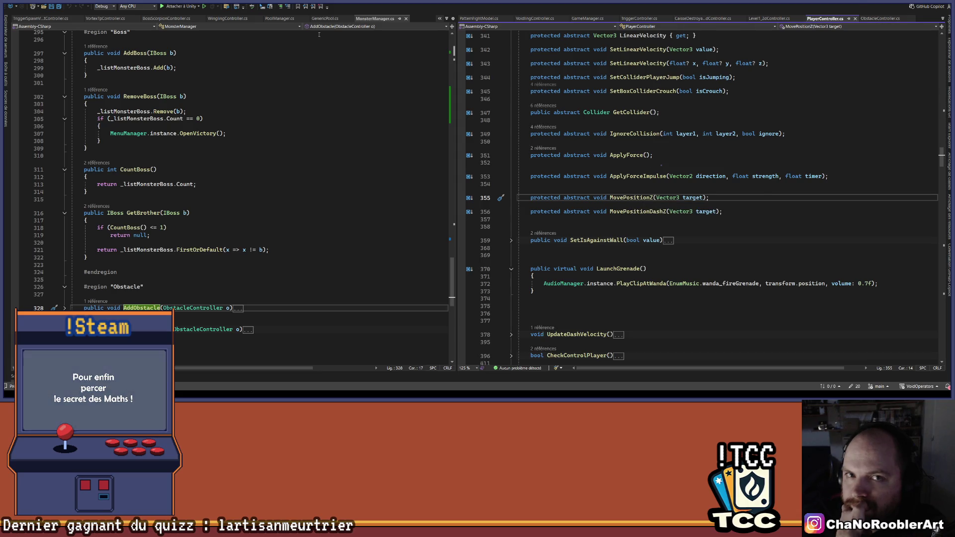
Step: Look through the open-files list, then browse the Controller scripts folder via File > Open > File
{"action": "left_click", "coordinate": [943, 19]}
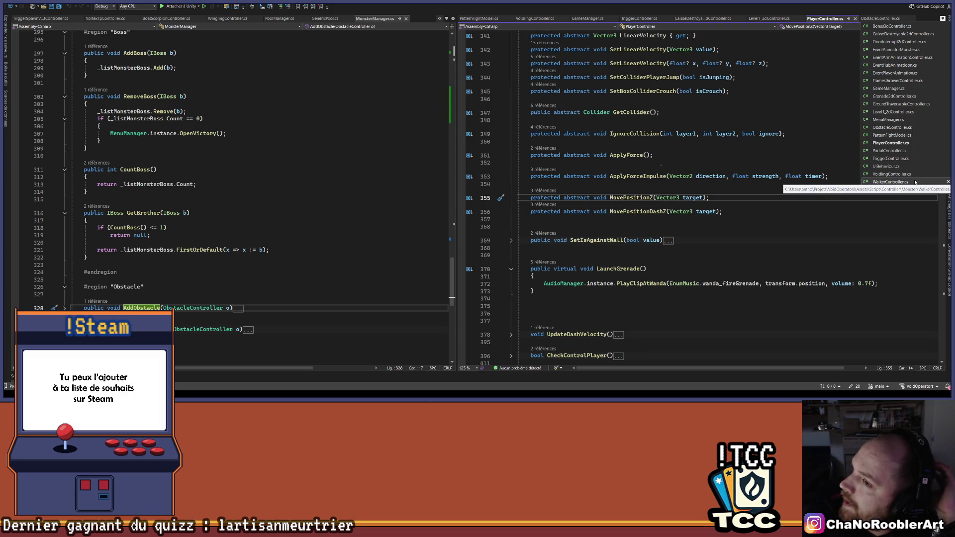
{"action": "left_click", "coordinate": [840, 94]}
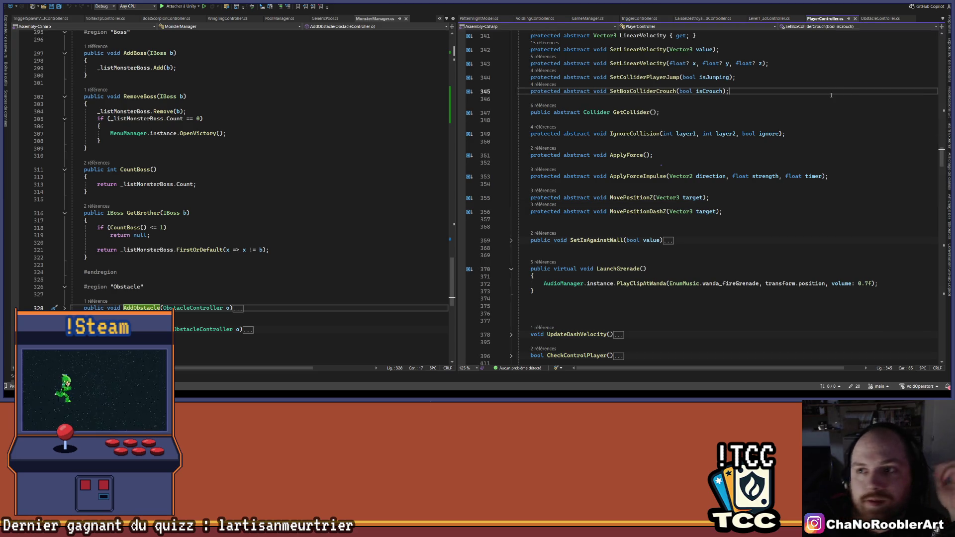
{"action": "left_click", "coordinate": [44, 7]}
{"action": "scroll", "coordinate": [188, 265], "scroll_direction": "down", "scroll_amount": 10}
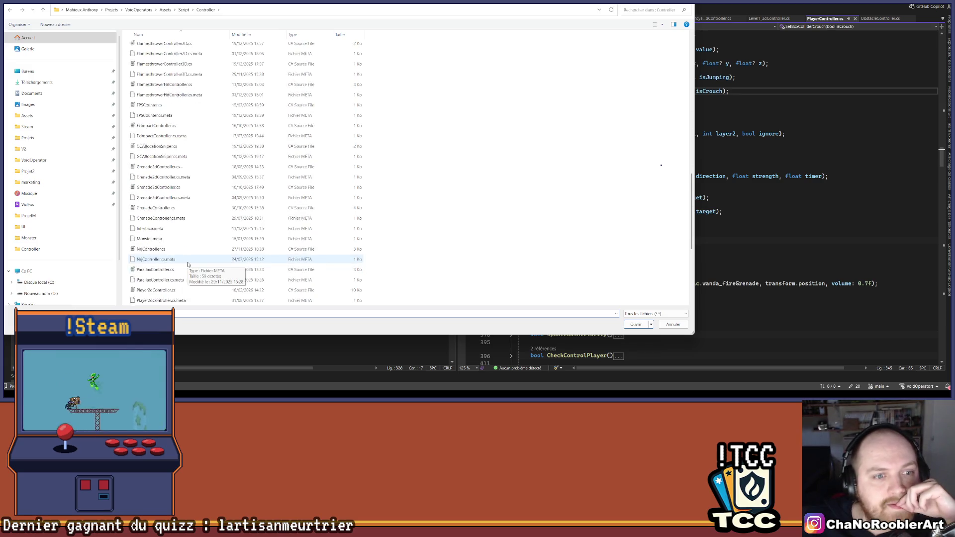
Step: Open Player3dController.cs from the Controller folder
{"action": "scroll", "coordinate": [188, 265], "scroll_direction": "up", "scroll_amount": 10}
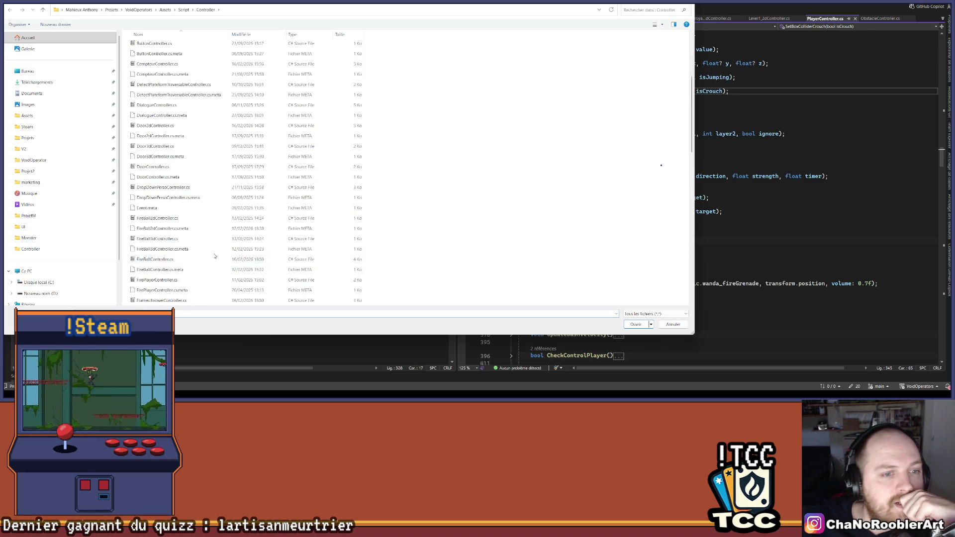
{"action": "scroll", "coordinate": [214, 256], "scroll_direction": "down", "scroll_amount": 13}
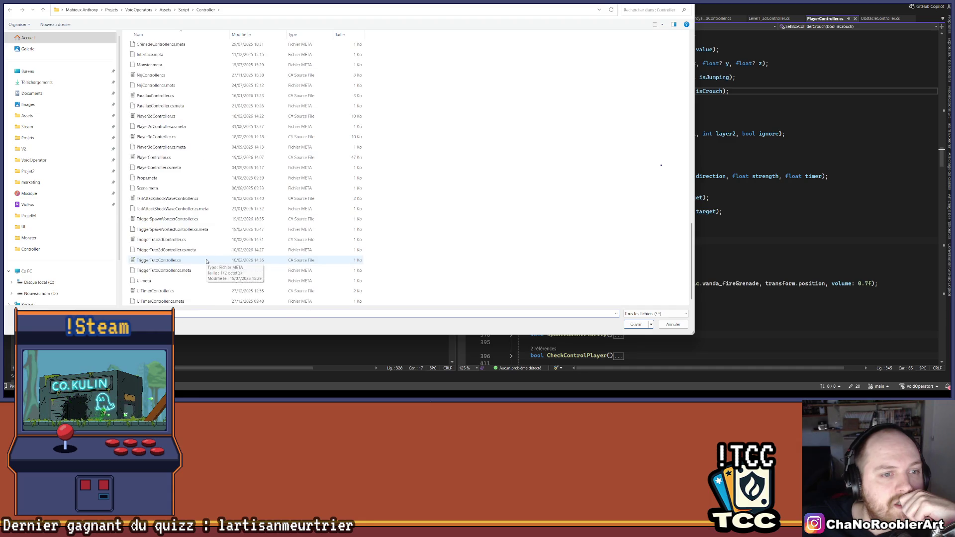
{"action": "double_click", "coordinate": [157, 137]}
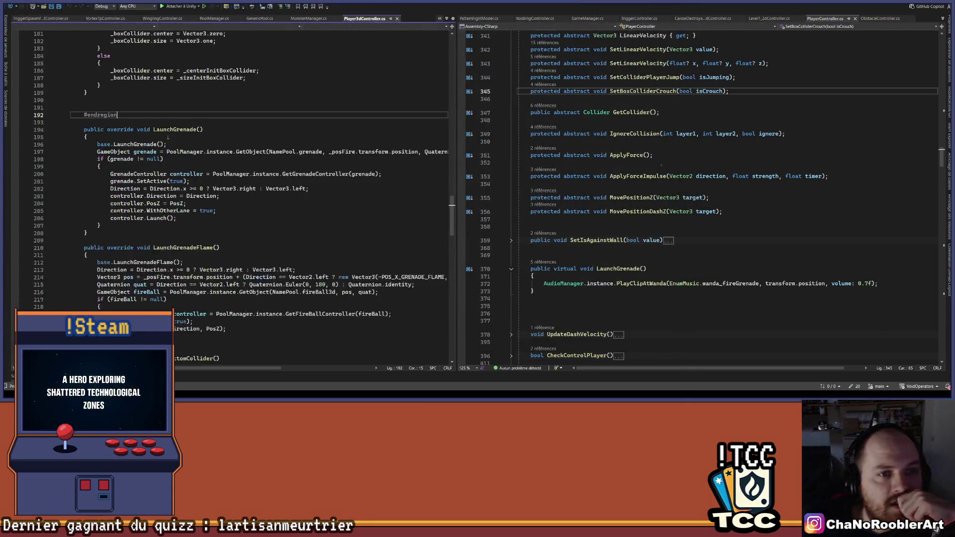
Step: Follow MovePositionZ's '3 références' CodeLens to its call in PlayerController at line 1416
{"action": "scroll", "coordinate": [274, 298], "scroll_direction": "down", "scroll_amount": 10}
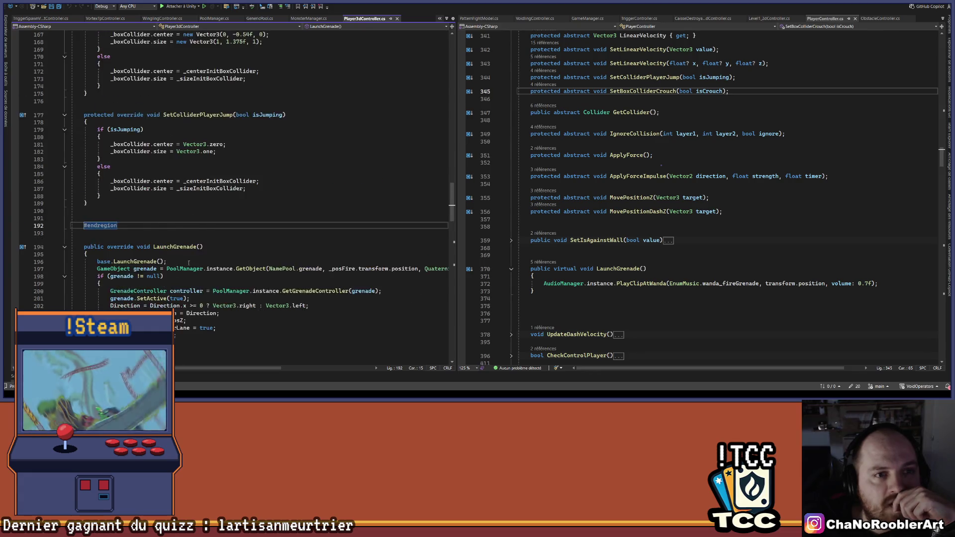
{"action": "scroll", "coordinate": [190, 264], "scroll_direction": "down", "scroll_amount": 3}
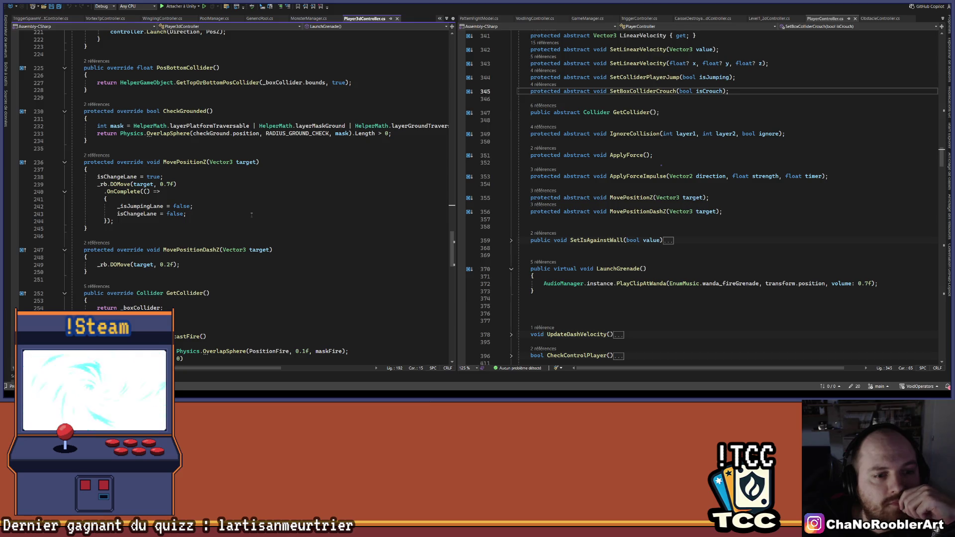
{"action": "scroll", "coordinate": [250, 215], "scroll_direction": "down", "scroll_amount": 3}
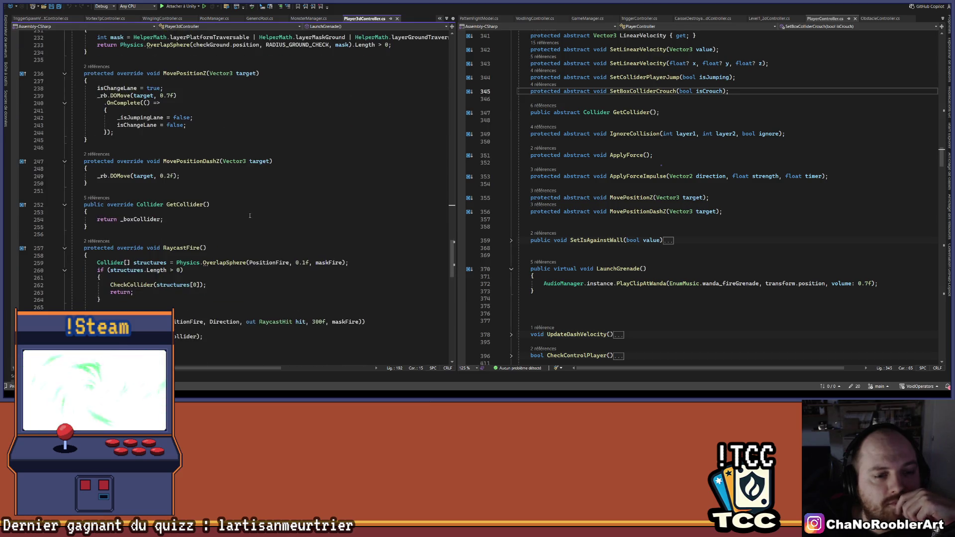
{"action": "scroll", "coordinate": [251, 215], "scroll_direction": "down", "scroll_amount": 15}
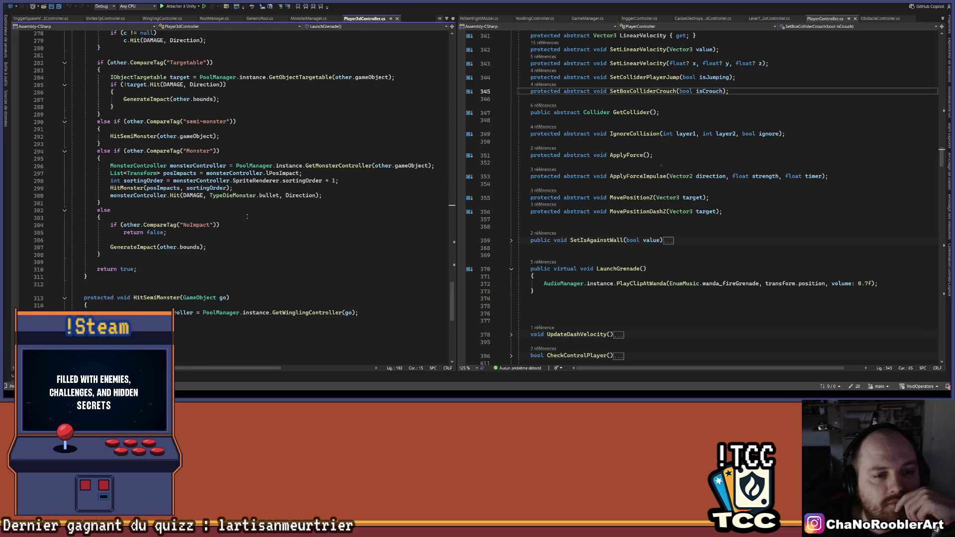
{"action": "scroll", "coordinate": [247, 216], "scroll_direction": "up", "scroll_amount": 20}
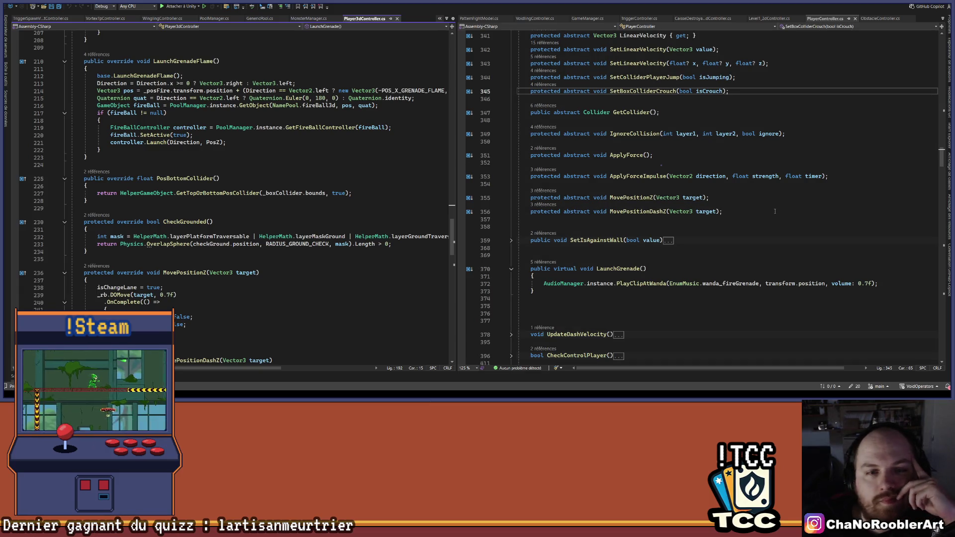
{"action": "scroll", "coordinate": [773, 212], "scroll_direction": "up", "scroll_amount": 4}
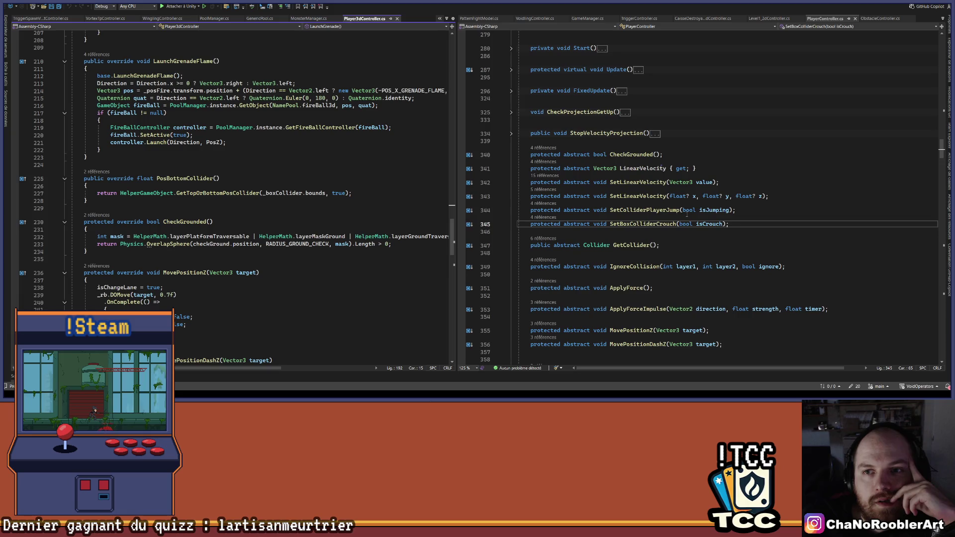
{"action": "scroll", "coordinate": [653, 148], "scroll_direction": "down", "scroll_amount": 4}
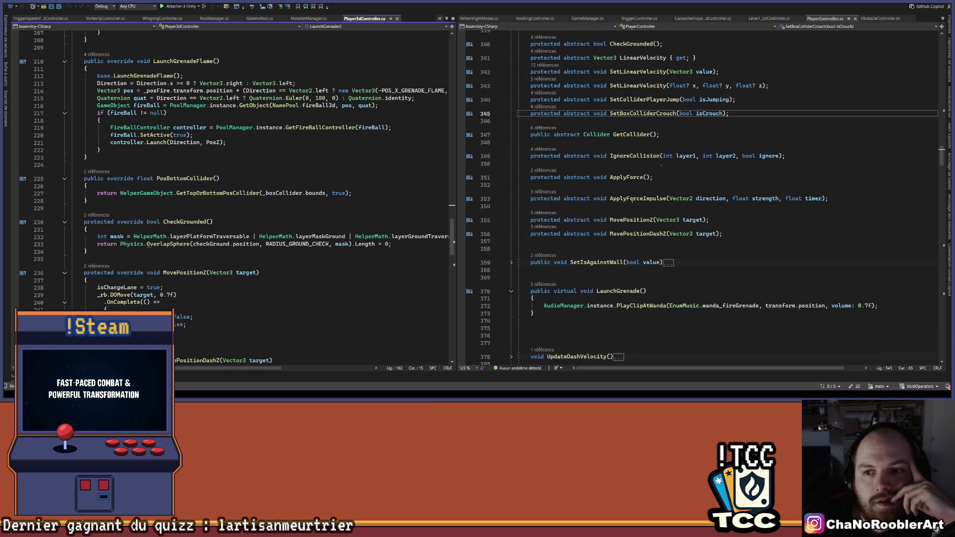
{"action": "left_click", "coordinate": [555, 214]}
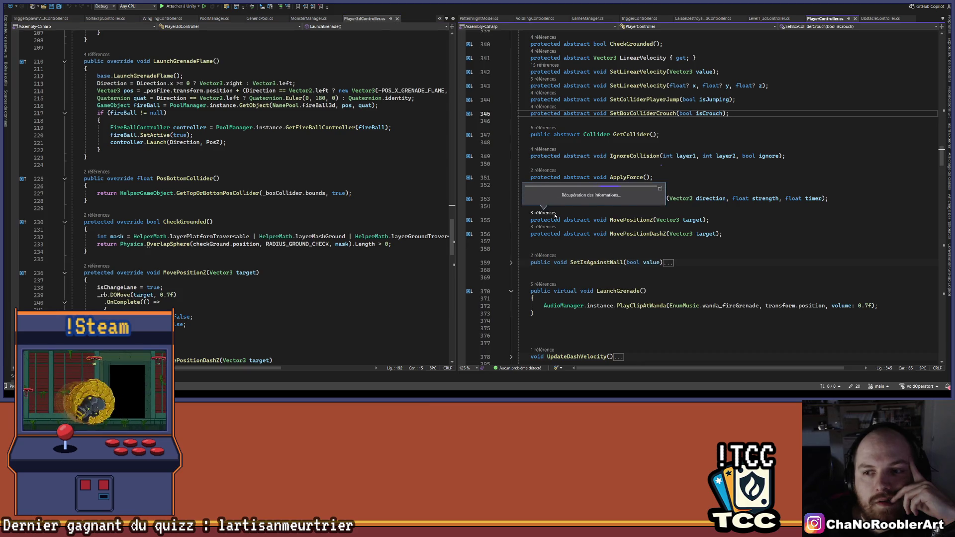
{"action": "double_click", "coordinate": [592, 194]}
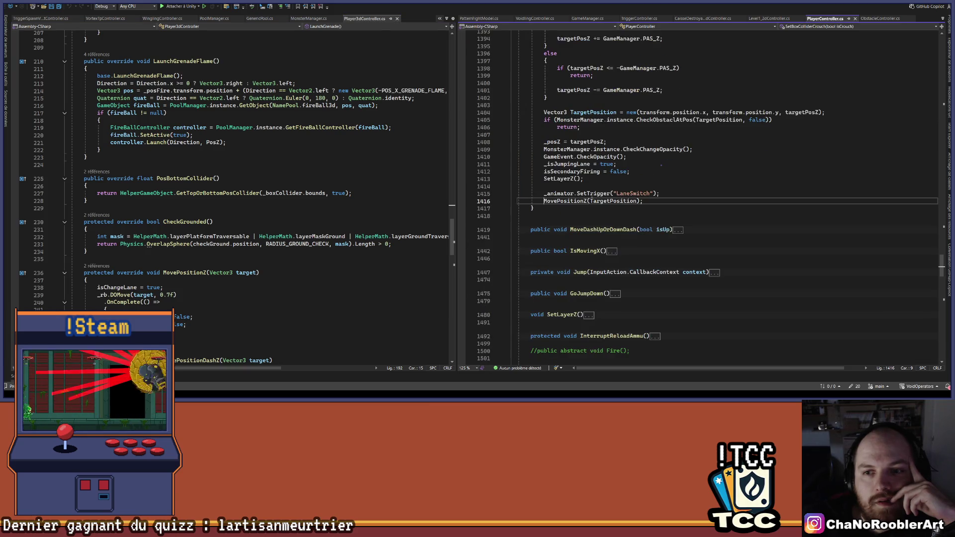
Step: Go to the CheckObstaclAtPos definition in MonsterManager and expand its method body
{"action": "scroll", "coordinate": [714, 181], "scroll_direction": "up", "scroll_amount": 3}
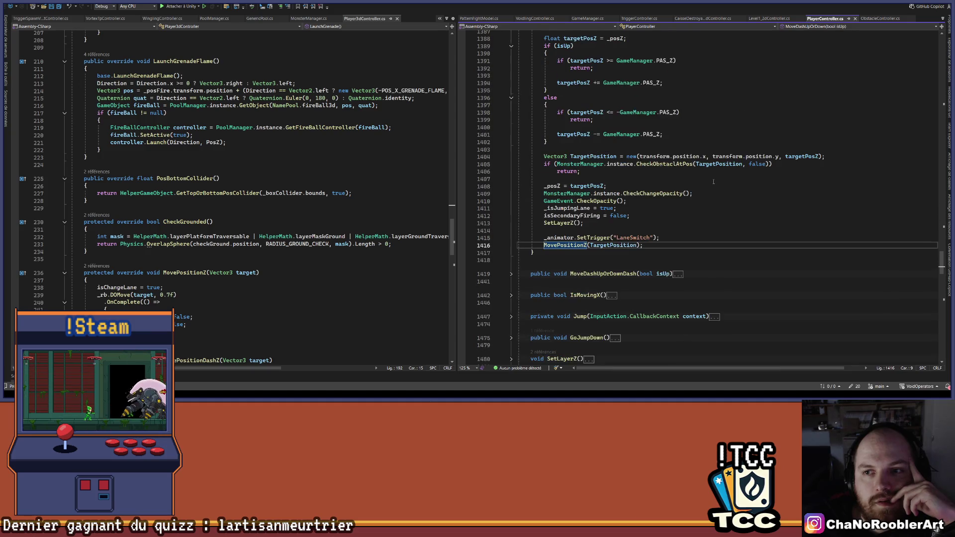
{"action": "right_click", "coordinate": [681, 186]}
{"action": "left_click", "coordinate": [704, 229]}
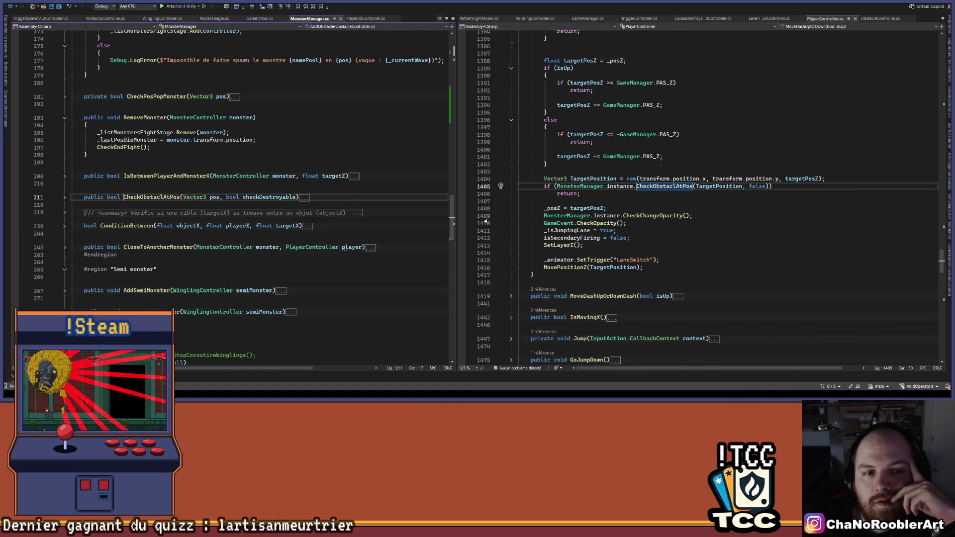
{"action": "left_click", "coordinate": [64, 198]}
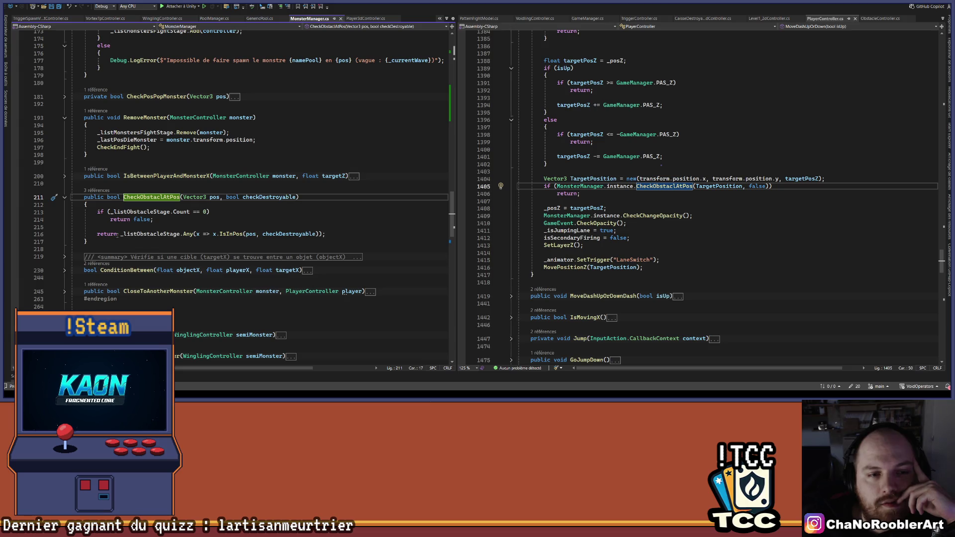
Step: Go to the IsInPos definition in ObstacleController and select the MERGE constant's value 1
{"action": "right_click", "coordinate": [227, 233]}
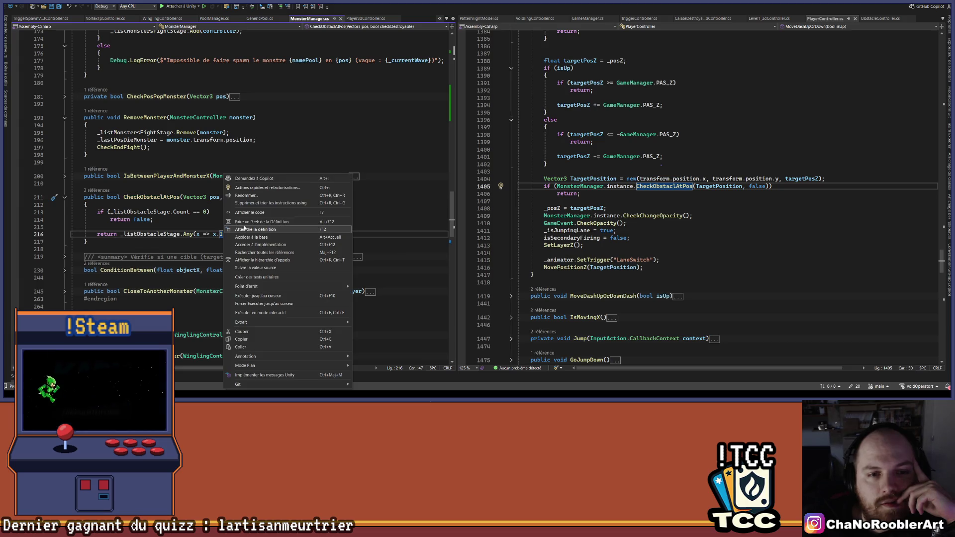
{"action": "left_click", "coordinate": [244, 229]}
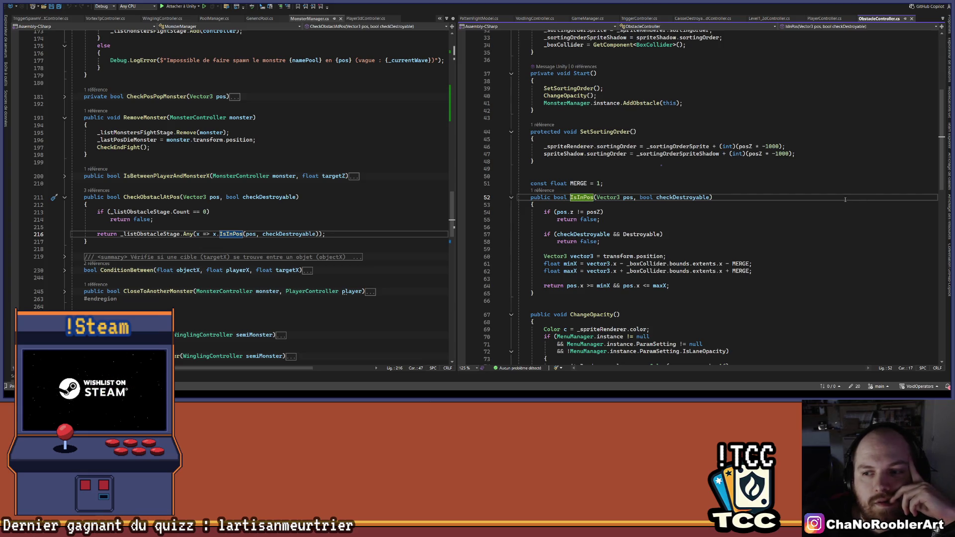
{"action": "left_click", "coordinate": [747, 264]}
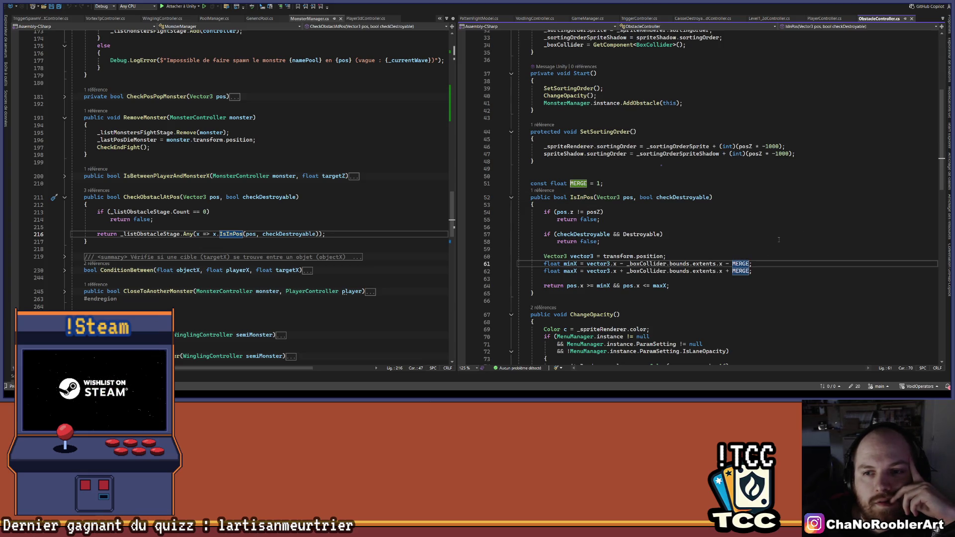
{"action": "double_click", "coordinate": [599, 183]}
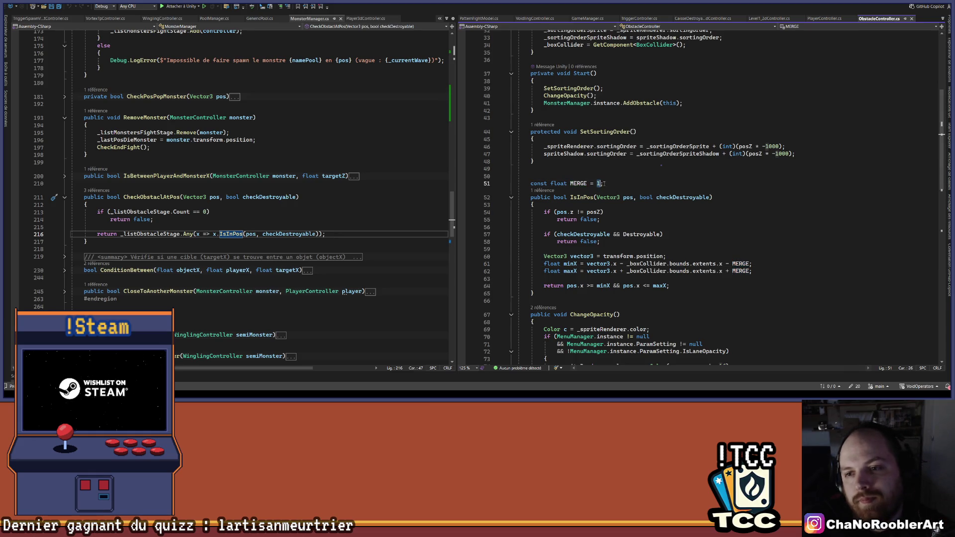
Step: Change the MERGE constant from 1 to 0.2f and switch back to Unity
{"action": "type", "text": "0.2f"}
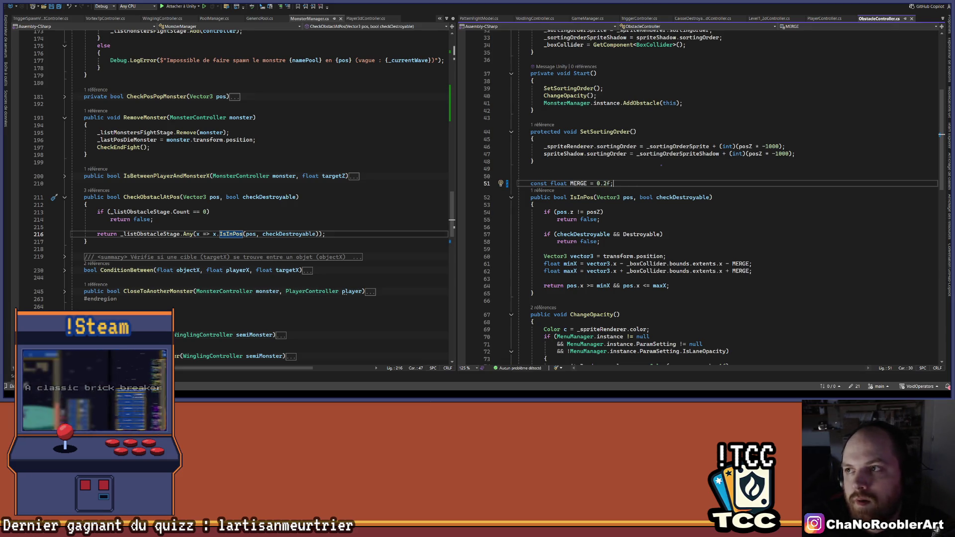
{"action": "key", "text": "alt+Tab"}
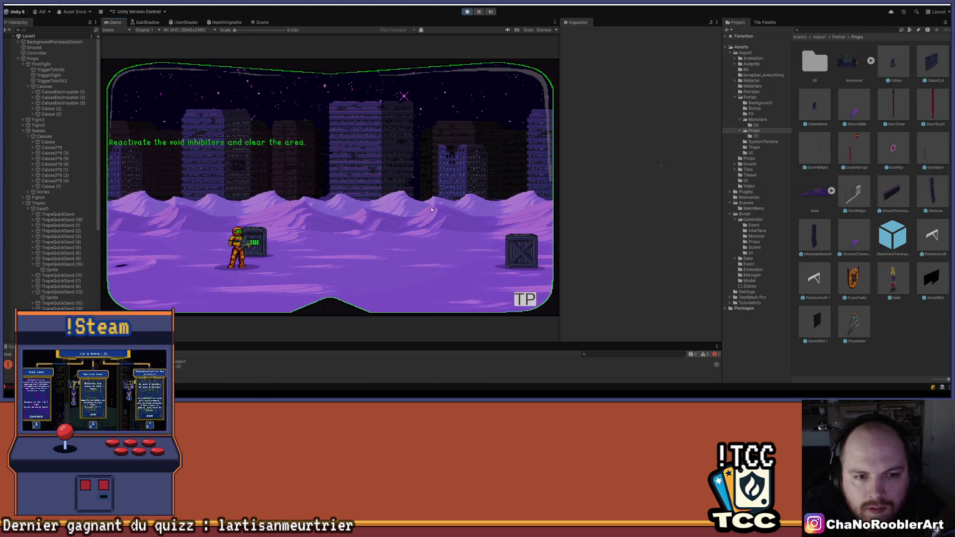
Step: Walk the player right past the wreck and shoot the first red monster
{"action": "key", "text": "d"}
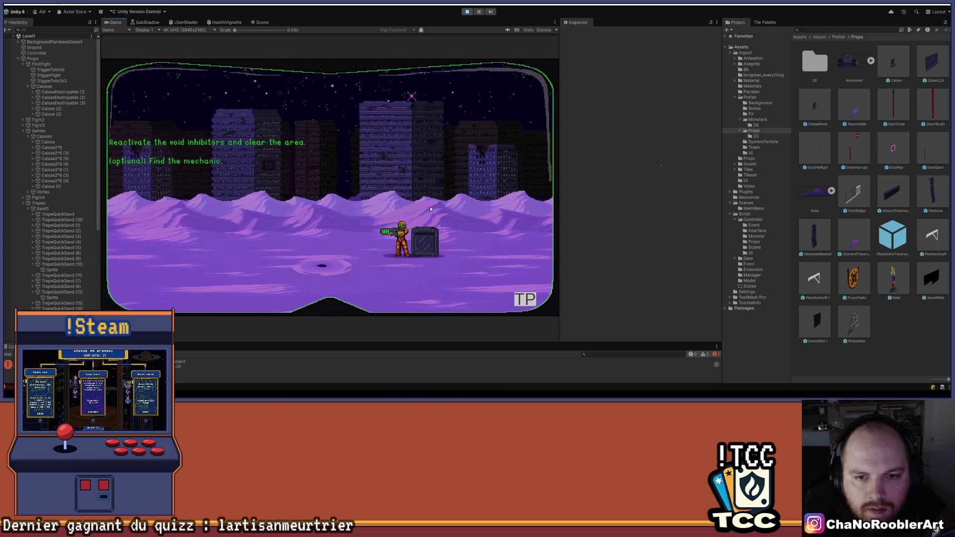
{"action": "key", "text": "d"}
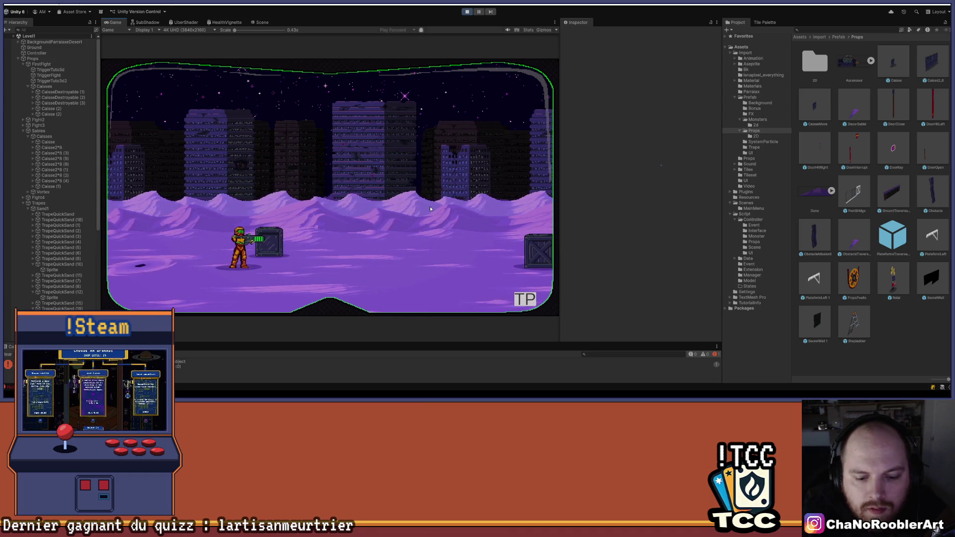
{"action": "key", "text": "a"}
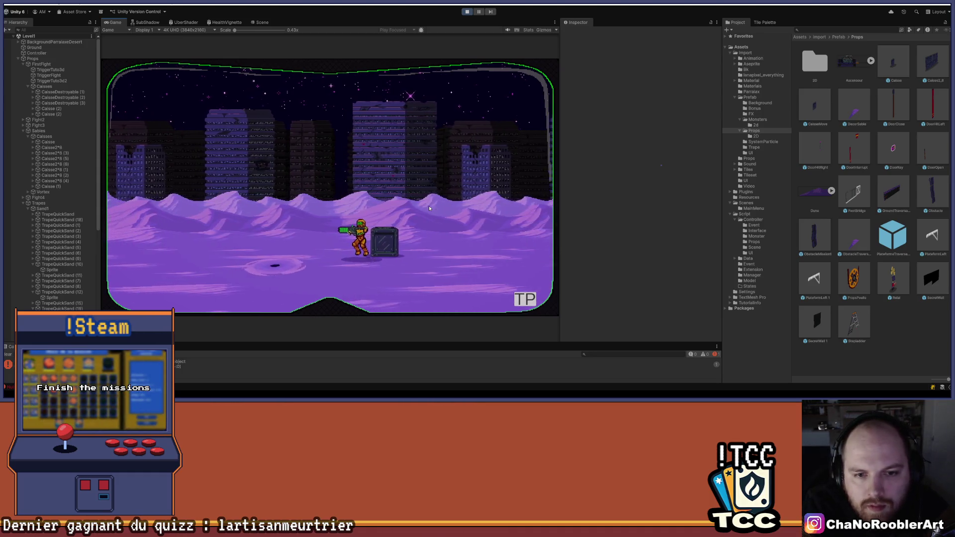
{"action": "key", "text": "a"}
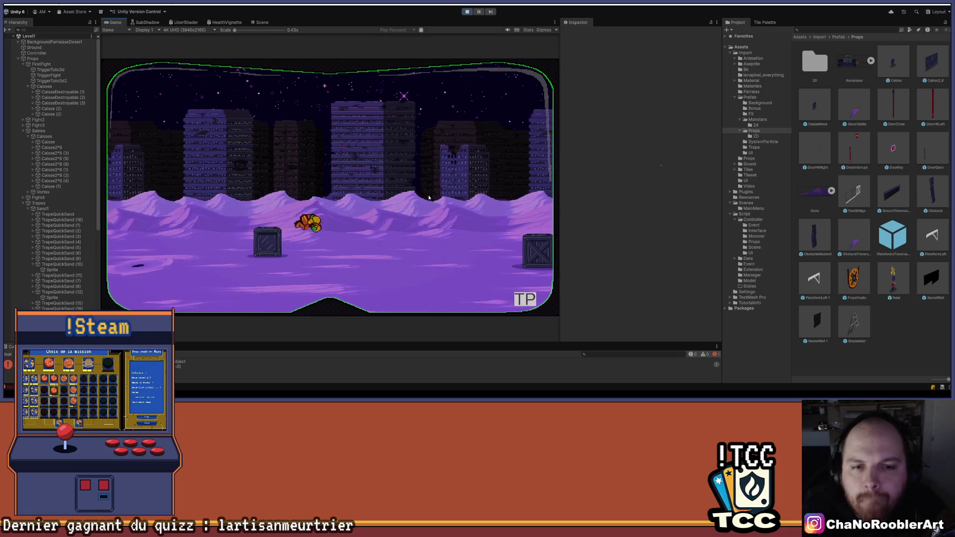
{"action": "key", "text": "d"}
{"action": "key", "text": "d"}
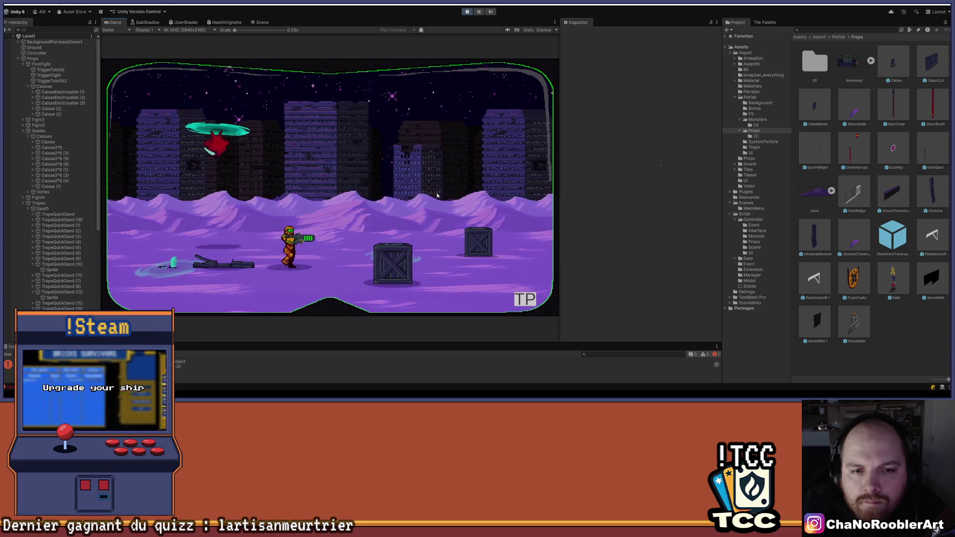
{"action": "key", "text": "d"}
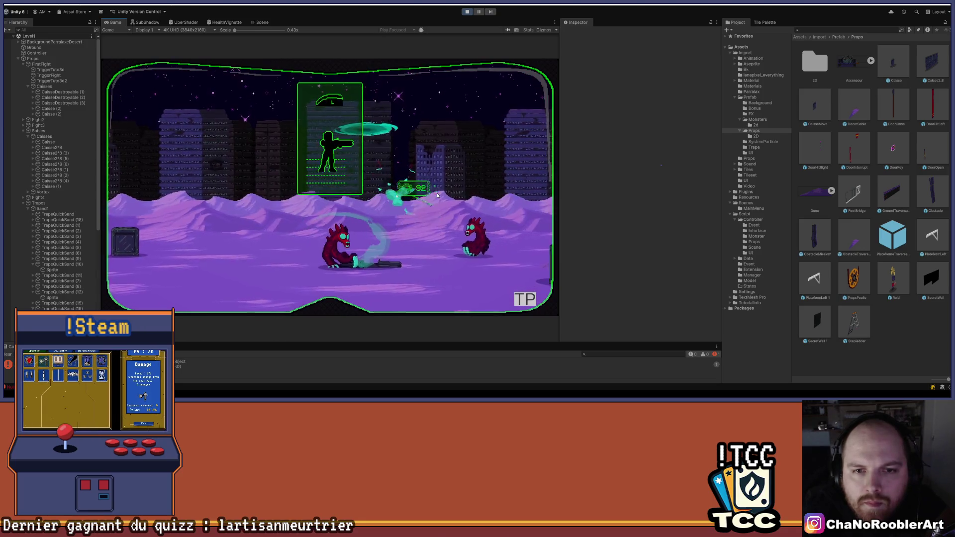
{"action": "key", "text": "d"}
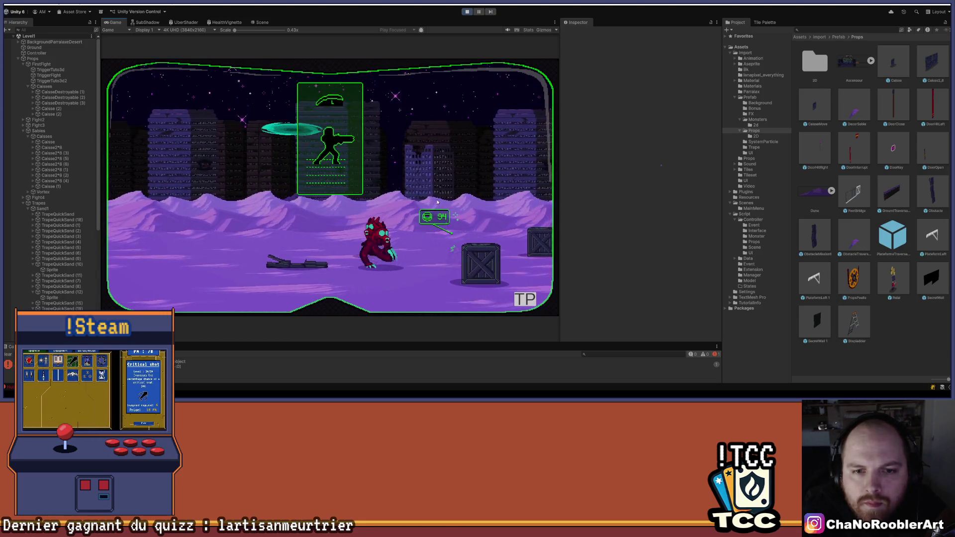
{"action": "key", "text": "a"}
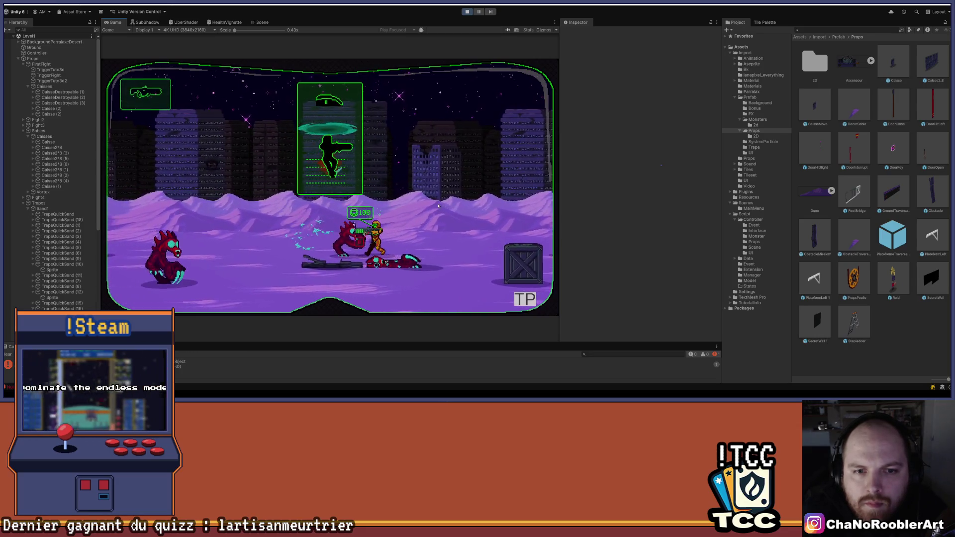
{"action": "key", "text": "a"}
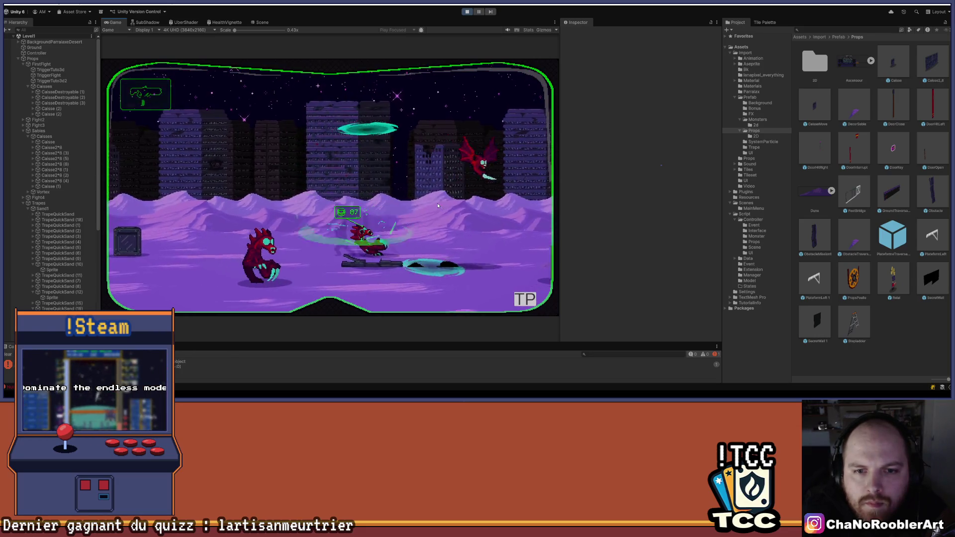
{"action": "key", "text": "d"}
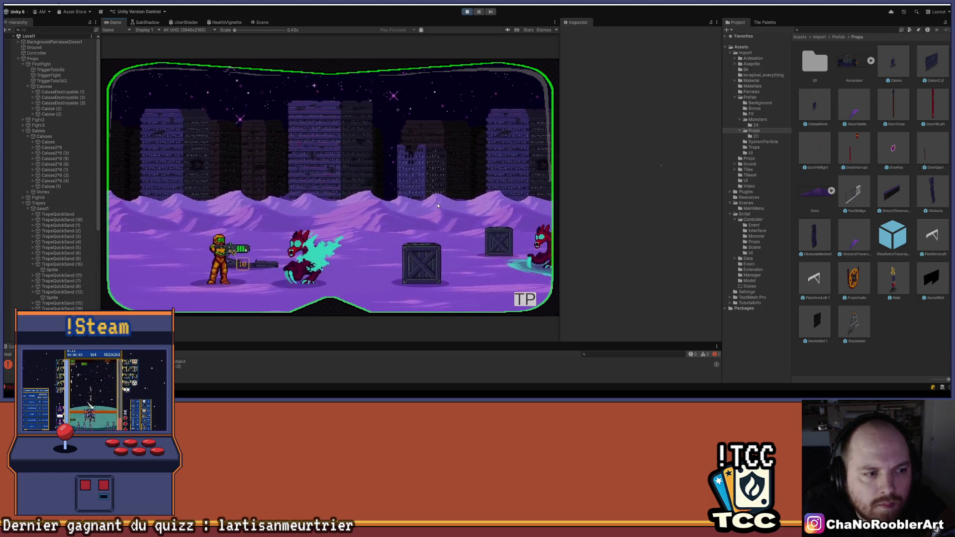
{"action": "key", "text": "a"}
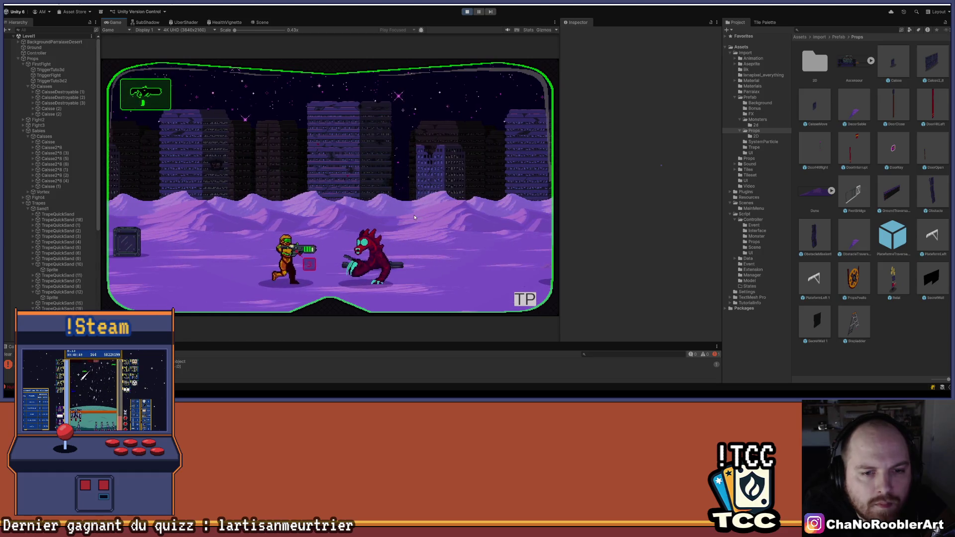
{"action": "left_click", "coordinate": [323, 160]}
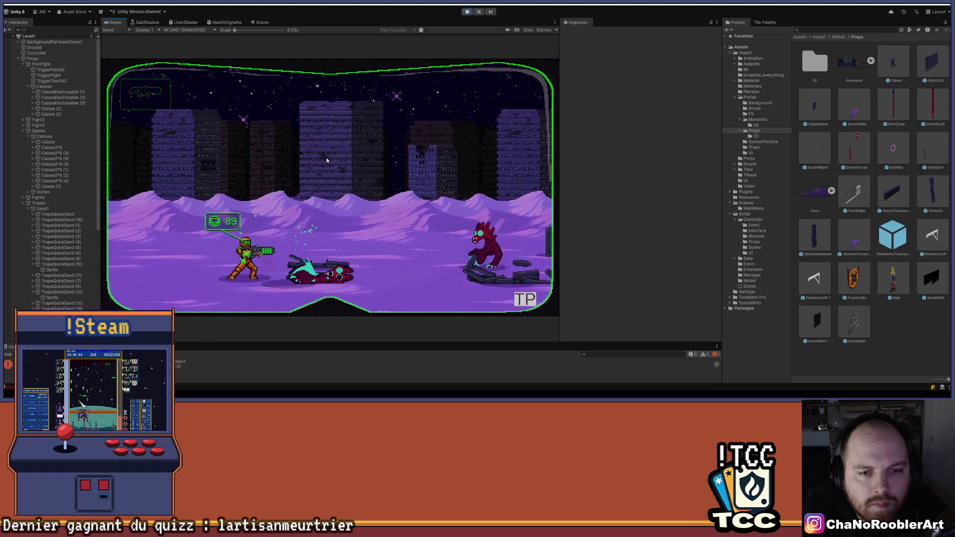
Step: Advance right past the crates, fighting the next monsters, and jump toward the tutorial hologram
{"action": "key", "text": "d"}
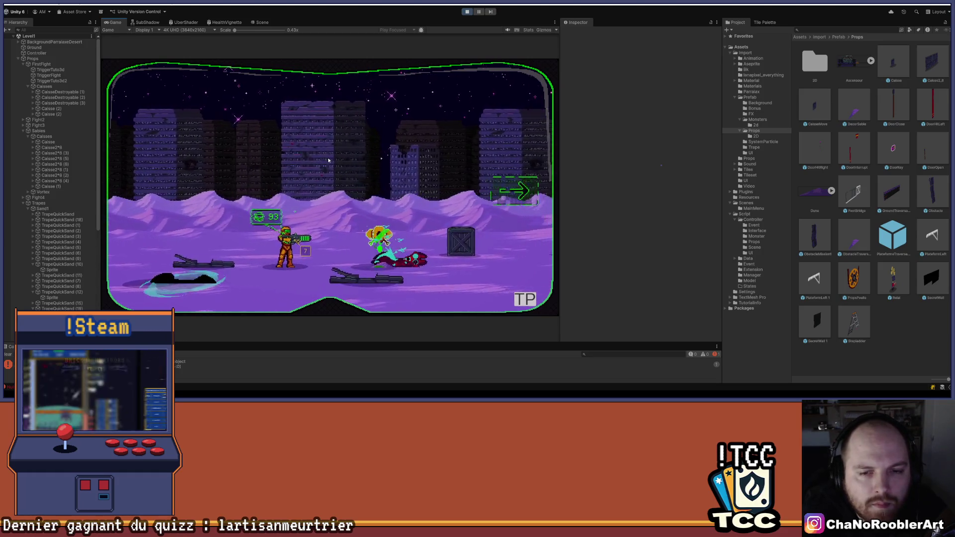
{"action": "key", "text": "d"}
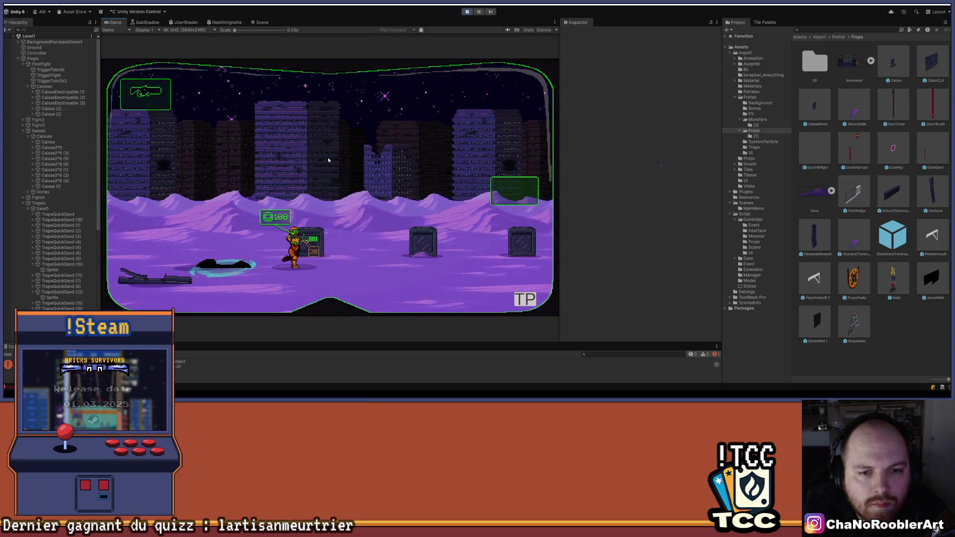
{"action": "key", "text": "d"}
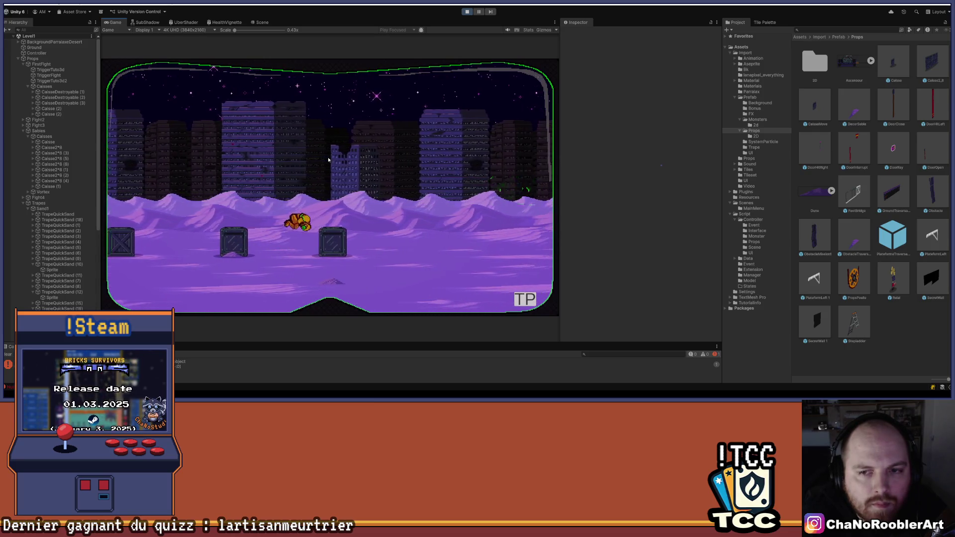
{"action": "key", "text": "d"}
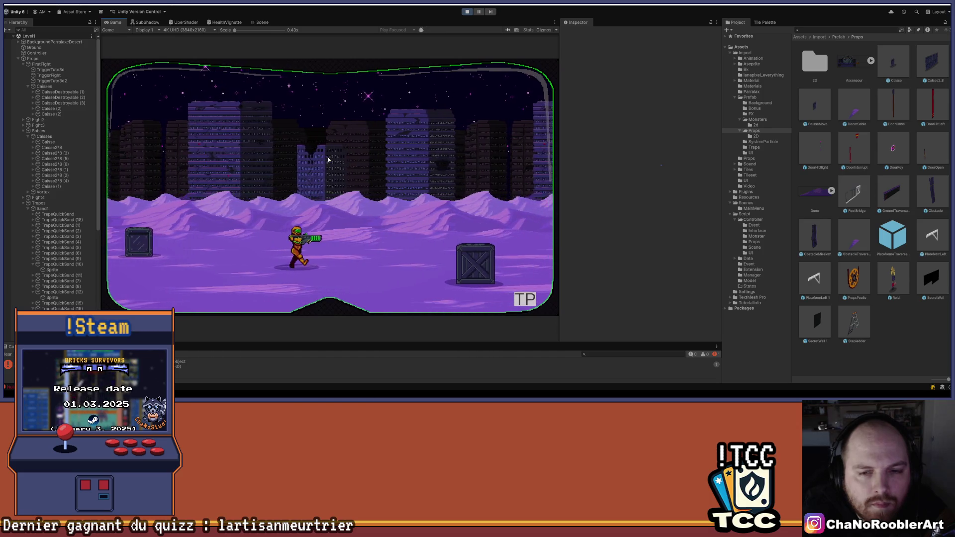
{"action": "key", "text": "d"}
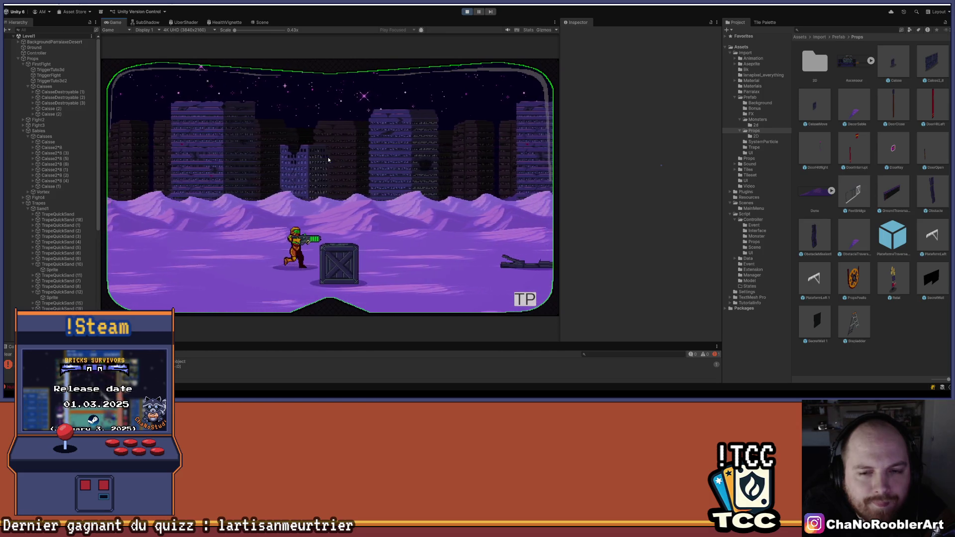
{"action": "key", "text": "d"}
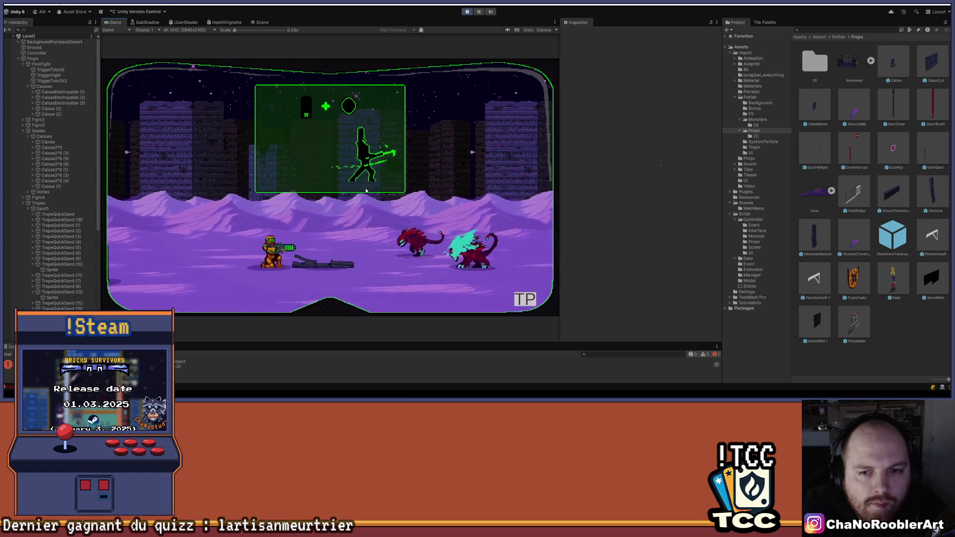
{"action": "key", "text": "d"}
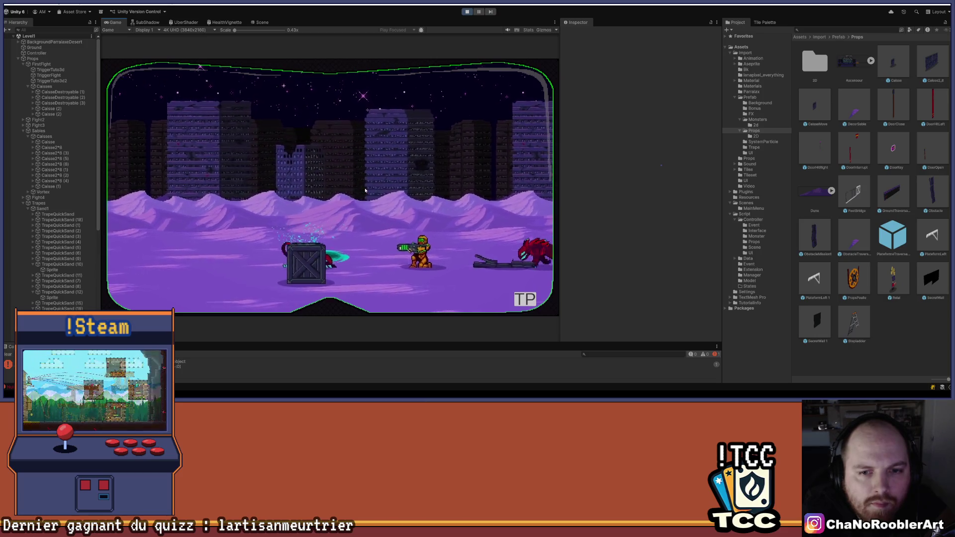
{"action": "key", "text": "d"}
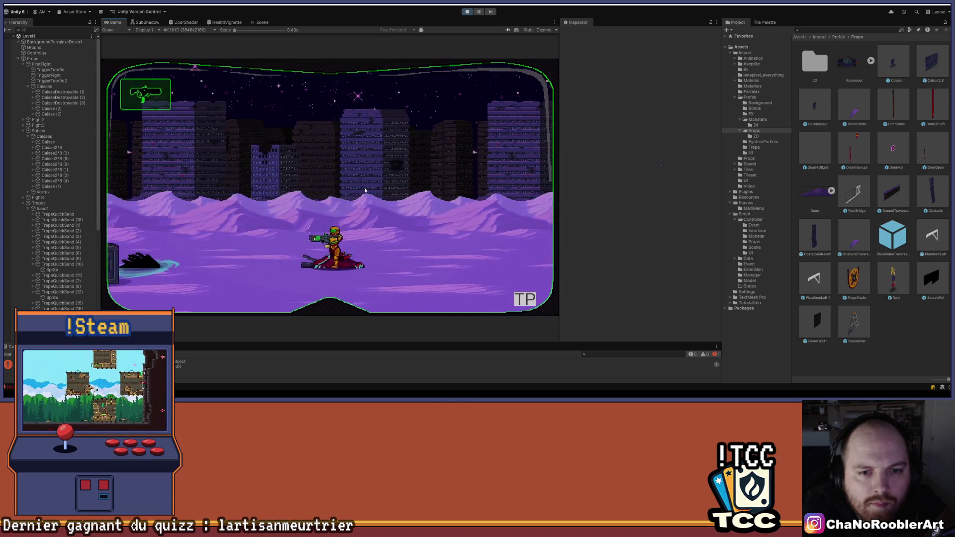
{"action": "key", "text": "a"}
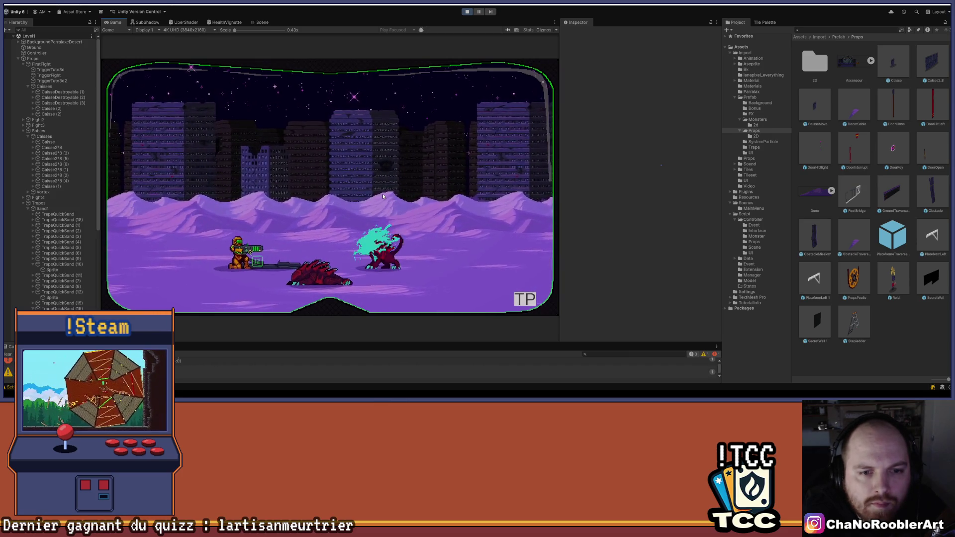
{"action": "key", "text": "d"}
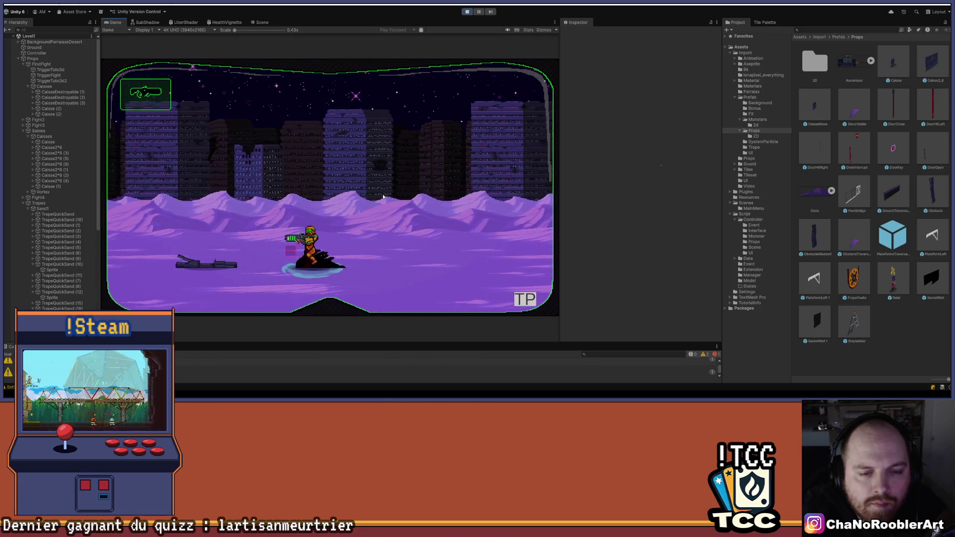
{"action": "key", "text": "a"}
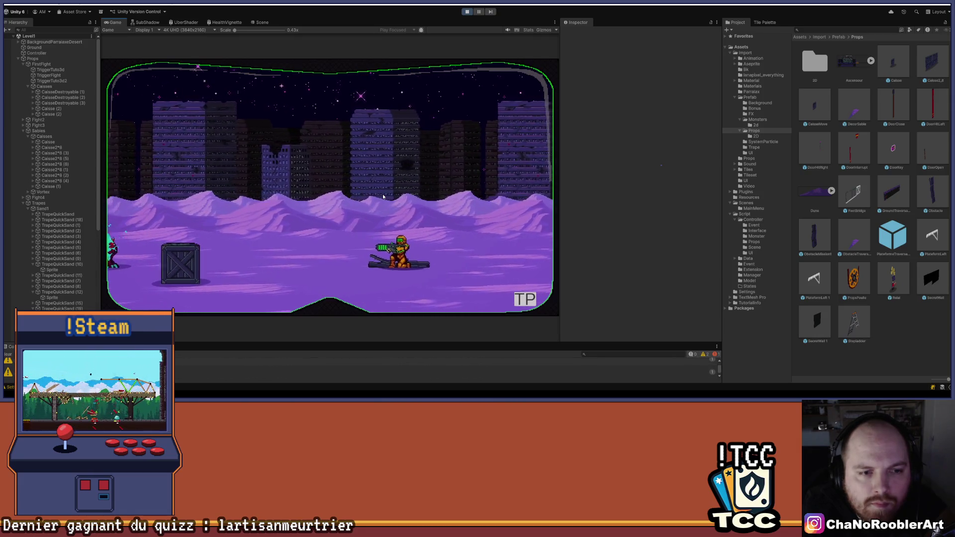
{"action": "key", "text": "d"}
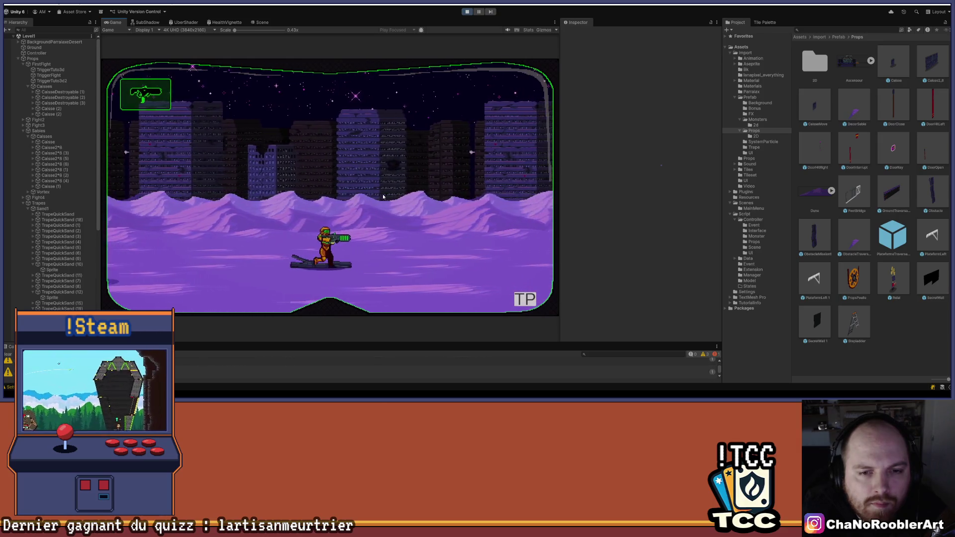
{"action": "key", "text": "d"}
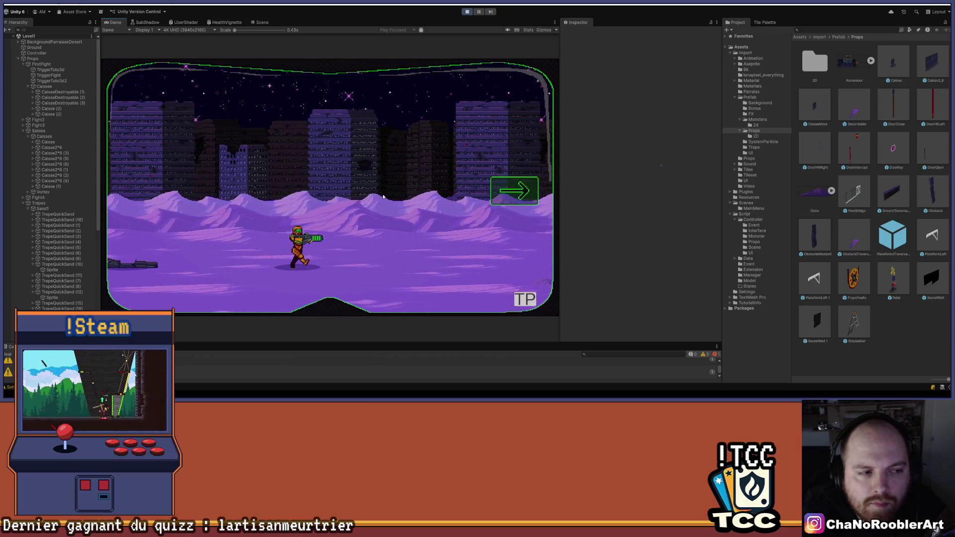
{"action": "key", "text": "space"}
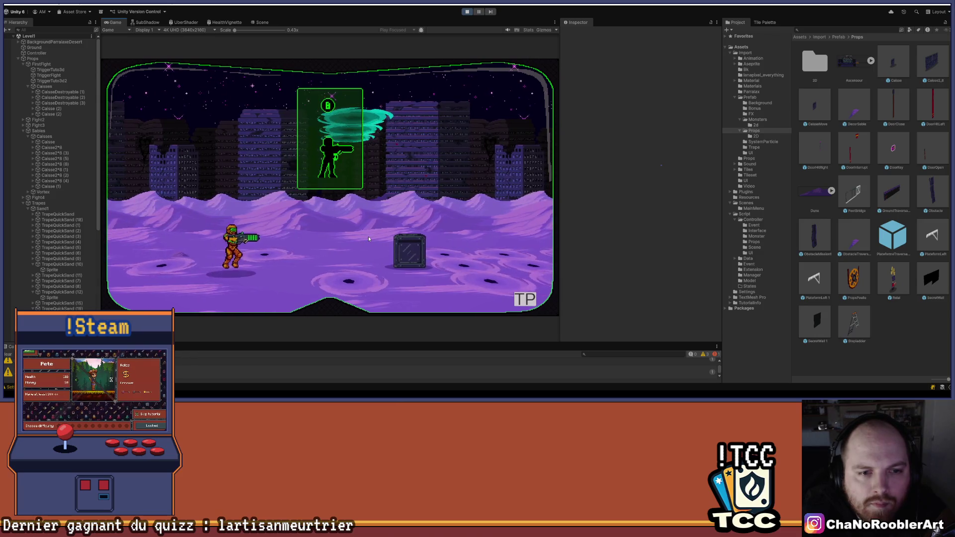
Step: Aim upward at passing monsters and jump past the crates along the crate wall
{"action": "key", "text": "w"}
{"action": "key", "text": "d"}
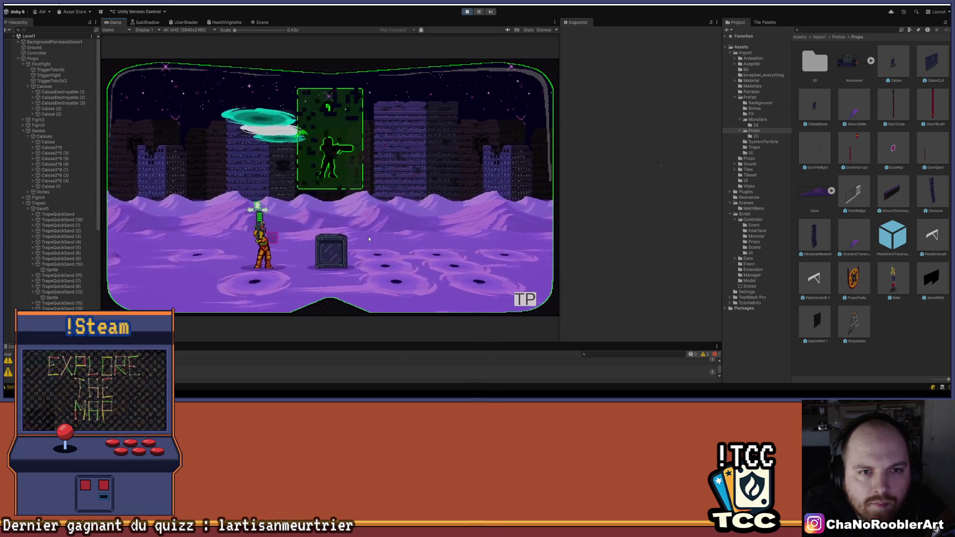
{"action": "key", "text": "w"}
{"action": "key", "text": "w"}
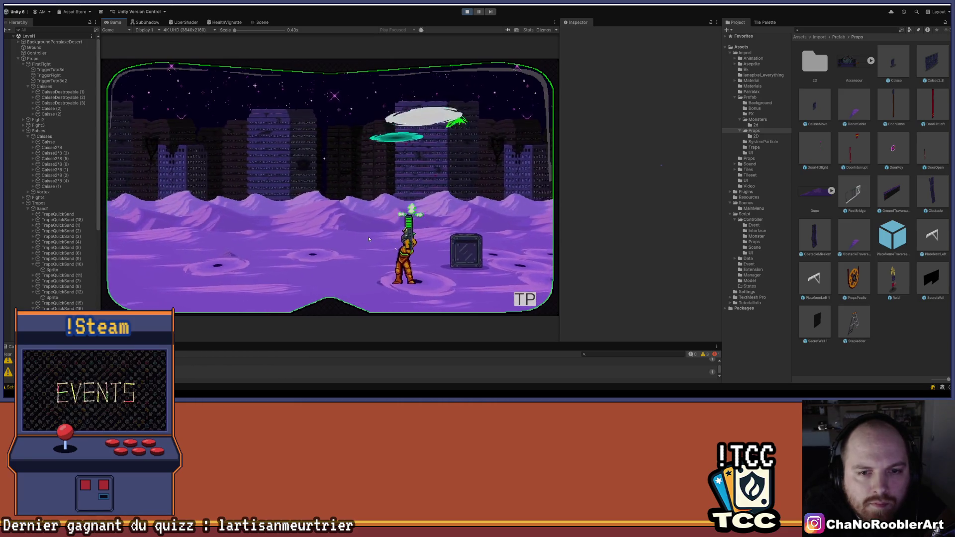
{"action": "key", "text": "d"}
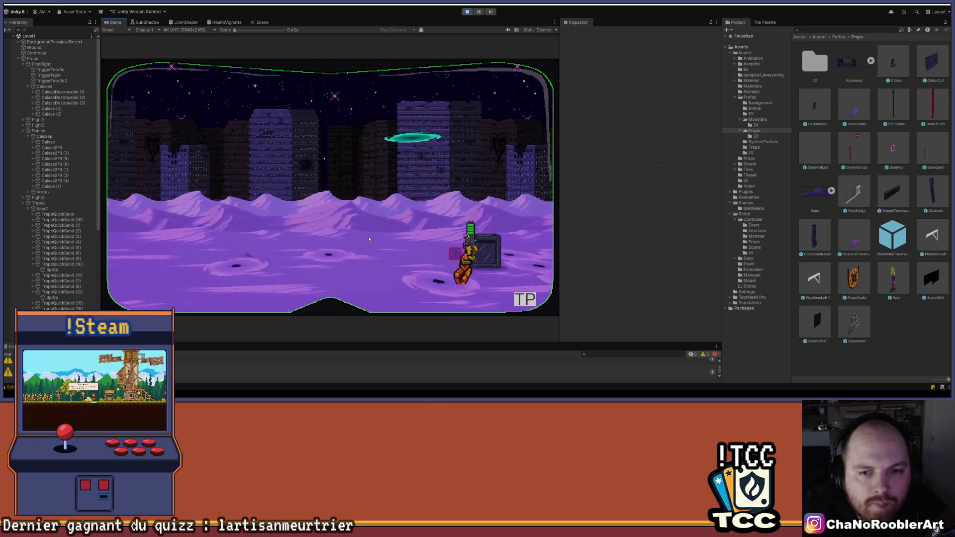
{"action": "key", "text": "a"}
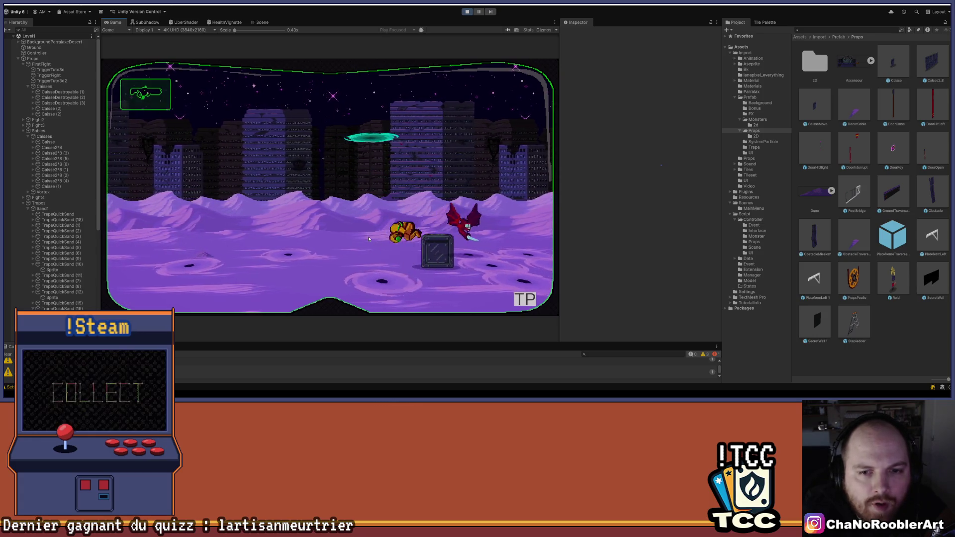
{"action": "key", "text": "space"}
{"action": "key", "text": "a"}
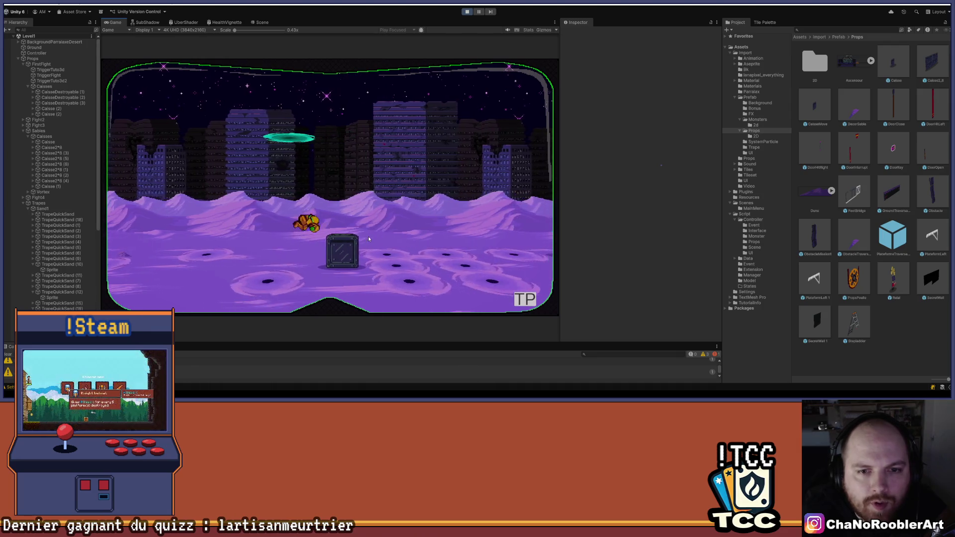
{"action": "key", "text": "d"}
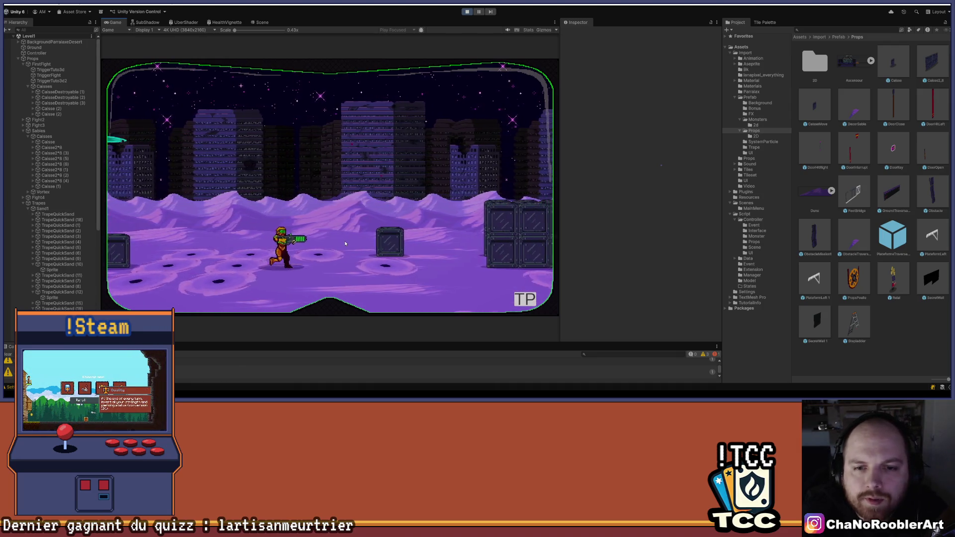
{"action": "key", "text": "space"}
{"action": "key", "text": "d"}
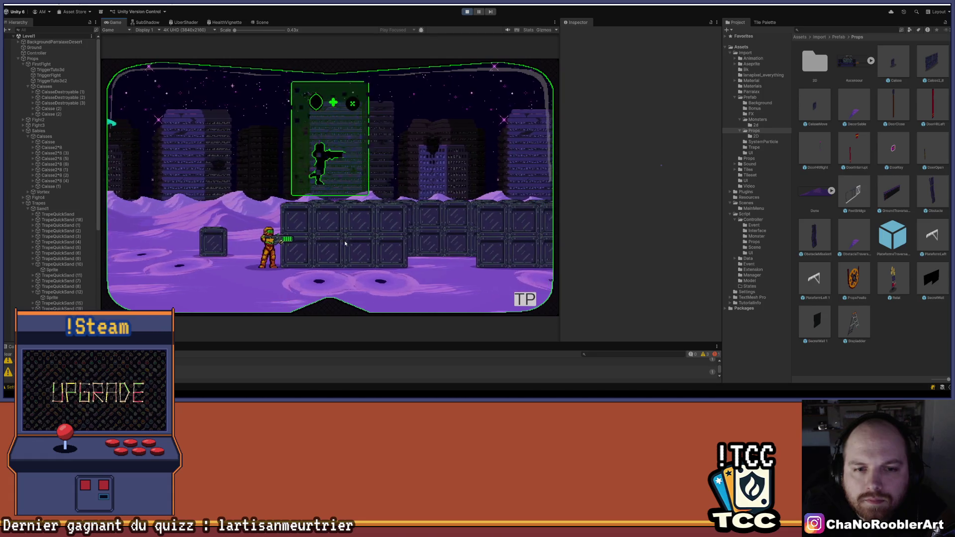
{"action": "key", "text": "d"}
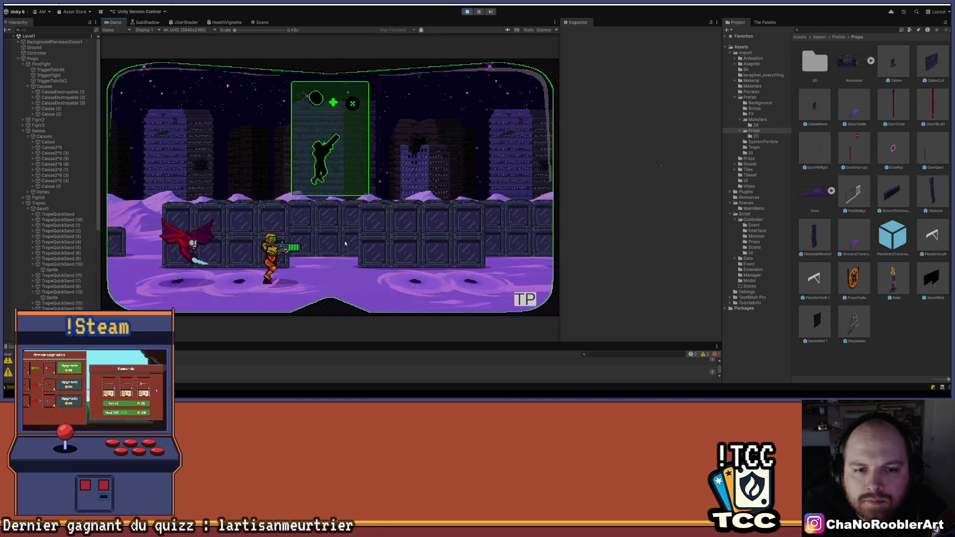
Step: Fight the winged monsters on both sides, then stop Play mode
{"action": "key", "text": "a"}
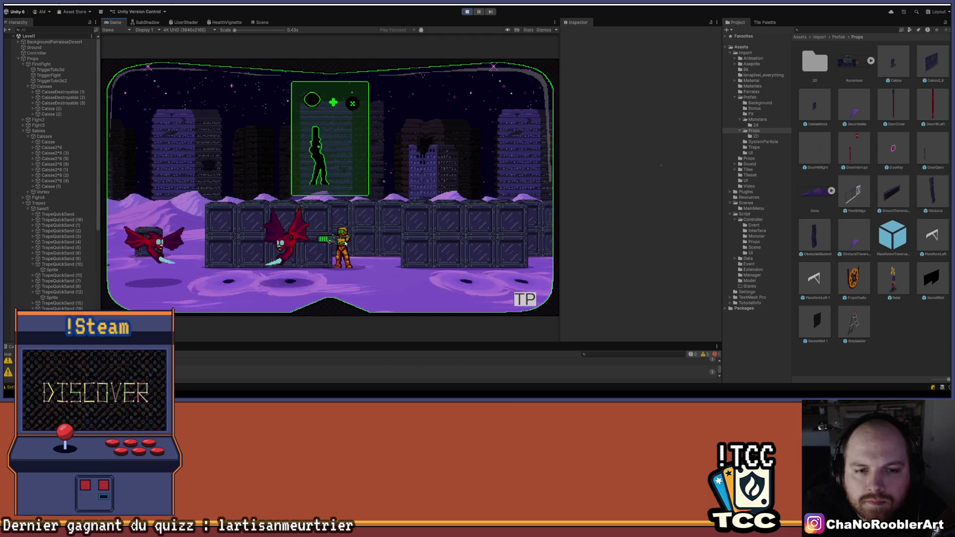
{"action": "key", "text": "a"}
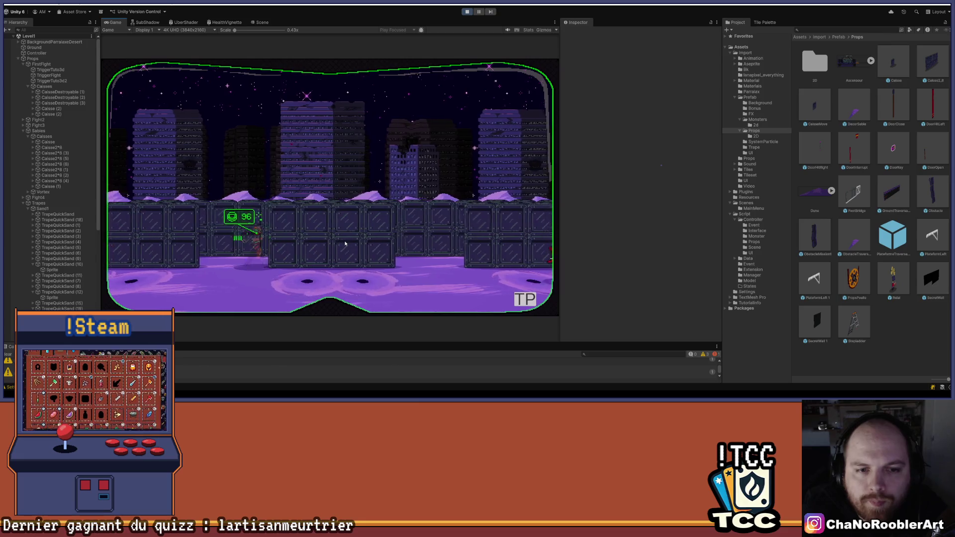
{"action": "key", "text": "d"}
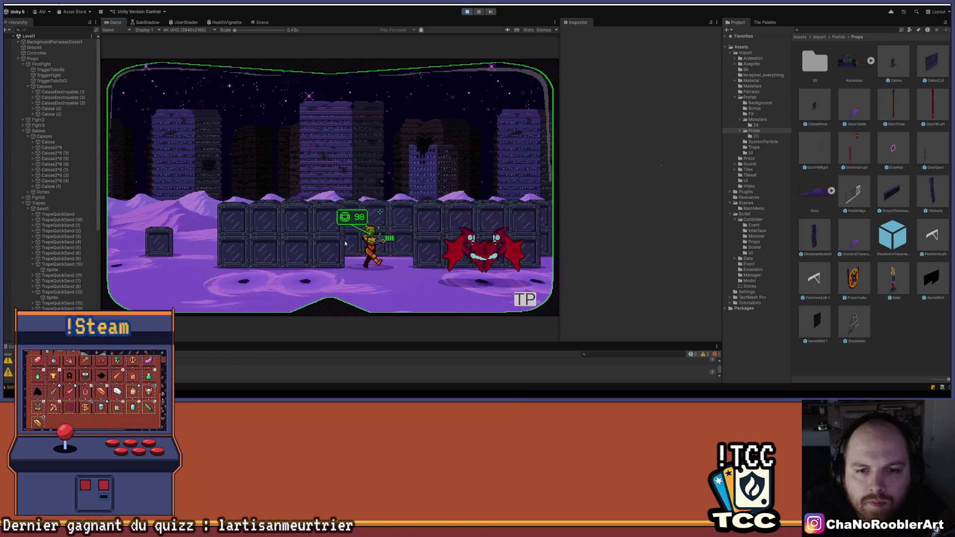
{"action": "key", "text": "a"}
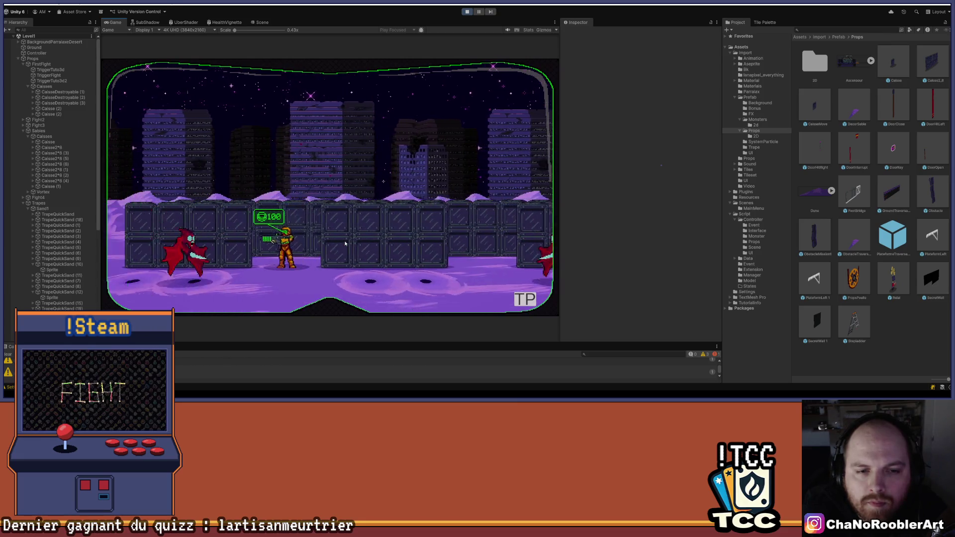
{"action": "key", "text": "d"}
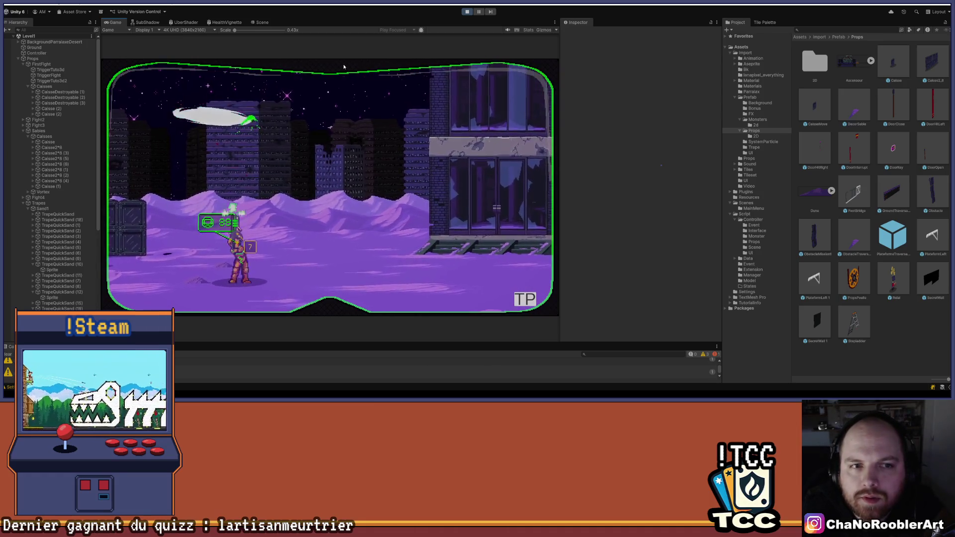
{"action": "left_click", "coordinate": [470, 13]}
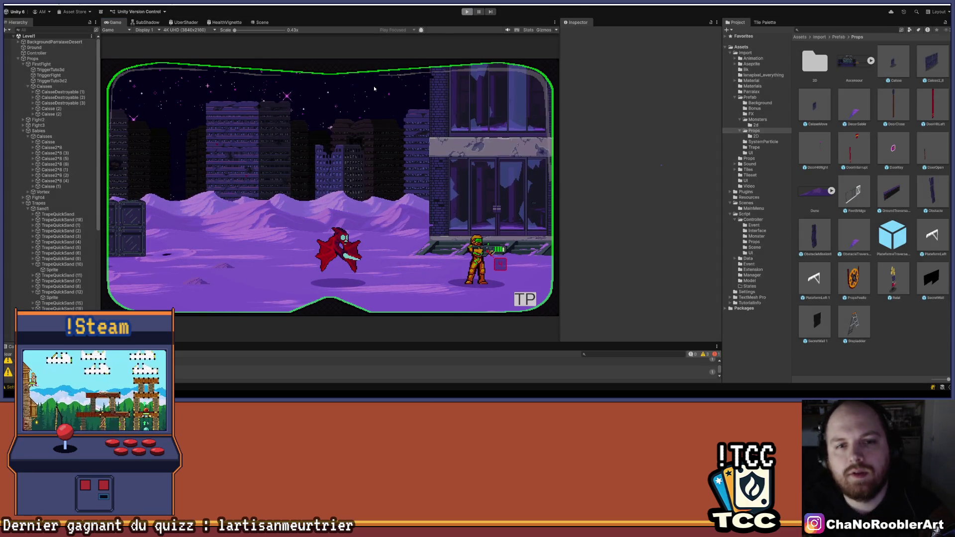
Step: Save Level1 with Ctrl+S, pan the Scene view around the level, and select a quicksand trap
{"action": "left_click_drag", "start_coordinate": [440, 191], "coordinate": [413, 225]}
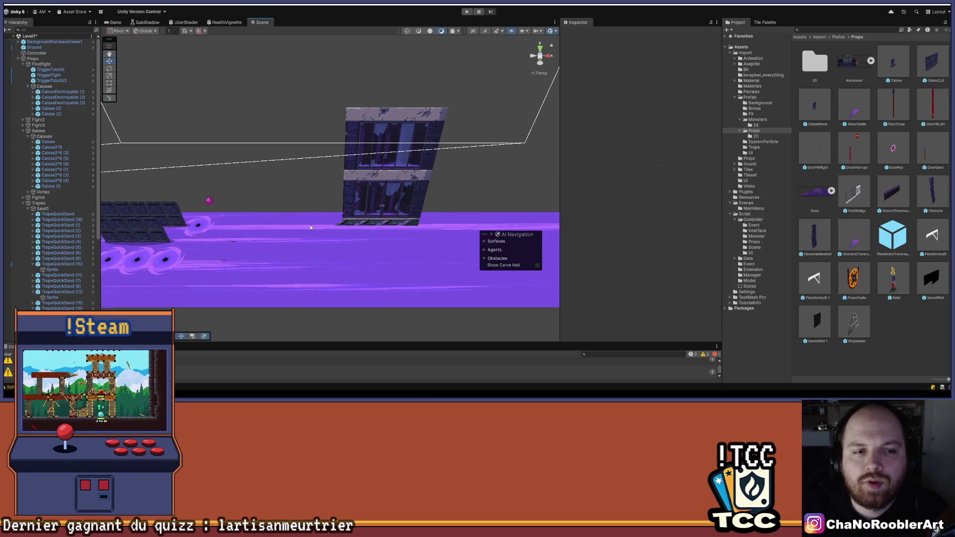
{"action": "left_click_drag", "start_coordinate": [311, 228], "coordinate": [382, 223]}
{"action": "key", "text": "ctrl+s"}
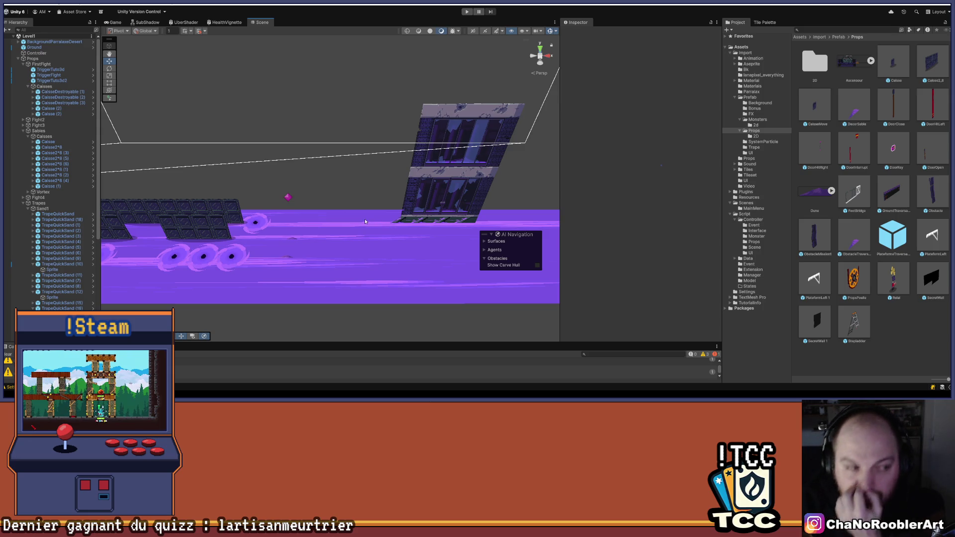
{"action": "mouse_move", "coordinate": [392, 231]}
{"action": "left_mouse_down"}
{"action": "mouse_move", "coordinate": [348, 165]}
{"action": "mouse_move", "coordinate": [403, 159]}
{"action": "mouse_move", "coordinate": [383, 199]}
{"action": "mouse_move", "coordinate": [368, 199]}
{"action": "left_mouse_up"}
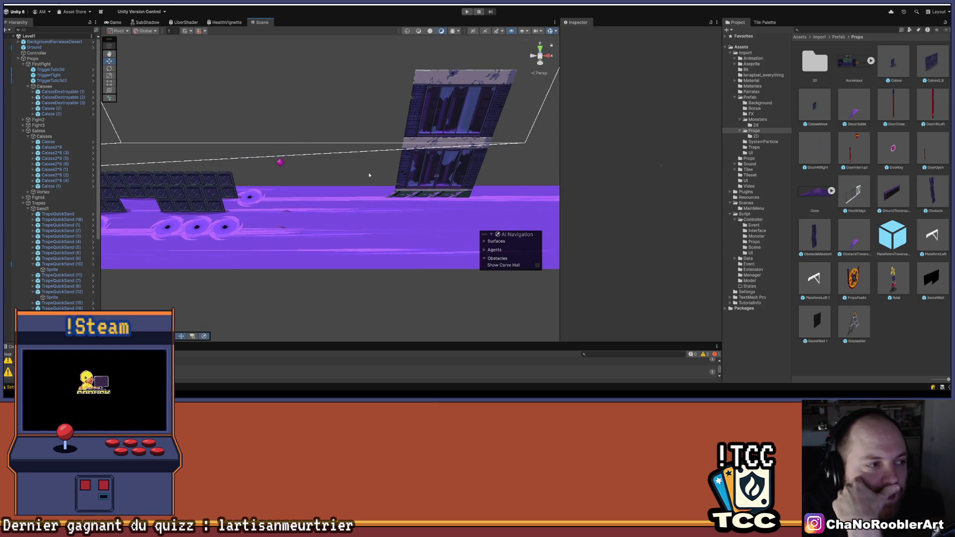
{"action": "mouse_move", "coordinate": [370, 190]}
{"action": "left_mouse_down"}
{"action": "mouse_move", "coordinate": [305, 279]}
{"action": "mouse_move", "coordinate": [330, 192]}
{"action": "mouse_move", "coordinate": [413, 170]}
{"action": "mouse_move", "coordinate": [405, 178]}
{"action": "mouse_move", "coordinate": [266, 183]}
{"action": "left_mouse_up"}
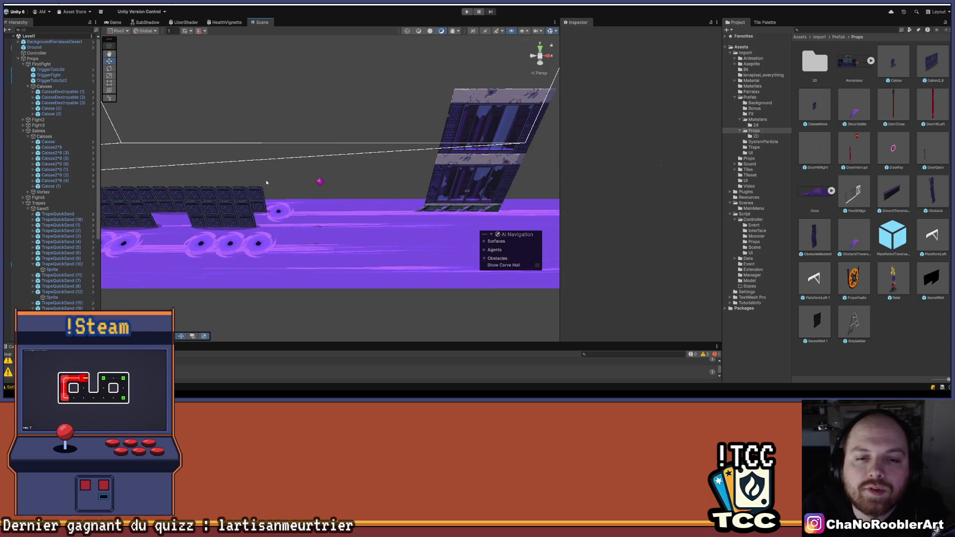
{"action": "left_click", "coordinate": [283, 215]}
Step: Delete the TrapeQuickSand (27) trap and look along the level floor
{"action": "scroll", "coordinate": [266, 221], "scroll_direction": "up", "scroll_amount": 5}
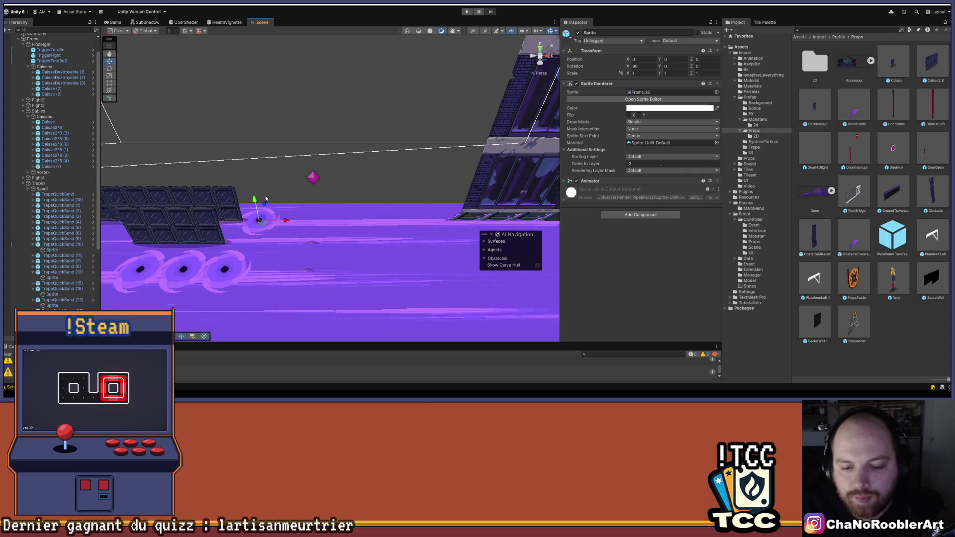
{"action": "scroll", "coordinate": [59, 290], "scroll_direction": "down", "scroll_amount": 5}
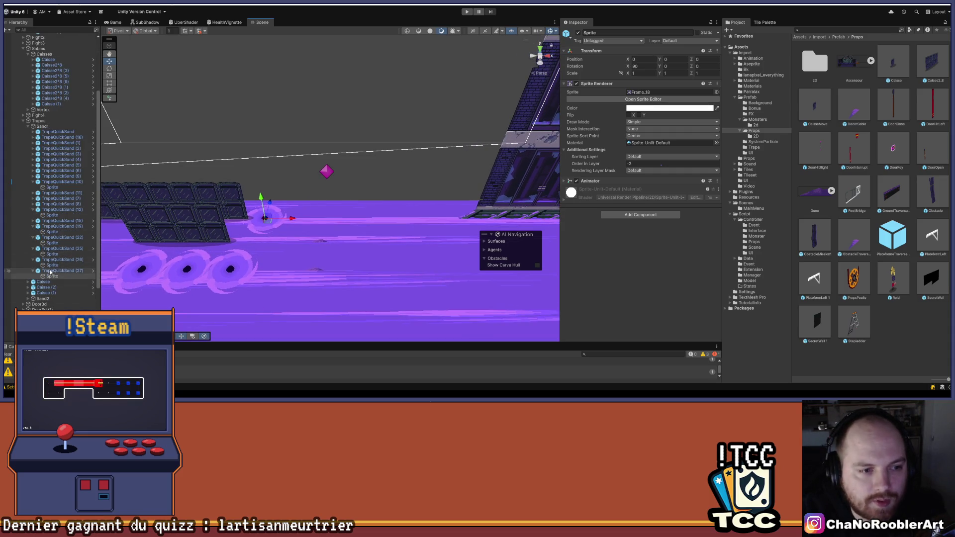
{"action": "key", "text": "Delete"}
{"action": "scroll", "coordinate": [358, 230], "scroll_direction": "down", "scroll_amount": 3}
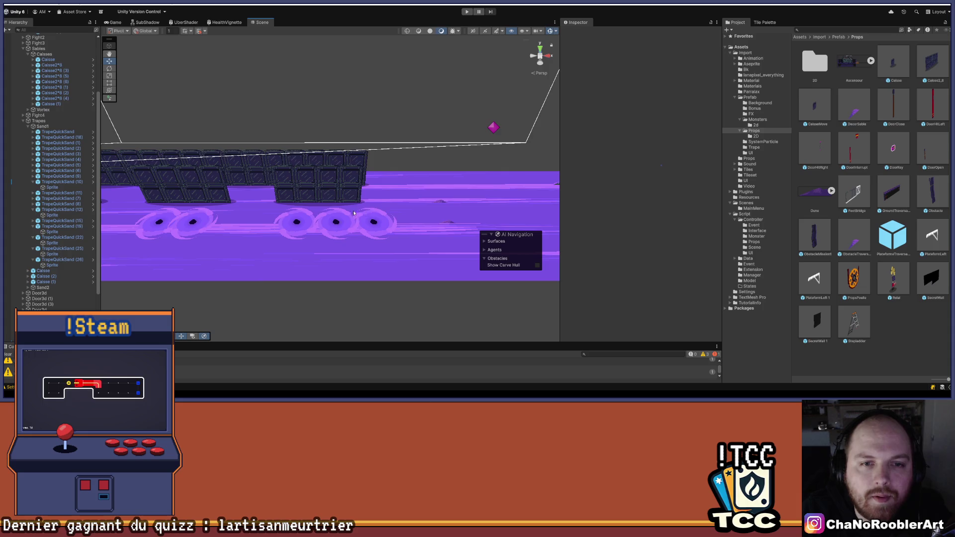
{"action": "key", "text": "Right"}
{"action": "key", "text": "Right"}
{"action": "key", "text": "Right"}
{"action": "left_click_drag", "start_coordinate": [325, 164], "coordinate": [455, 237]}
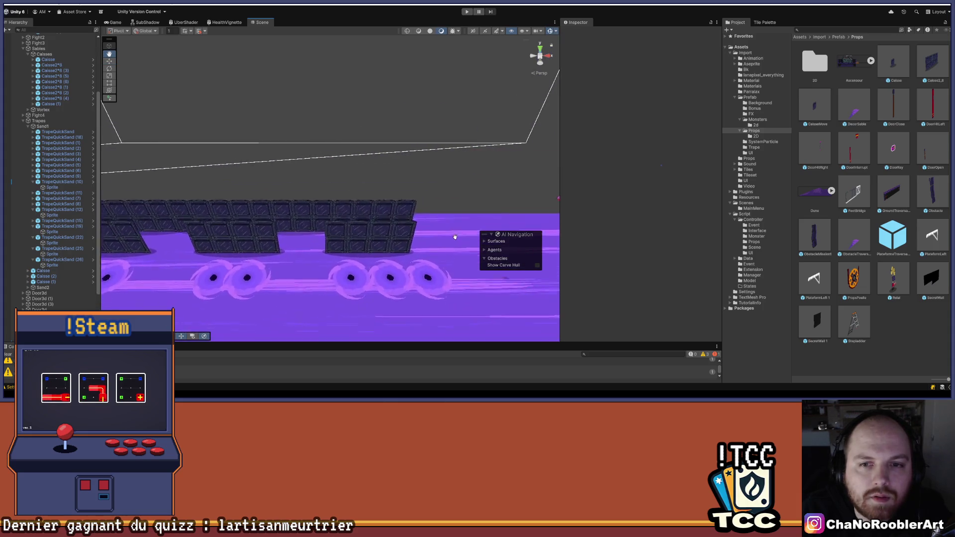
{"action": "scroll", "coordinate": [455, 237], "scroll_direction": "down", "scroll_amount": 5}
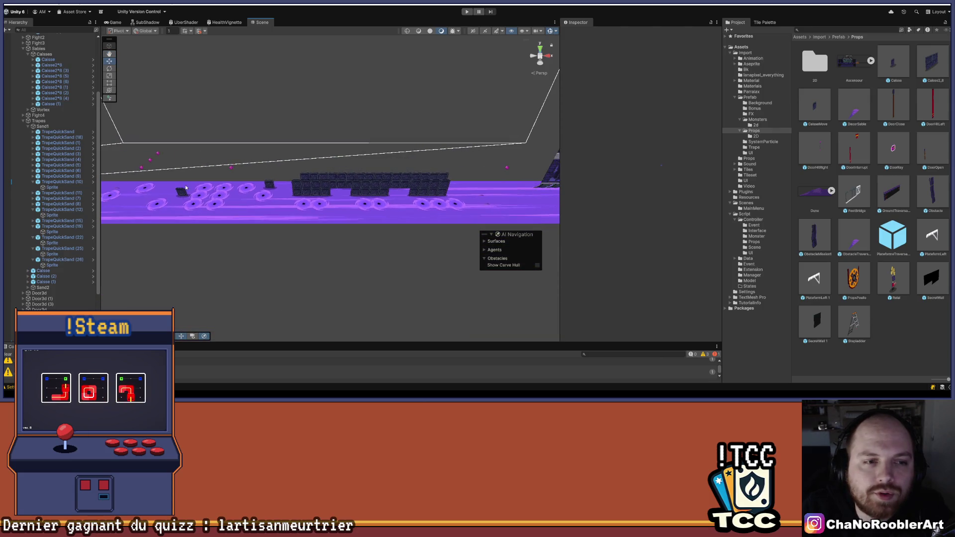
{"action": "key", "text": "Left"}
{"action": "key", "text": "Left"}
{"action": "key", "text": "Left"}
{"action": "scroll", "coordinate": [33, 57], "scroll_direction": "up", "scroll_amount": 5}
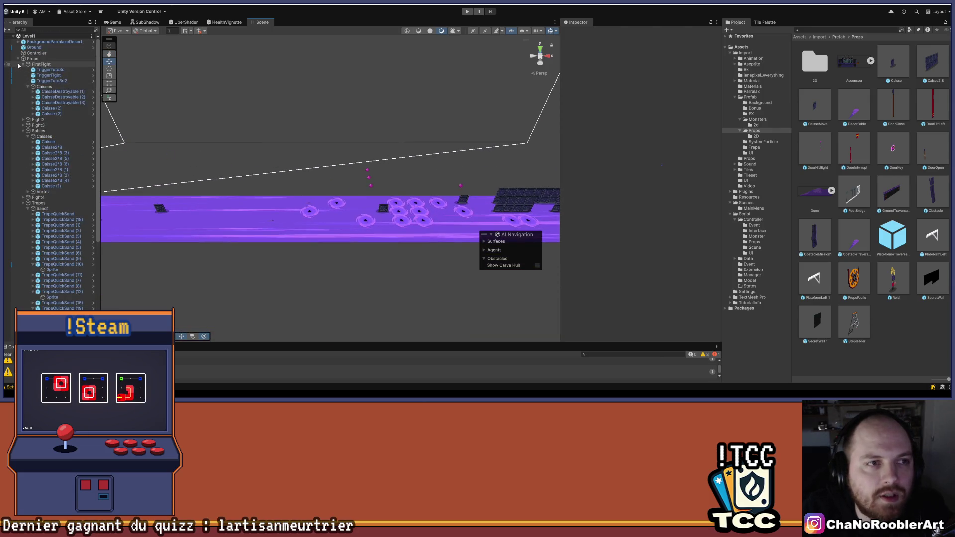
Step: Collapse the Props group, check the Manager's pool settings, and save Level1 with Ctrl+S
{"action": "left_click", "coordinate": [19, 60]}
{"action": "key", "text": "Left"}
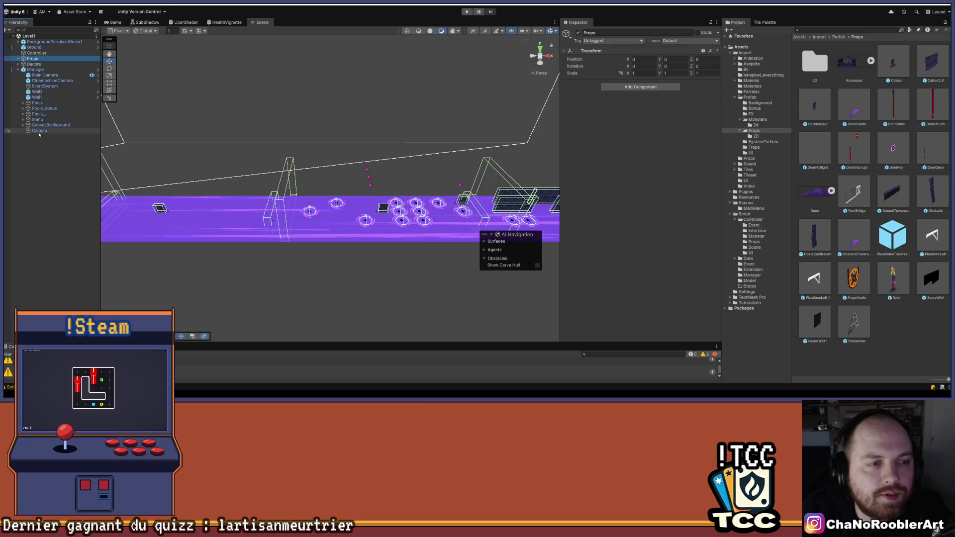
{"action": "left_click", "coordinate": [28, 70]}
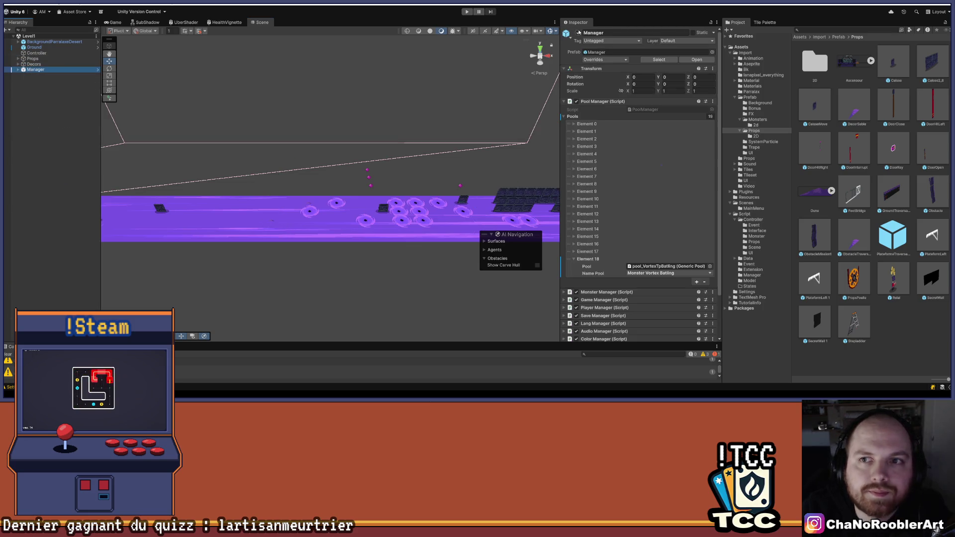
{"action": "left_click", "coordinate": [69, 148]}
{"action": "key", "text": "ctrl+s"}
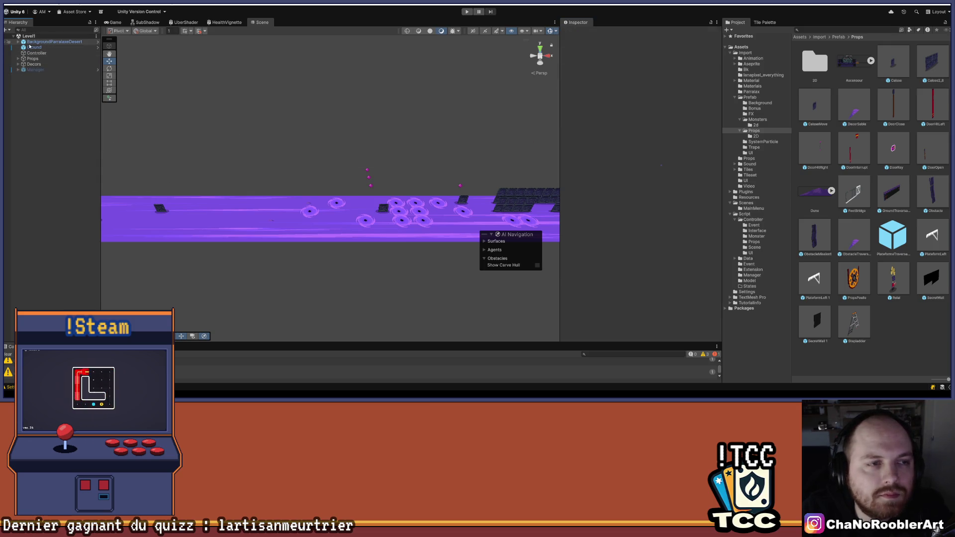
{"action": "left_click", "coordinate": [7, 4]}
{"action": "key", "text": "Escape"}
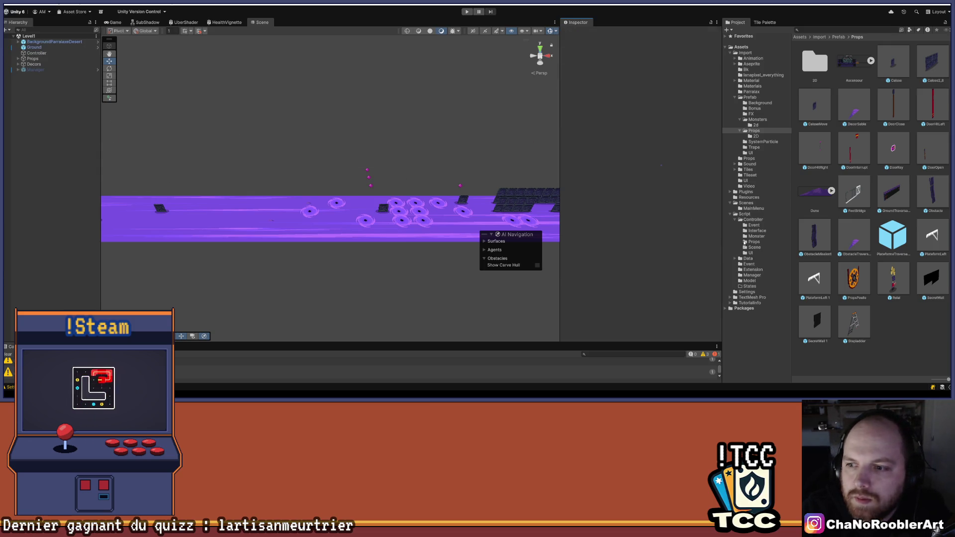
Step: Open the MainMenu scene from the Scenes folder and orbit the Scene view around its menu layout
{"action": "left_click", "coordinate": [747, 203]}
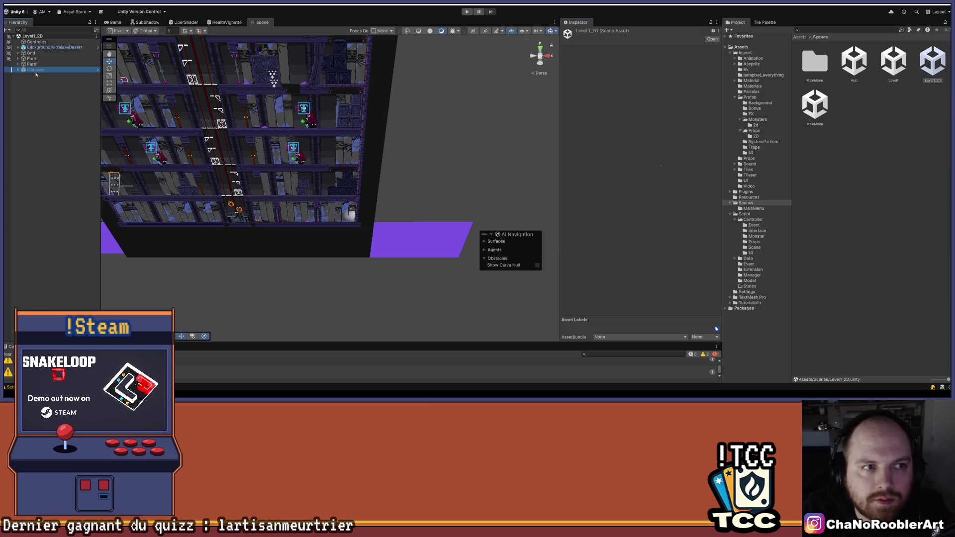
{"action": "scroll", "coordinate": [162, 140], "scroll_direction": "down", "scroll_amount": 2}
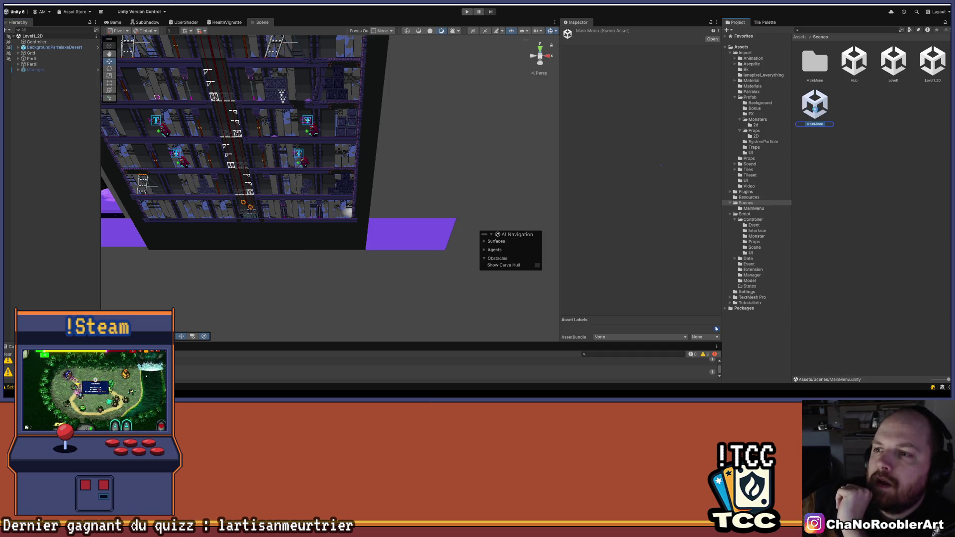
{"action": "double_click", "coordinate": [815, 107]}
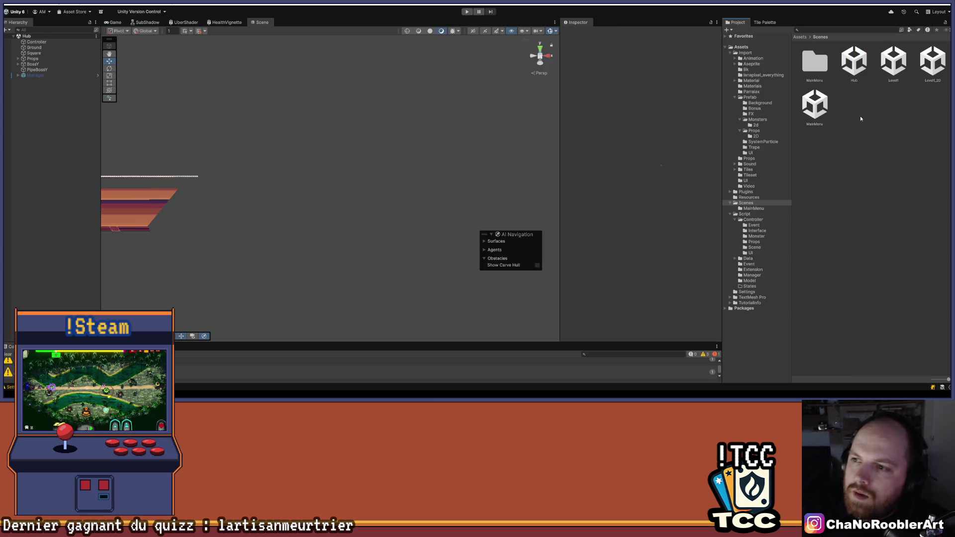
{"action": "left_click", "coordinate": [59, 115]}
{"action": "mouse_move", "coordinate": [139, 121]}
{"action": "left_mouse_down"}
{"action": "mouse_move", "coordinate": [416, 175]}
{"action": "mouse_move", "coordinate": [255, 164]}
{"action": "mouse_move", "coordinate": [259, 174]}
{"action": "mouse_move", "coordinate": [390, 188]}
{"action": "left_mouse_up"}
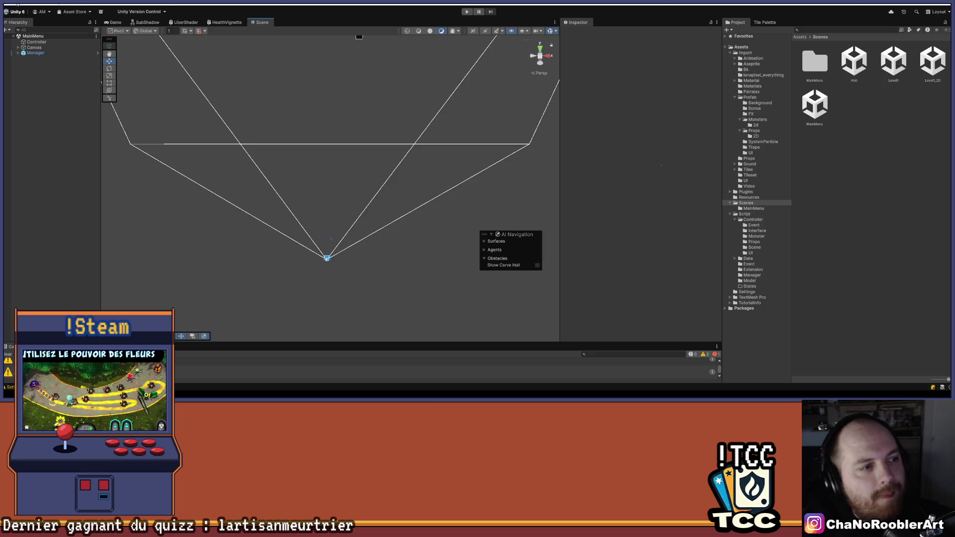
{"action": "left_click", "coordinate": [10, 7]}
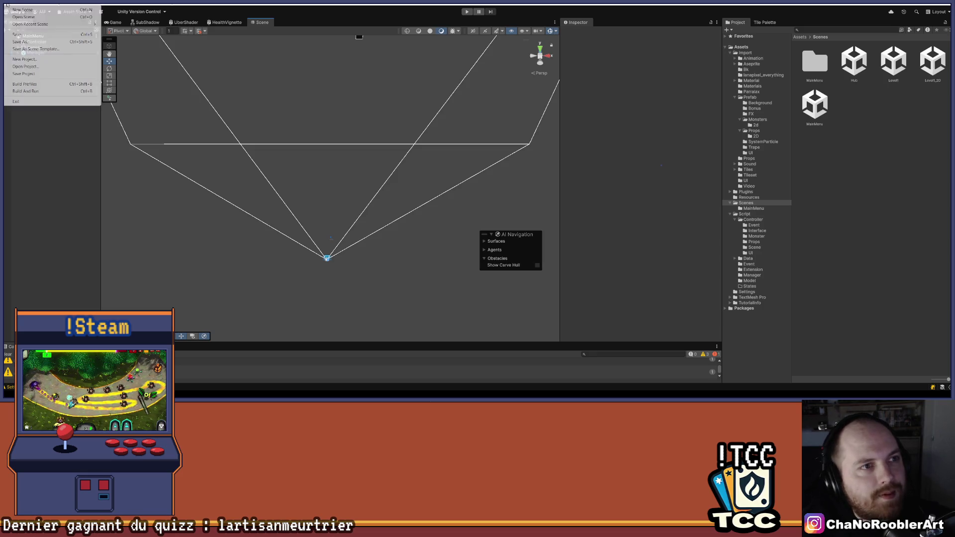
Step: Use Build And Run to compile the game and launch the Void Operators title screen
{"action": "left_click", "coordinate": [40, 91]}
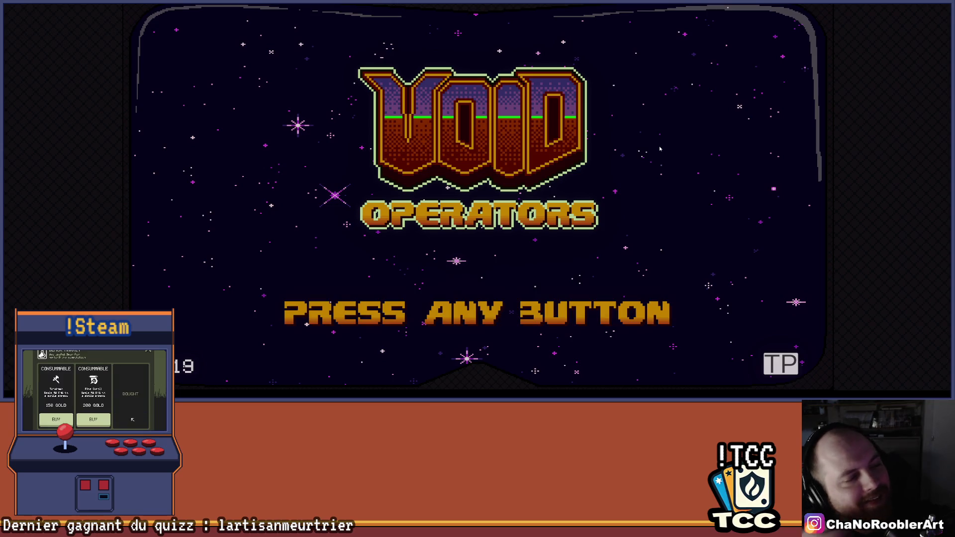
Step: Continue the saved game, run right from the lab through the teleport into the desert, then quit
{"action": "left_click", "coordinate": [669, 317]}
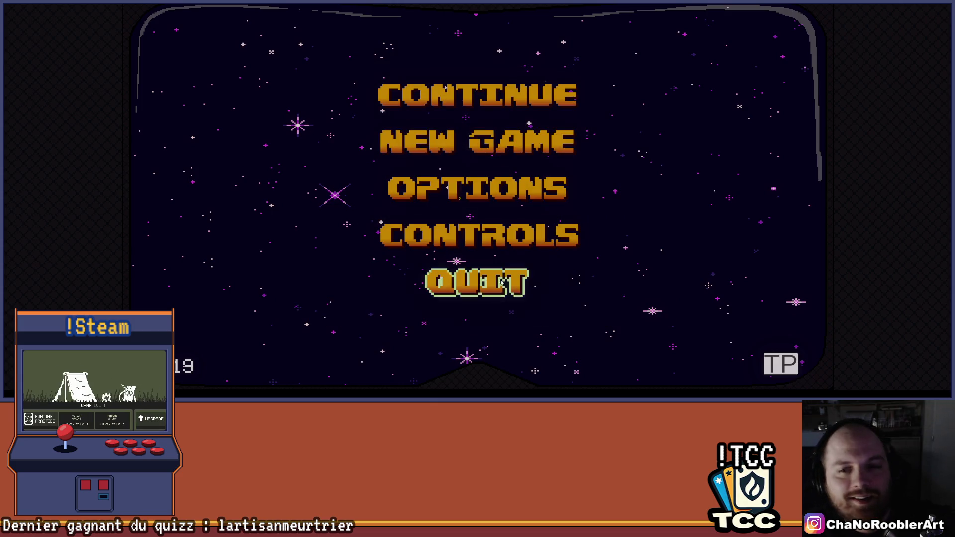
{"action": "left_click", "coordinate": [468, 89]}
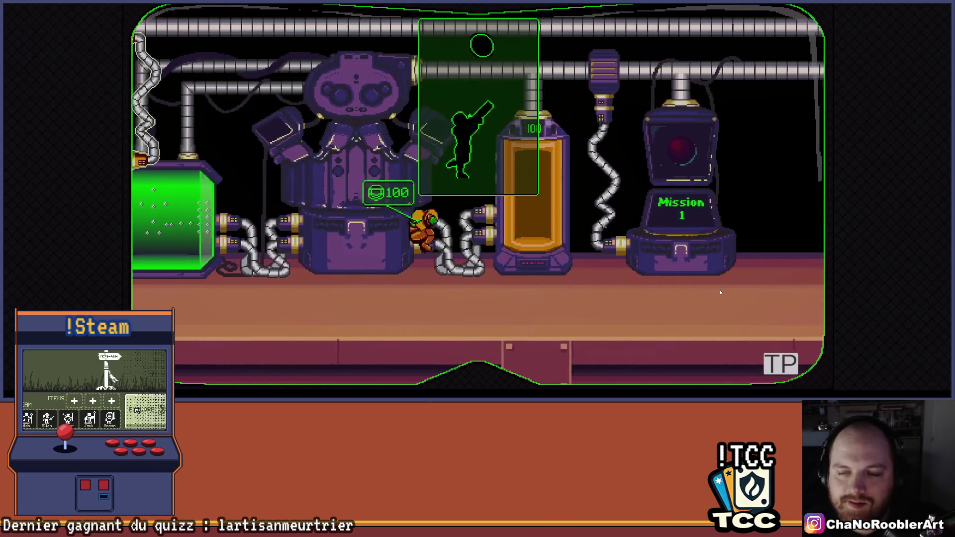
{"action": "key", "text": "Right"}
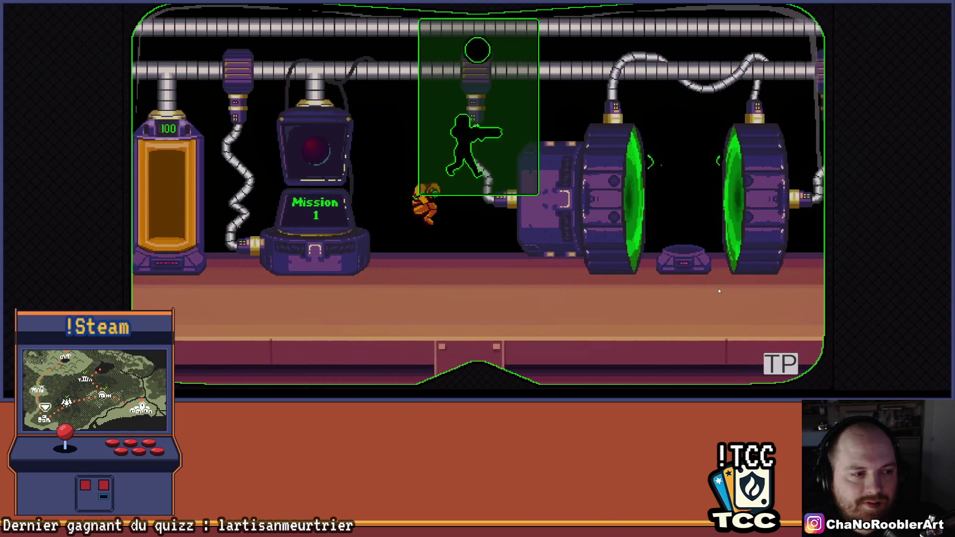
{"action": "key", "text": "Right"}
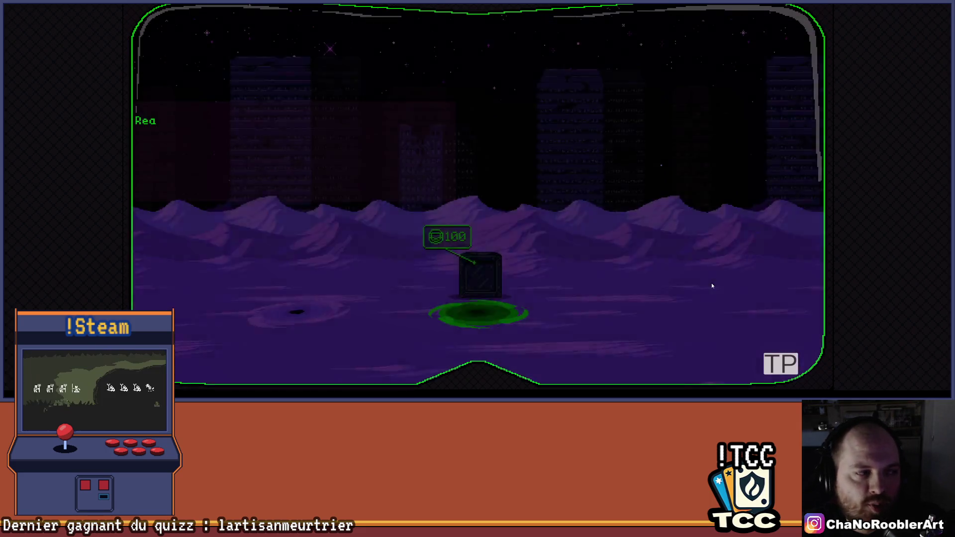
{"action": "key", "text": "Right"}
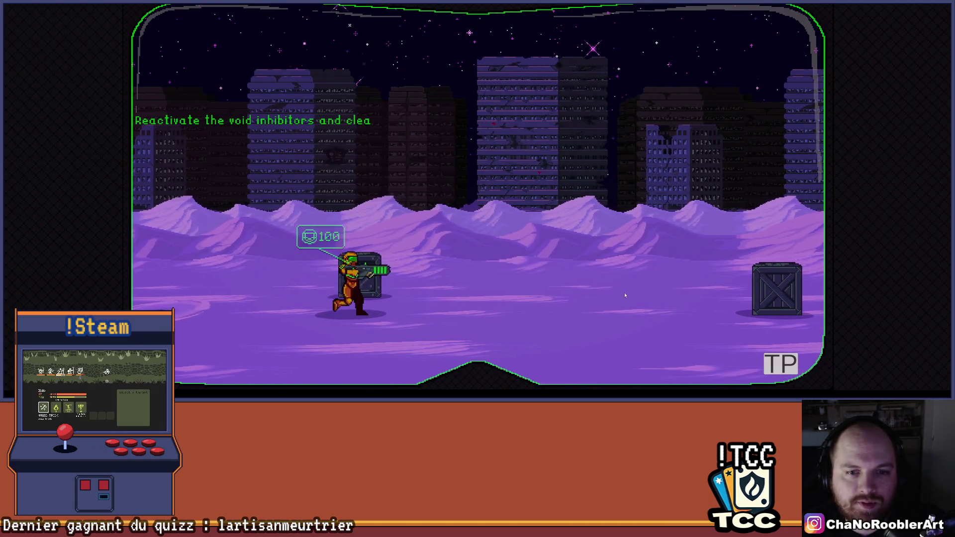
{"action": "key", "text": "Right"}
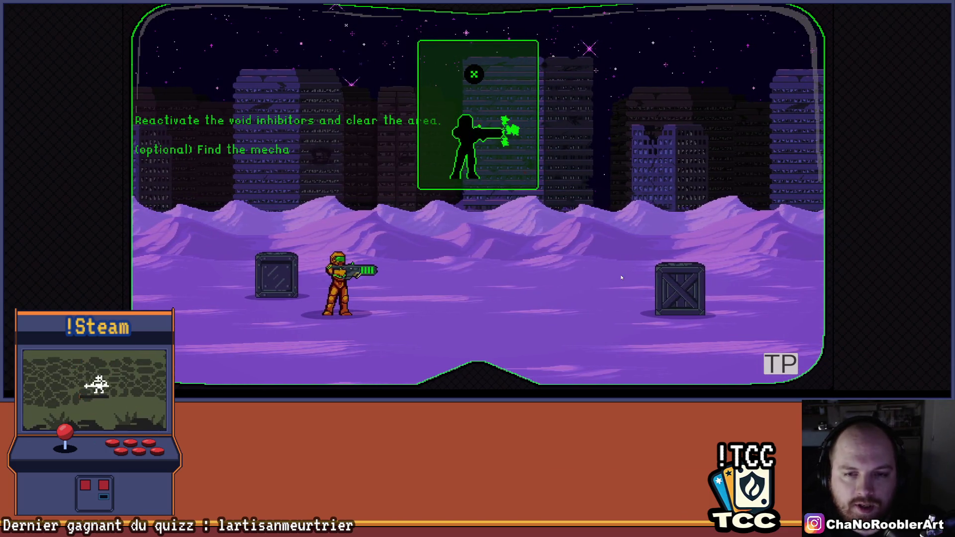
{"action": "key", "text": "ctrl+p"}
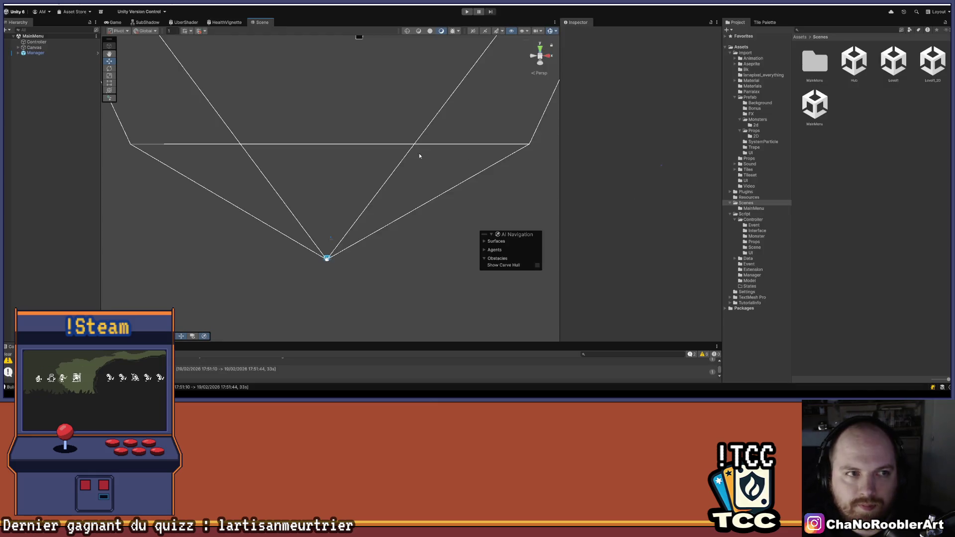
Step: Check the Manager object, then start play mode on the MainMenu scene
{"action": "left_click", "coordinate": [75, 52]}
{"action": "left_click", "coordinate": [147, 53]}
{"action": "key", "text": "ctrl+p"}
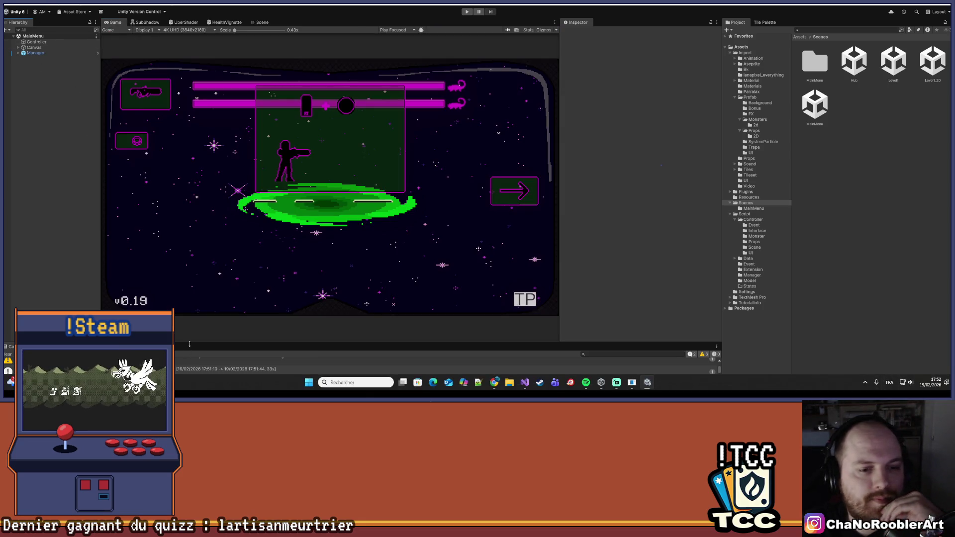
Step: Enlarge the Console, clear its warnings, and bring up File Explorer
{"action": "left_click_drag", "start_coordinate": [13, 343], "coordinate": [13, 244]}
{"action": "left_click", "coordinate": [13, 250]}
{"action": "mouse_move", "coordinate": [306, 376]}
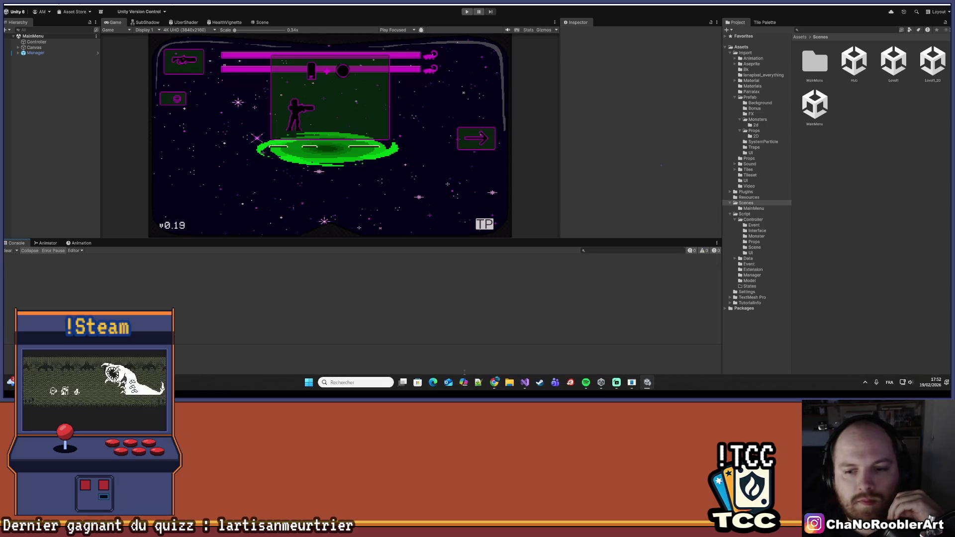
{"action": "left_click", "coordinate": [510, 382]}
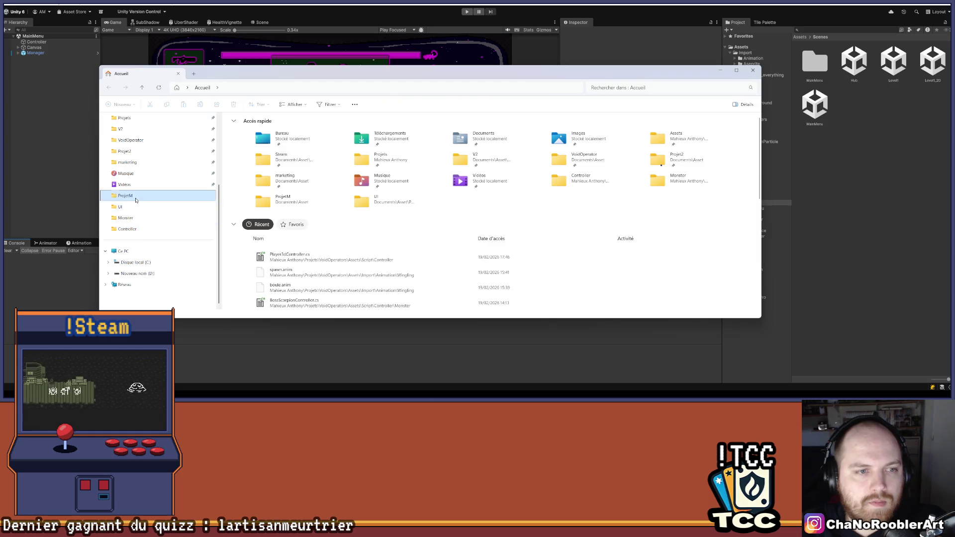
Step: Browse the ProjetM, VoidOperator, Assets and Steam folders, then close File Explorer
{"action": "left_click", "coordinate": [135, 197]}
{"action": "left_click", "coordinate": [132, 242]}
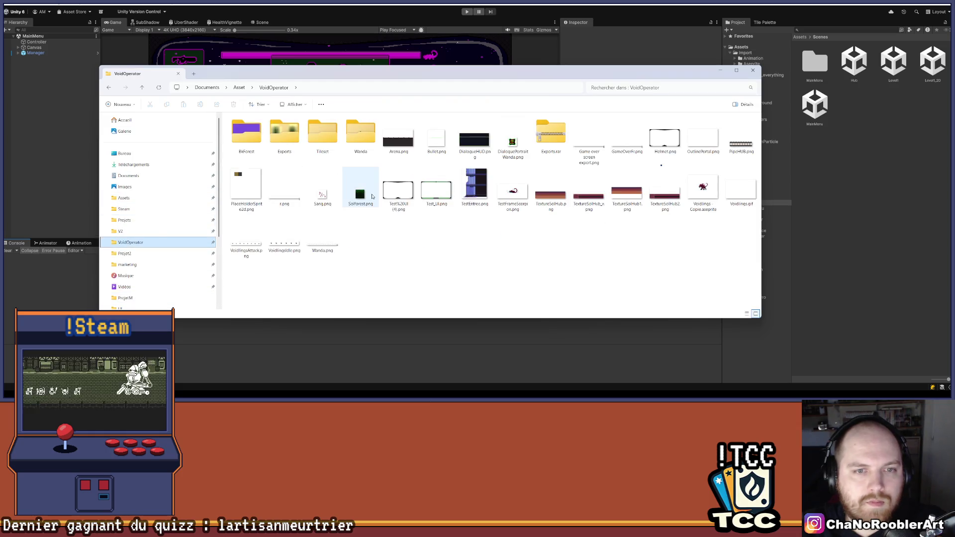
{"action": "left_click", "coordinate": [124, 197]}
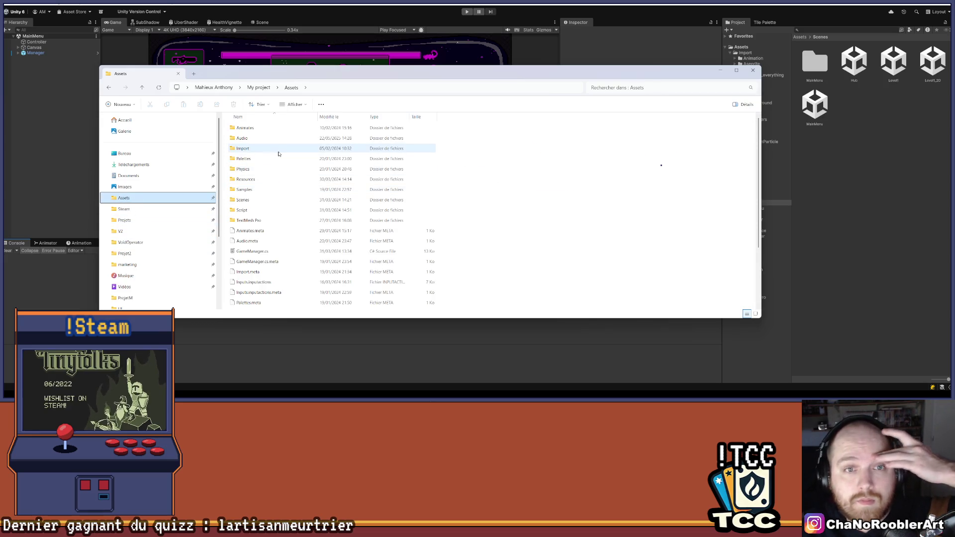
{"action": "left_click", "coordinate": [150, 208]}
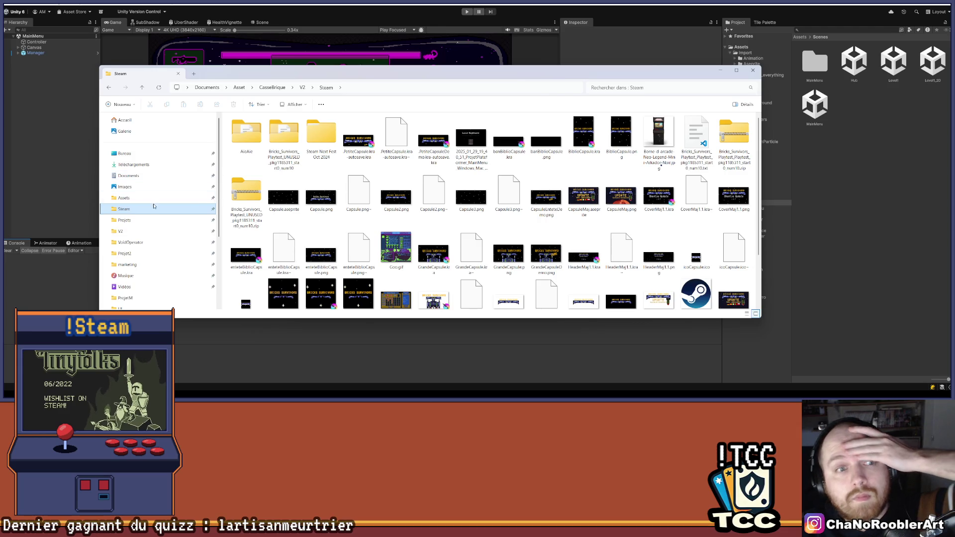
{"action": "left_click", "coordinate": [752, 70]}
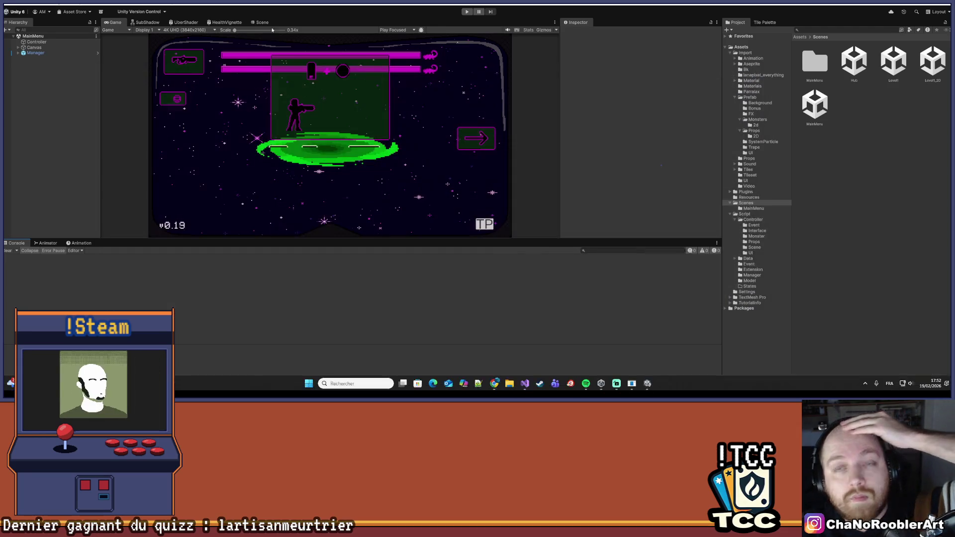
Step: In the Windows build profile, pick then cancel the V0.19 build folder, and reopen File Explorer
{"action": "left_click", "coordinate": [7, 5]}
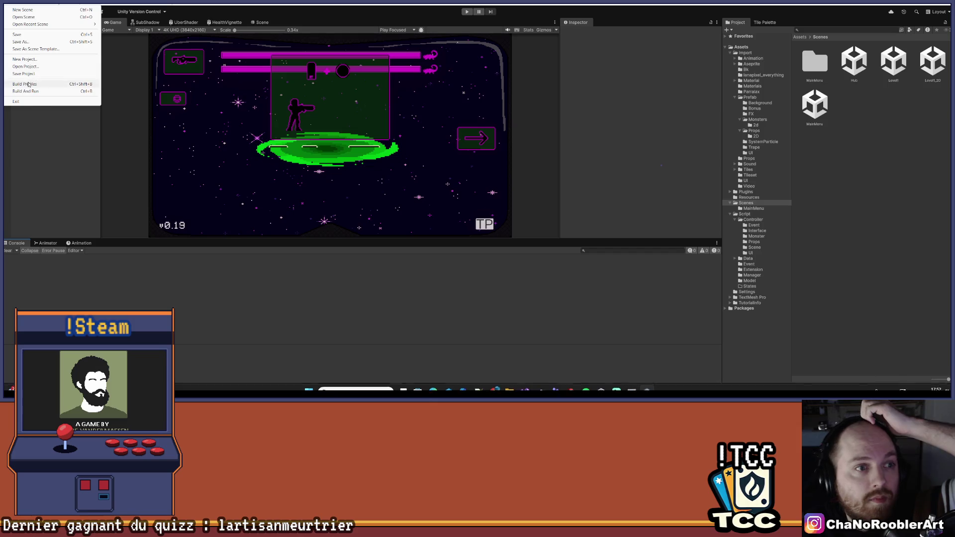
{"action": "left_click", "coordinate": [55, 68]}
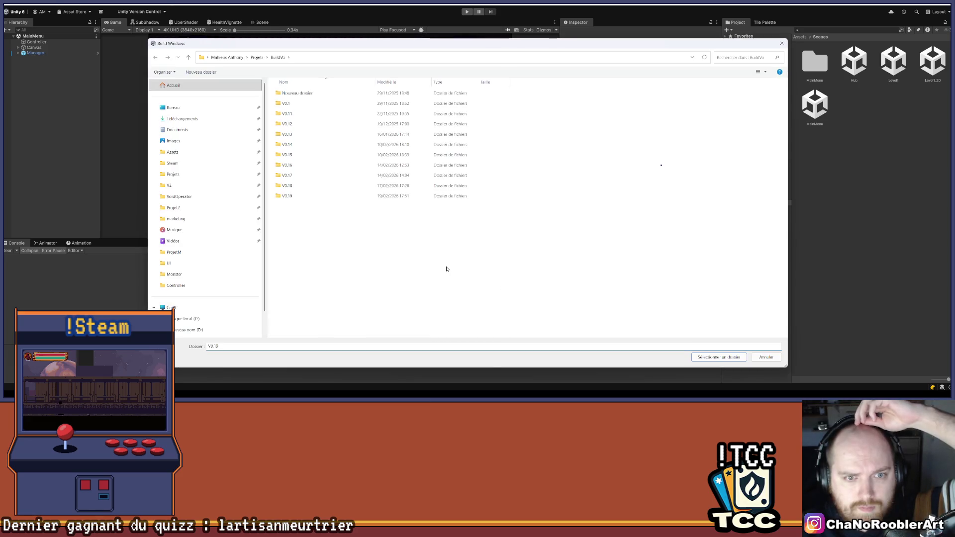
{"action": "left_click", "coordinate": [318, 197]}
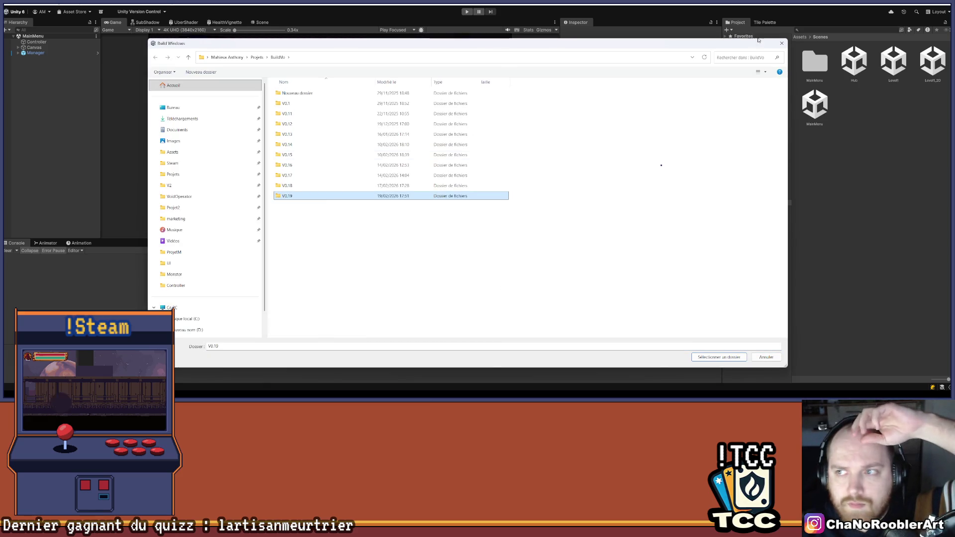
{"action": "left_click", "coordinate": [781, 43]}
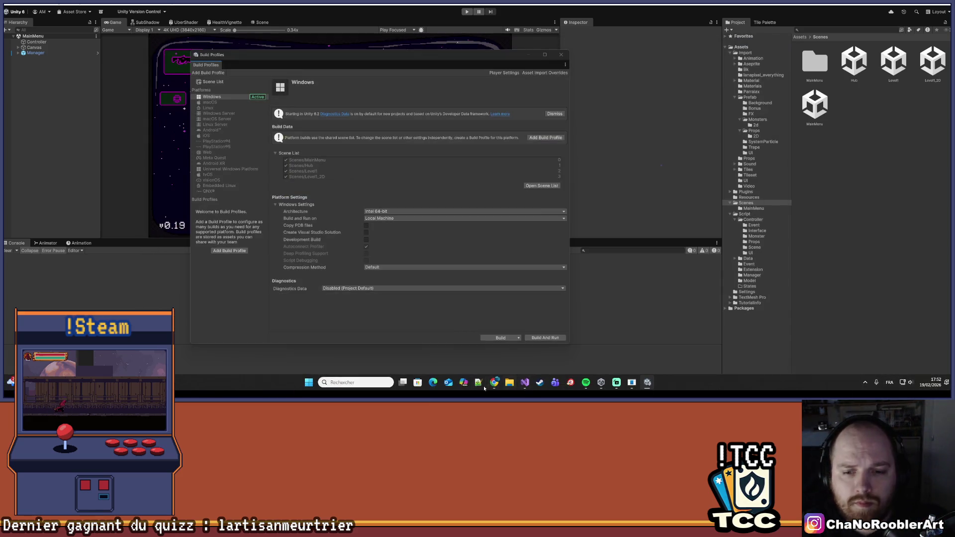
{"action": "left_click", "coordinate": [510, 383]}
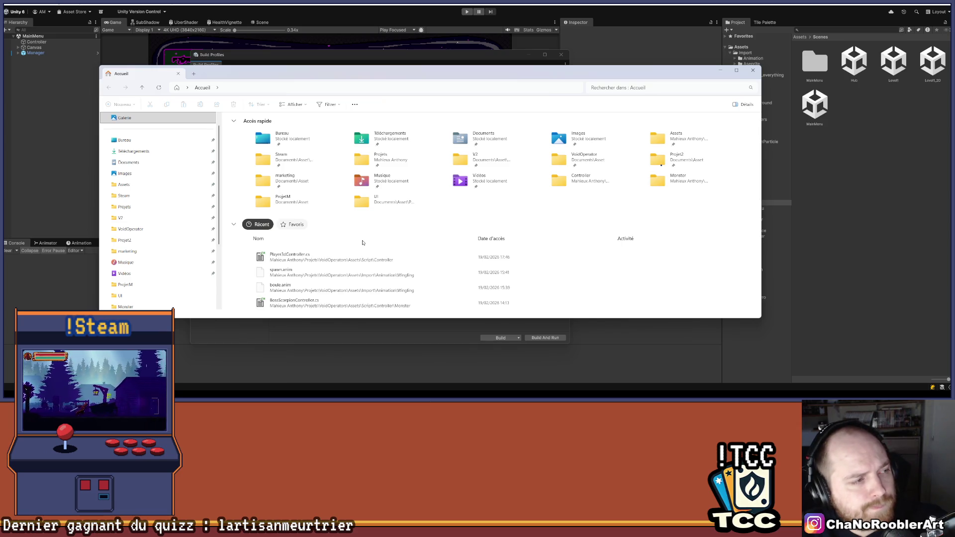
{"action": "scroll", "coordinate": [149, 219], "scroll_direction": "down", "scroll_amount": 1}
Step: Browse the Projet2, Vidéos, ProjetM and marketing folders in File Explorer
{"action": "left_click", "coordinate": [131, 208]}
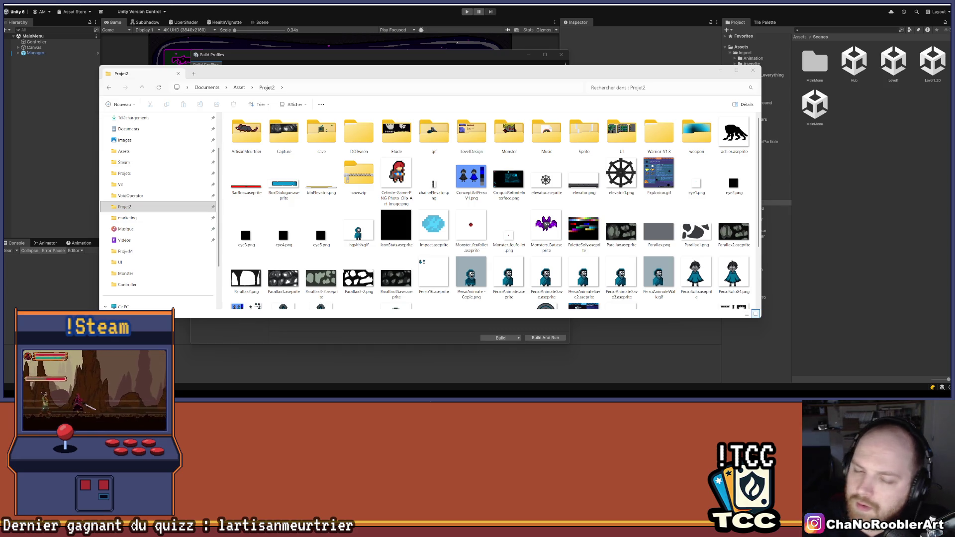
{"action": "scroll", "coordinate": [518, 174], "scroll_direction": "down", "scroll_amount": 2}
{"action": "scroll", "coordinate": [522, 172], "scroll_direction": "up", "scroll_amount": 2}
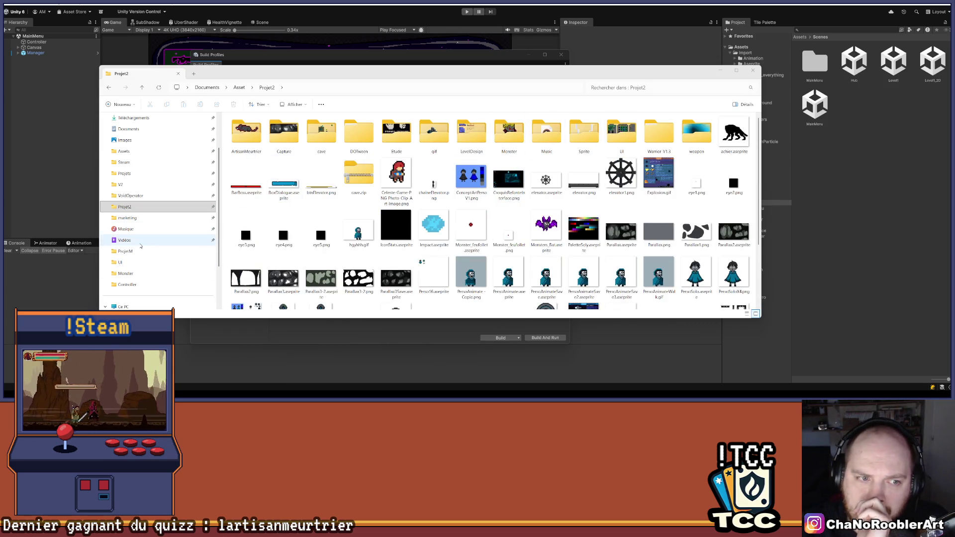
{"action": "left_click", "coordinate": [126, 240]}
{"action": "left_click", "coordinate": [131, 253]}
{"action": "left_click", "coordinate": [139, 207]}
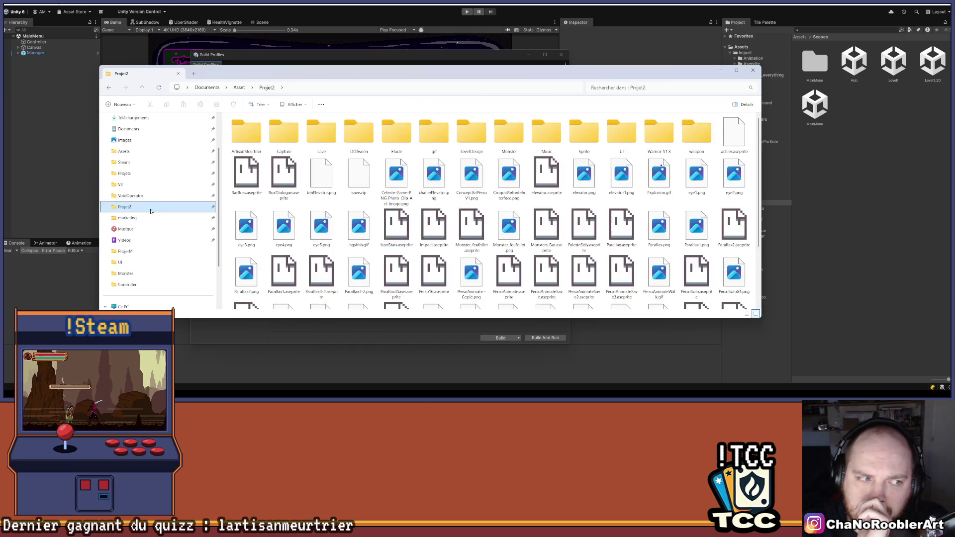
{"action": "scroll", "coordinate": [398, 234], "scroll_direction": "down", "scroll_amount": 2}
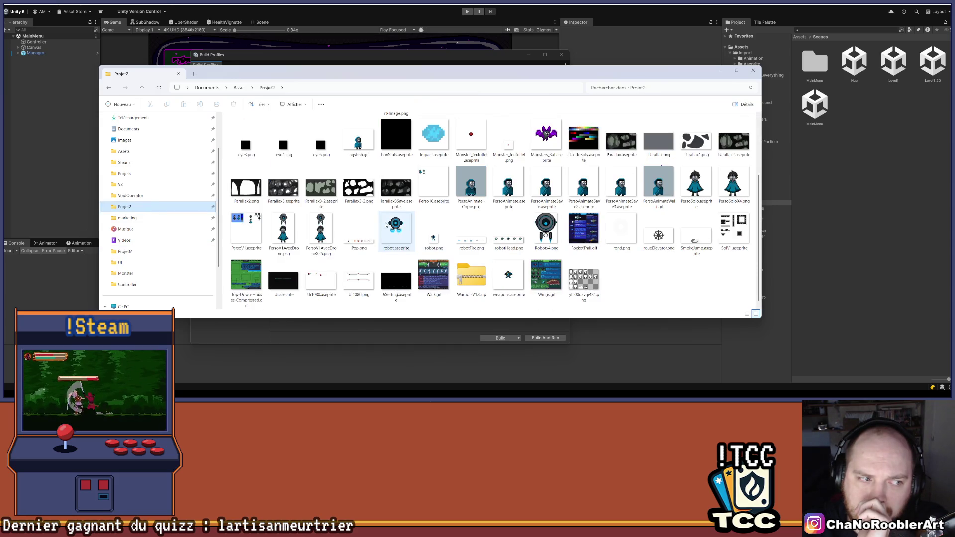
{"action": "mouse_move", "coordinate": [386, 224]}
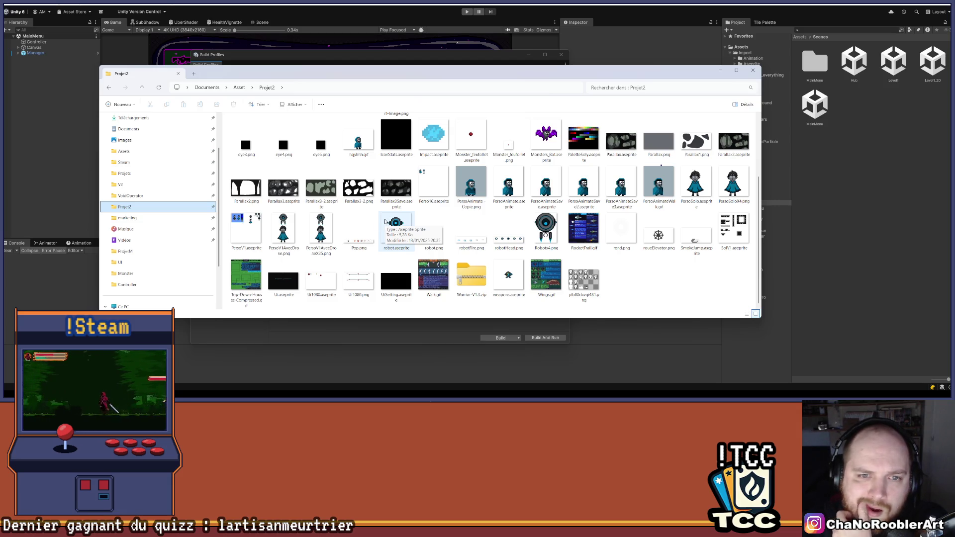
{"action": "left_click", "coordinate": [127, 218]}
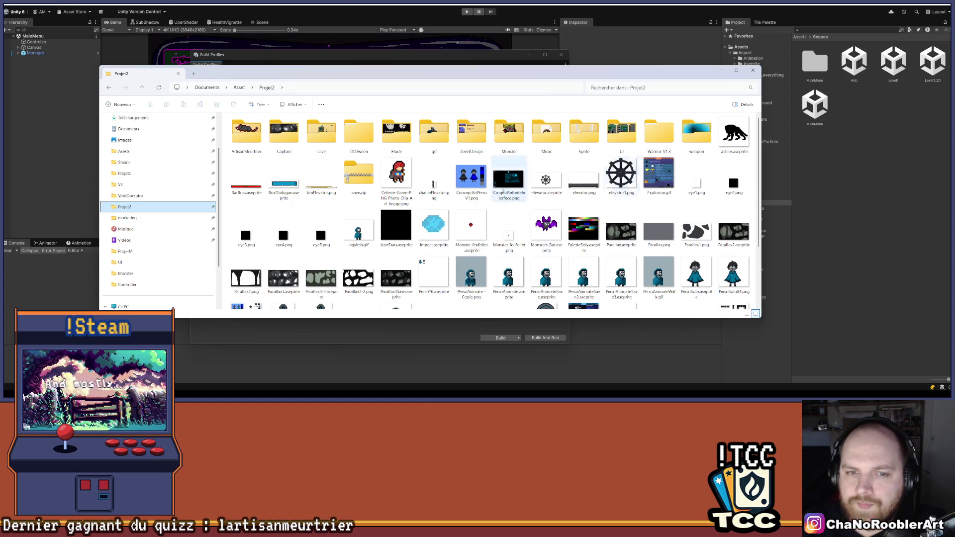
{"action": "scroll", "coordinate": [358, 229], "scroll_direction": "down", "scroll_amount": 2}
Step: Look through Projet2, VoidOperator, ProjetM, Asset, Assets, Steam and Projets, then close File Explorer
{"action": "left_click", "coordinate": [126, 218]}
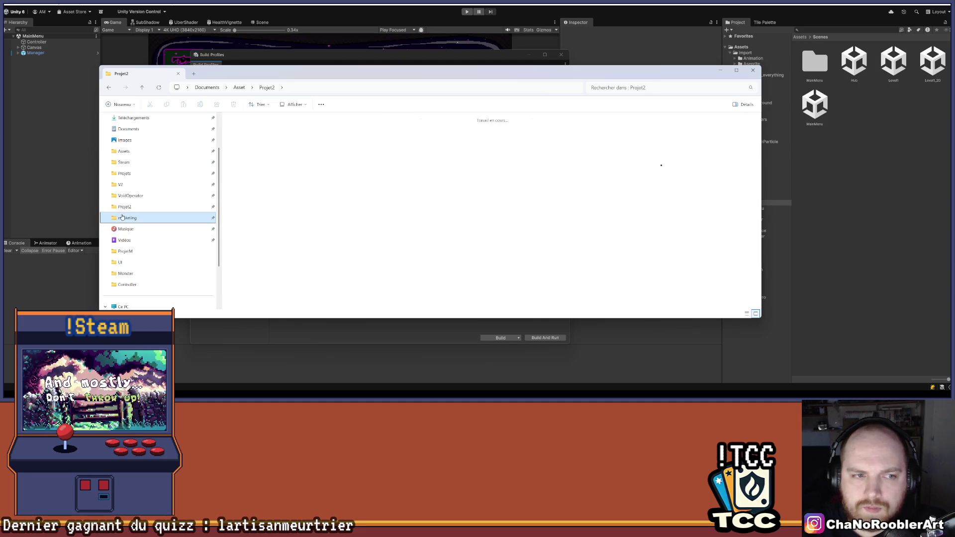
{"action": "left_click", "coordinate": [125, 206]}
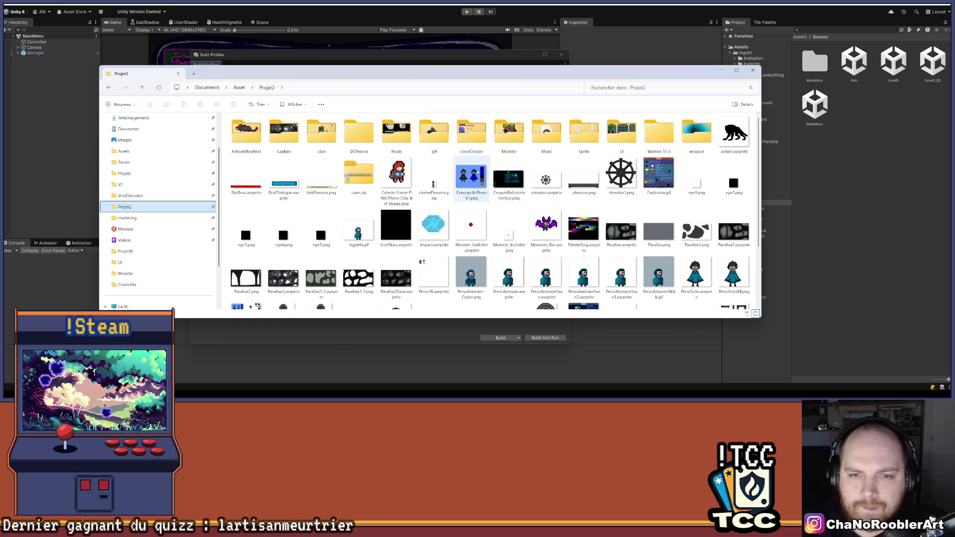
{"action": "scroll", "coordinate": [697, 249], "scroll_direction": "down", "scroll_amount": 2}
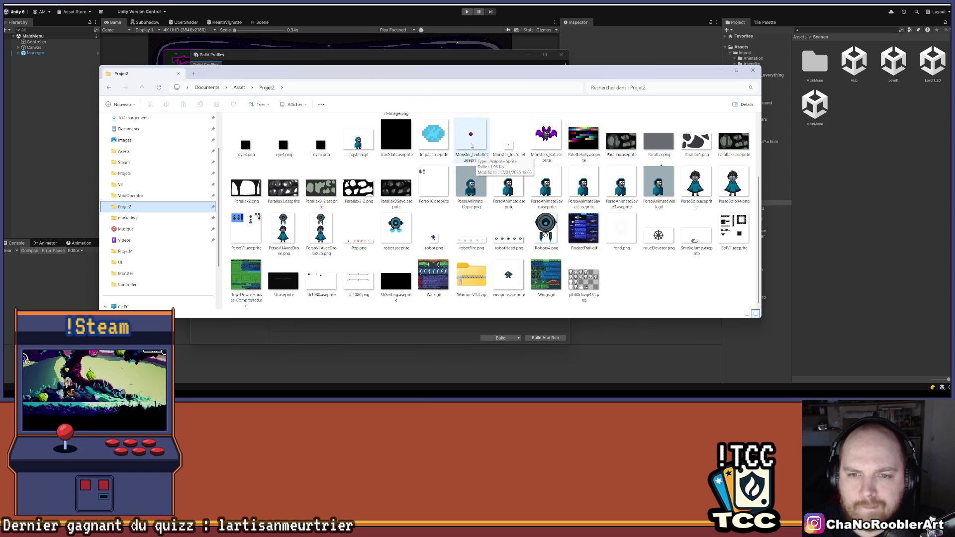
{"action": "scroll", "coordinate": [475, 159], "scroll_direction": "up", "scroll_amount": 2}
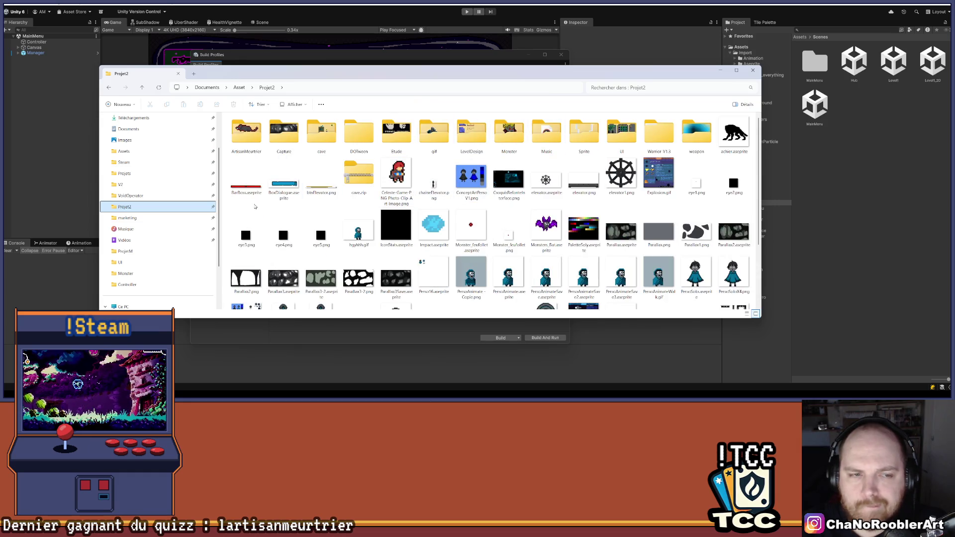
{"action": "left_click", "coordinate": [126, 198]}
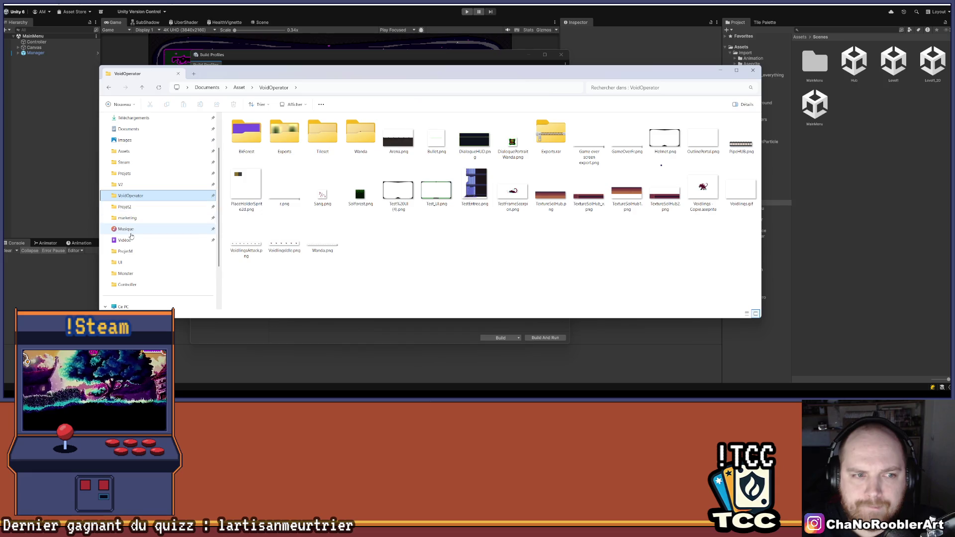
{"action": "left_click", "coordinate": [126, 252]}
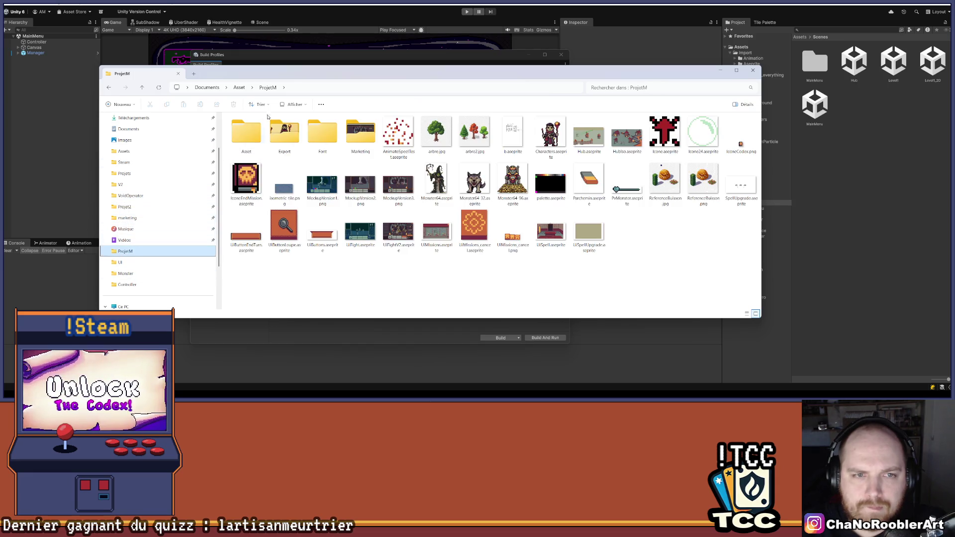
{"action": "left_click", "coordinate": [240, 88]}
{"action": "scroll", "coordinate": [128, 188], "scroll_direction": "up", "scroll_amount": 2}
{"action": "left_click", "coordinate": [124, 198]}
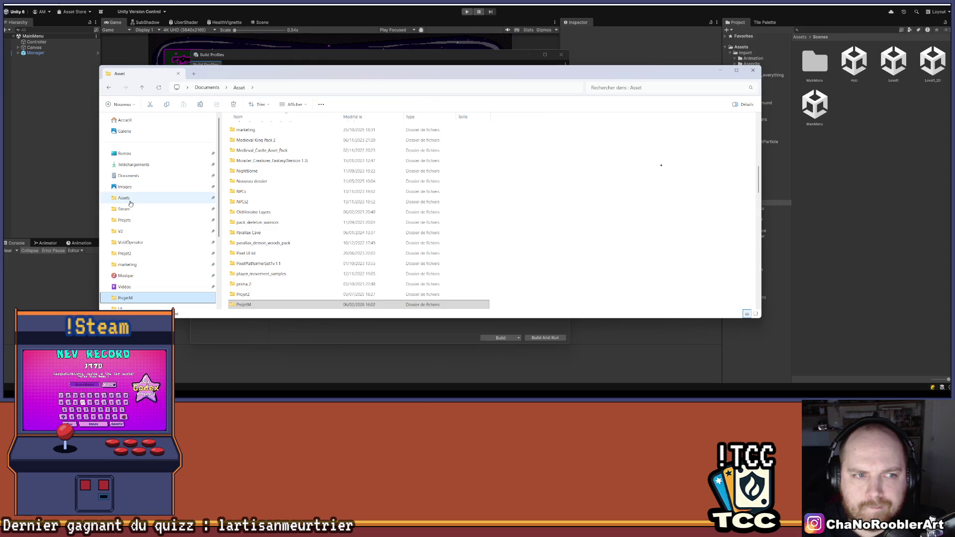
{"action": "left_click", "coordinate": [124, 210]}
{"action": "left_click", "coordinate": [124, 220]}
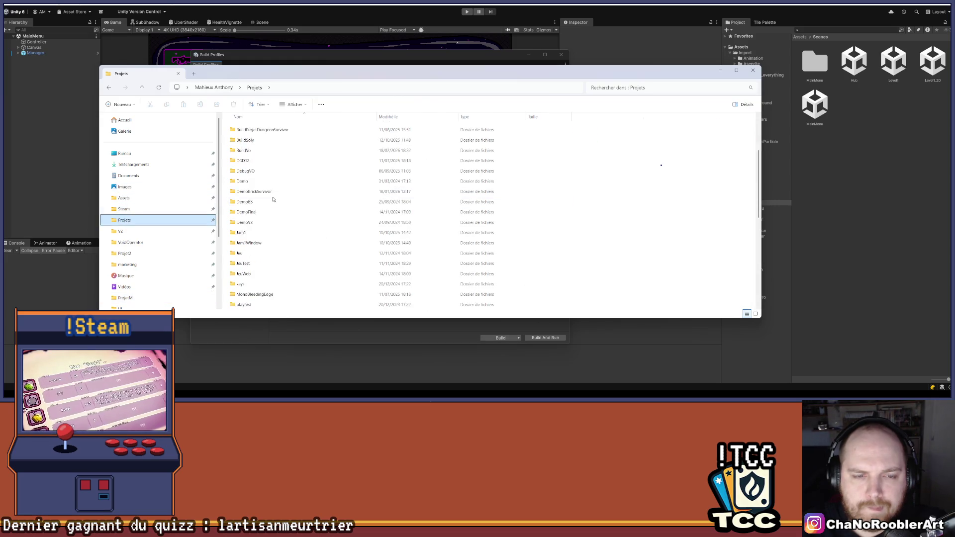
{"action": "scroll", "coordinate": [299, 224], "scroll_direction": "down", "scroll_amount": 2}
{"action": "left_click", "coordinate": [753, 71]}
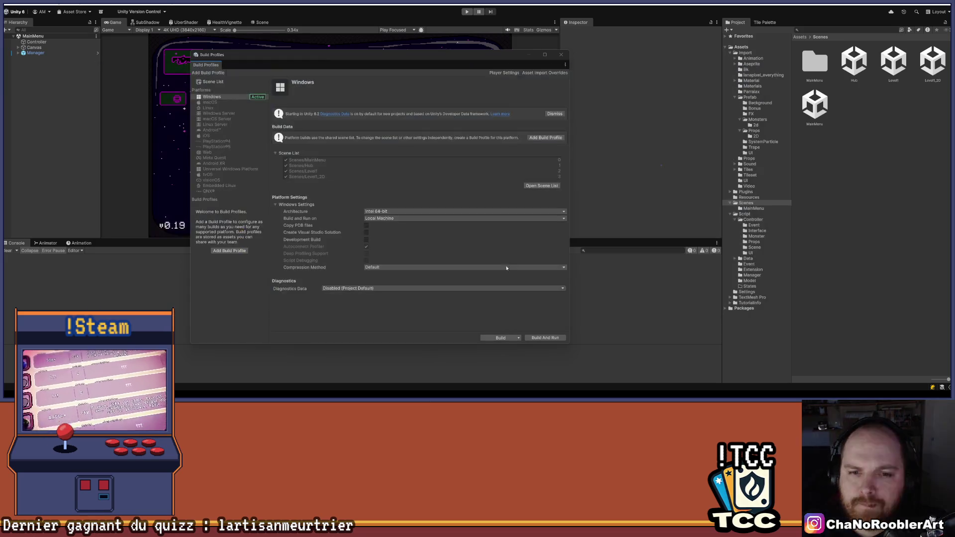
Step: Start a Windows build, check the BuildVo folder path, cancel it, and close Build Profiles
{"action": "left_click", "coordinate": [500, 338]}
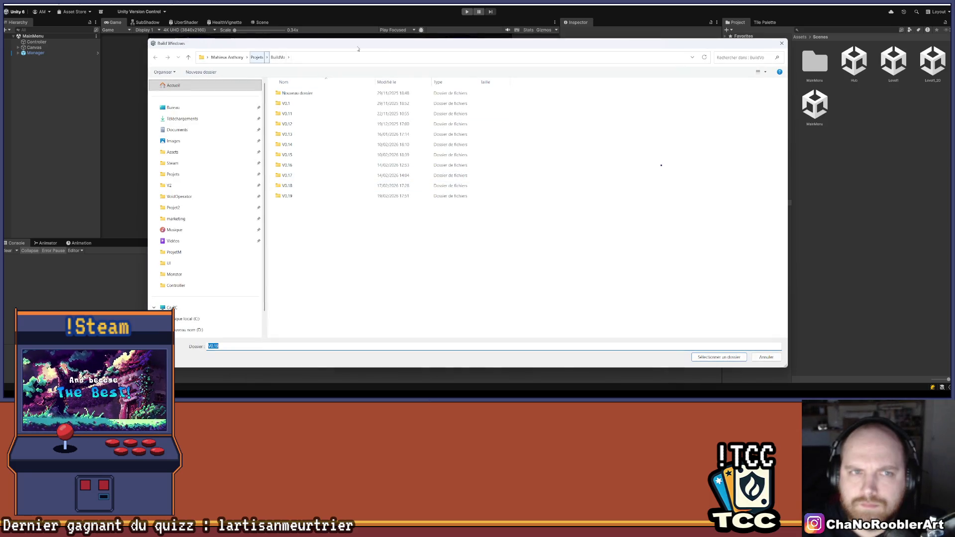
{"action": "left_click", "coordinate": [306, 61]}
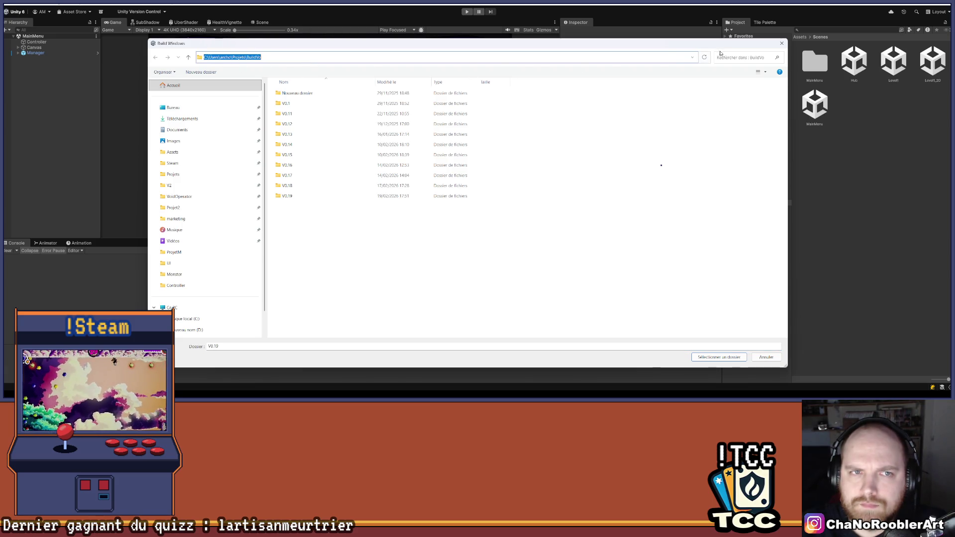
{"action": "left_click", "coordinate": [782, 44]}
{"action": "left_click", "coordinate": [562, 56]}
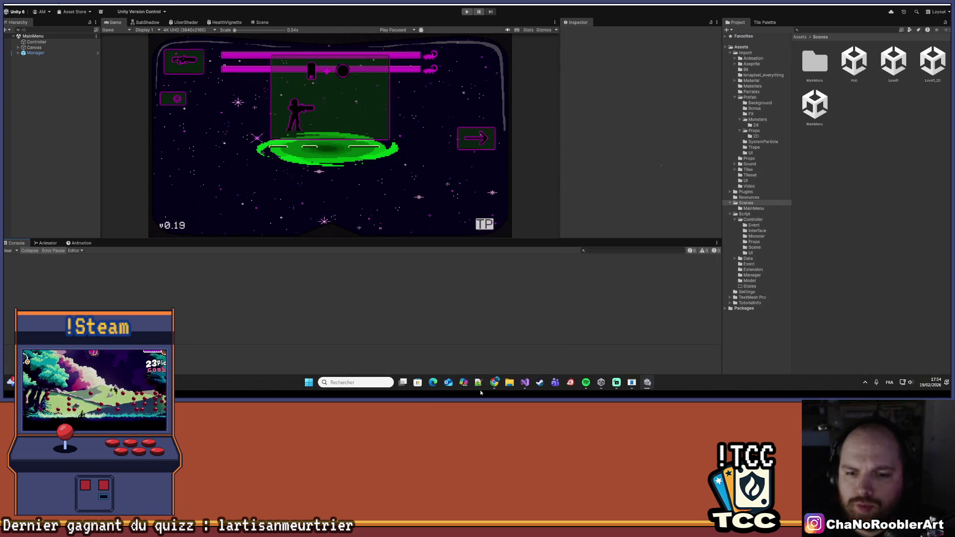
{"action": "left_click", "coordinate": [509, 383]}
Step: Paste the BuildVo folder path into the address bar, open V0.19 and run VoidOperators.exe
{"action": "left_click", "coordinate": [275, 86]}
{"action": "type", "text": "C:\\Users\\antho\\Projets\\BuildVo"}
{"action": "key", "text": "Return"}
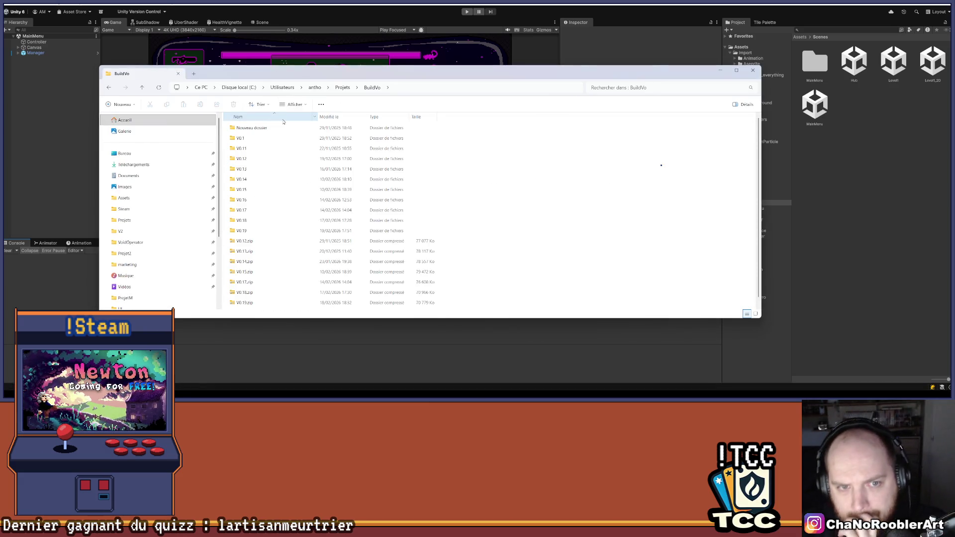
{"action": "double_click", "coordinate": [258, 224]}
{"action": "left_click", "coordinate": [262, 192]}
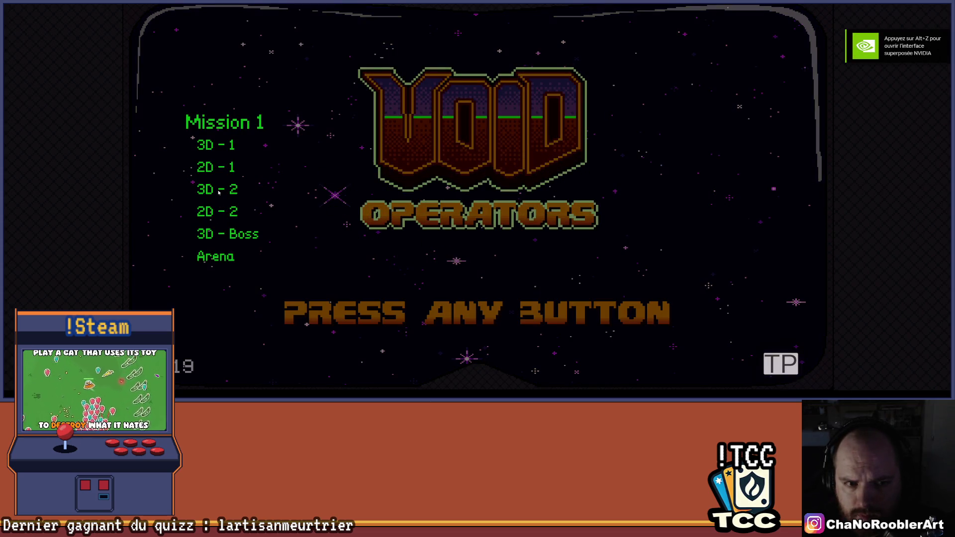
Step: Start from the title screen, run and shoot through the first level, then quit from the pause menu
{"action": "key", "text": "Return"}
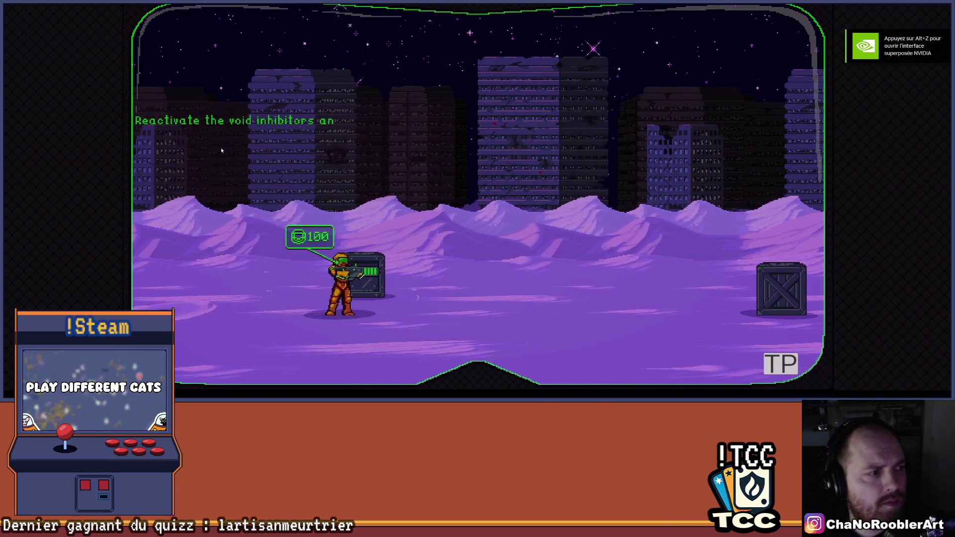
{"action": "key", "text": "d"}
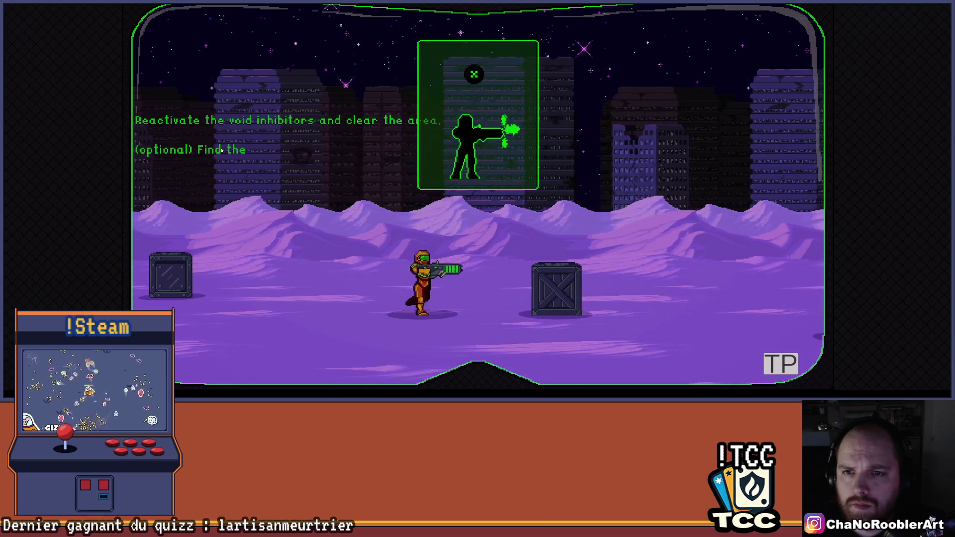
{"action": "key", "text": "d"}
{"action": "key", "text": "a"}
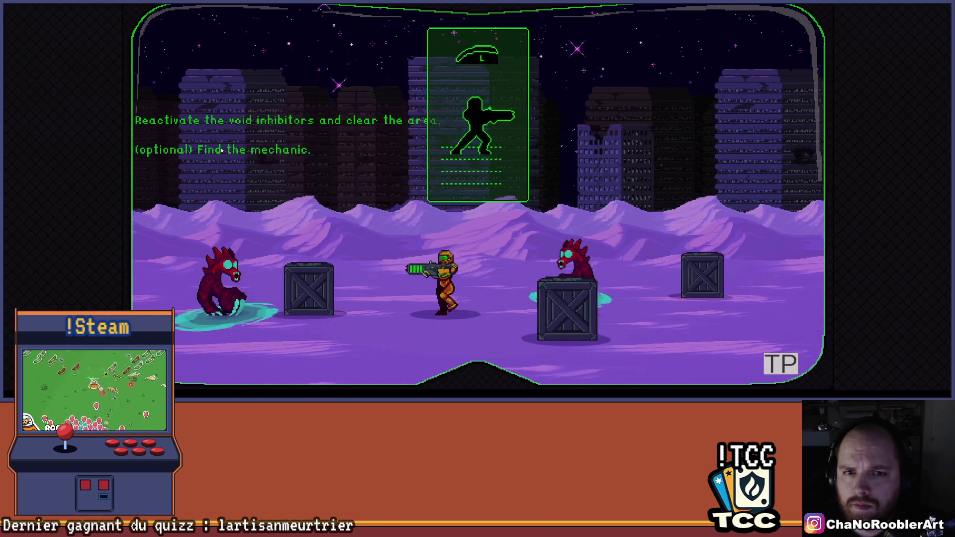
{"action": "key", "text": "d"}
{"action": "key", "text": "Escape"}
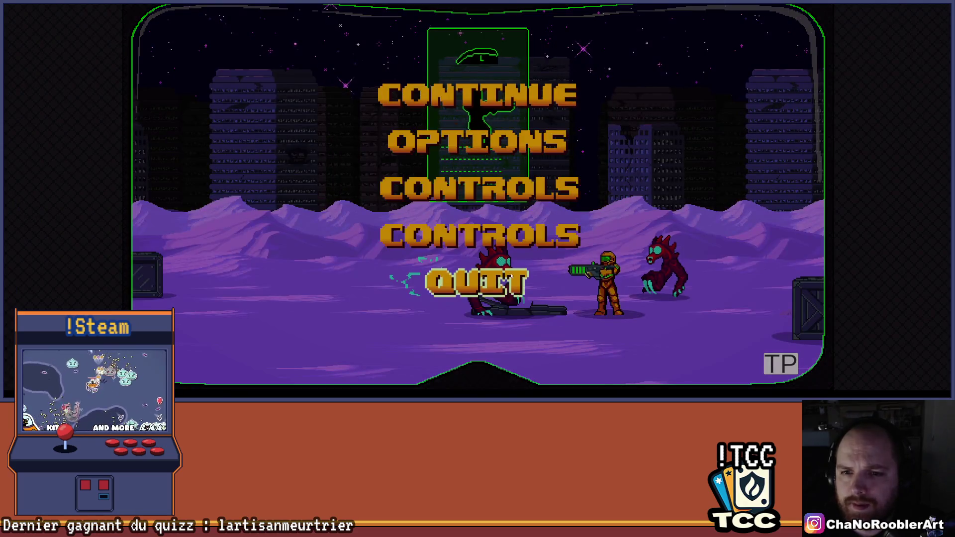
{"action": "left_click", "coordinate": [515, 275]}
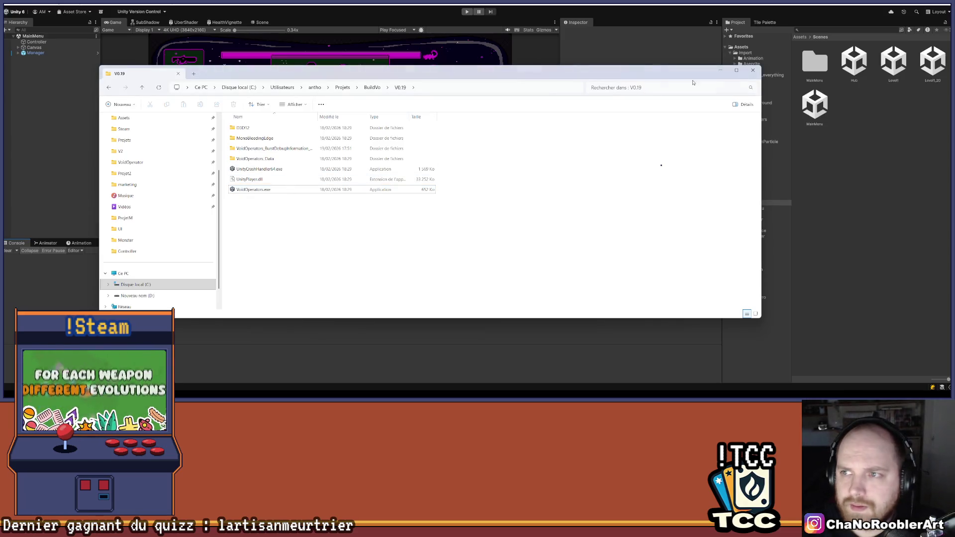
Step: Build the Windows game into the V0.19 folder and launch the new VoidOperators.exe
{"action": "left_click", "coordinate": [751, 71]}
{"action": "left_click", "coordinate": [11, 3]}
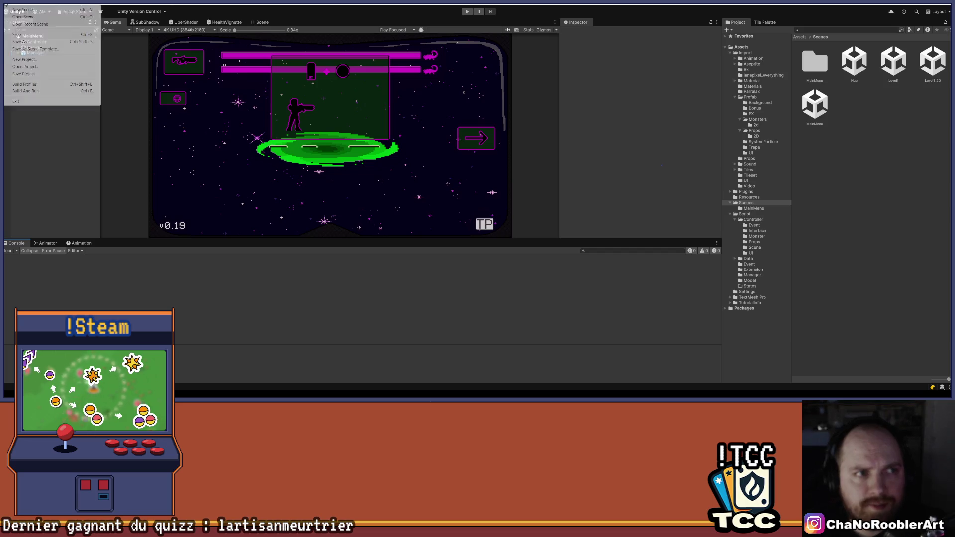
{"action": "left_click", "coordinate": [22, 85]}
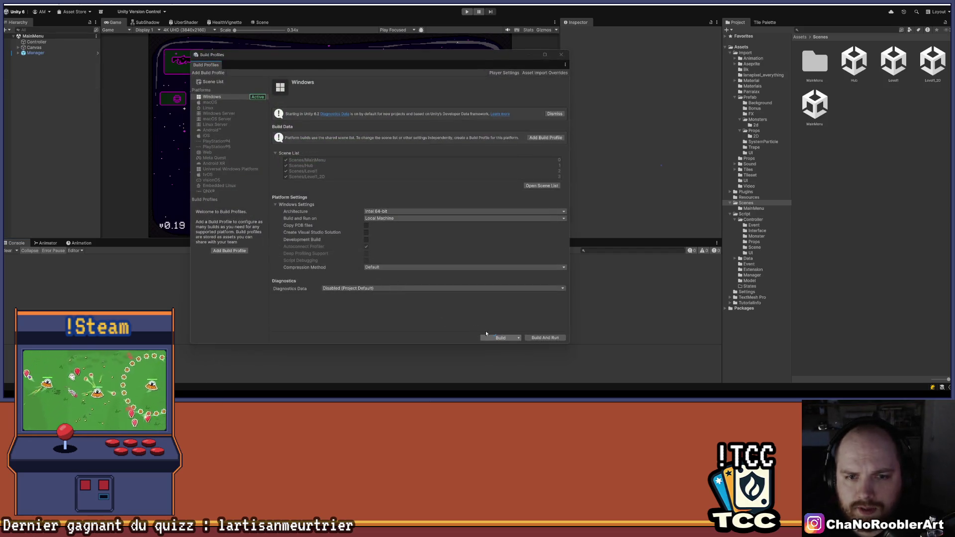
{"action": "left_click", "coordinate": [494, 336]}
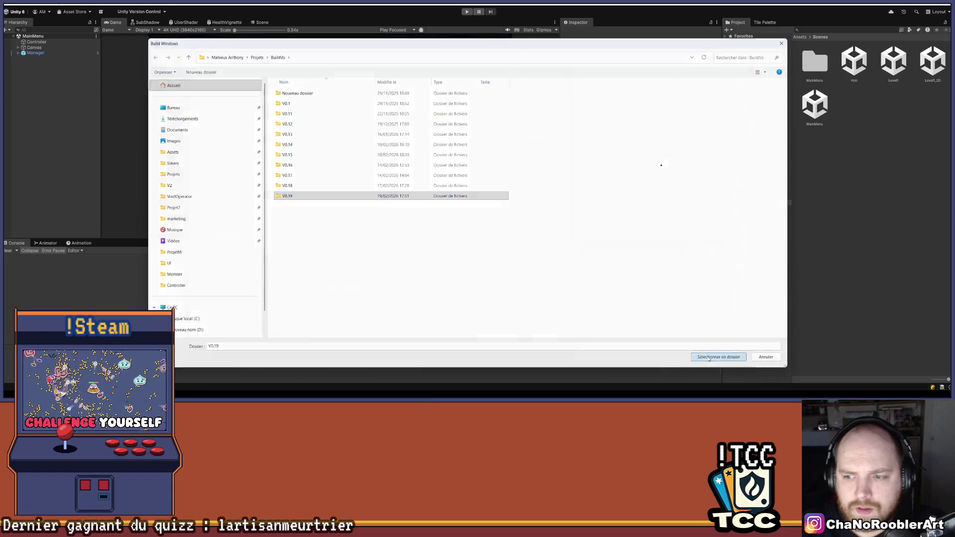
{"action": "left_click", "coordinate": [710, 357]}
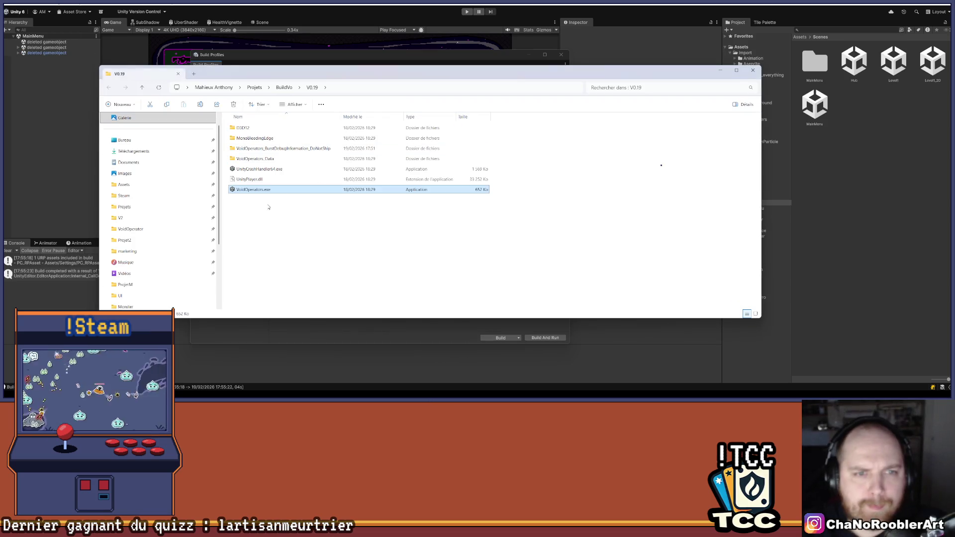
{"action": "double_click", "coordinate": [262, 192]}
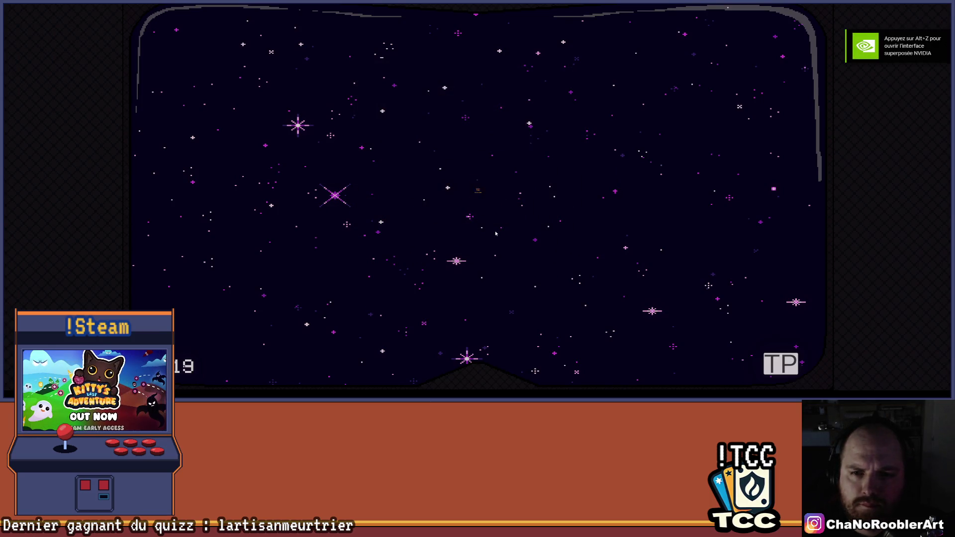
Step: Continue from the main menu and check that the pause menu opens and resumes
{"action": "left_click", "coordinate": [477, 95]}
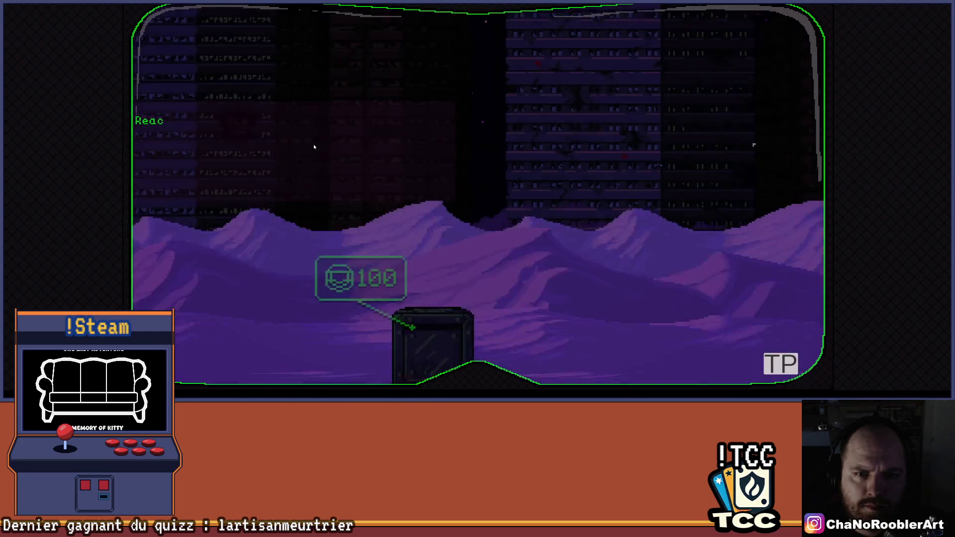
{"action": "key", "text": "Escape"}
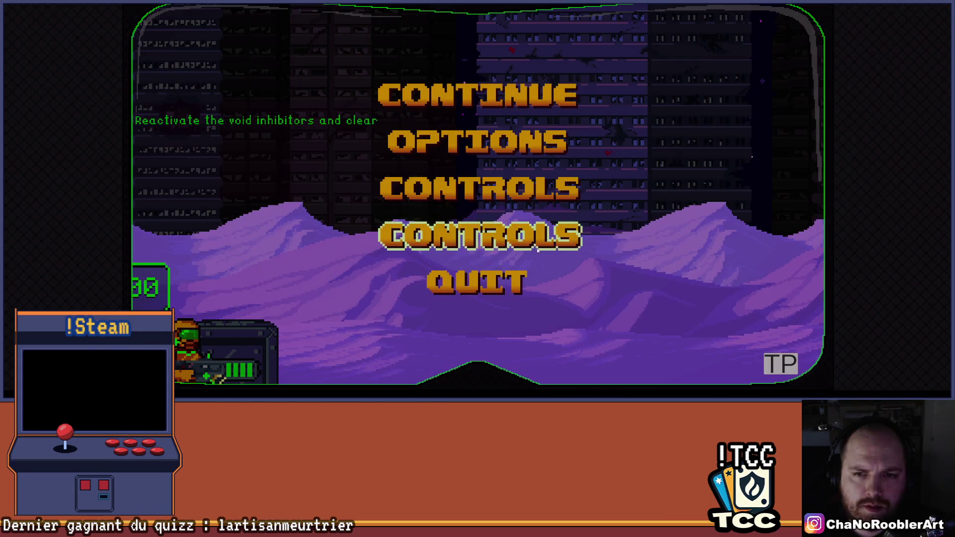
{"action": "key", "text": "Escape"}
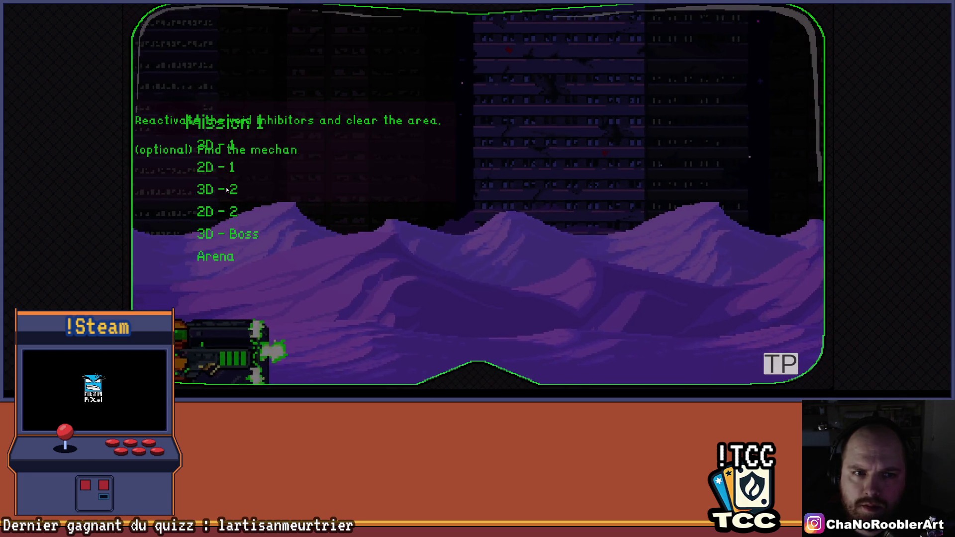
Step: Play a Mission 1 level, running and jumping right, then pause and quit the game
{"action": "left_click", "coordinate": [212, 145]}
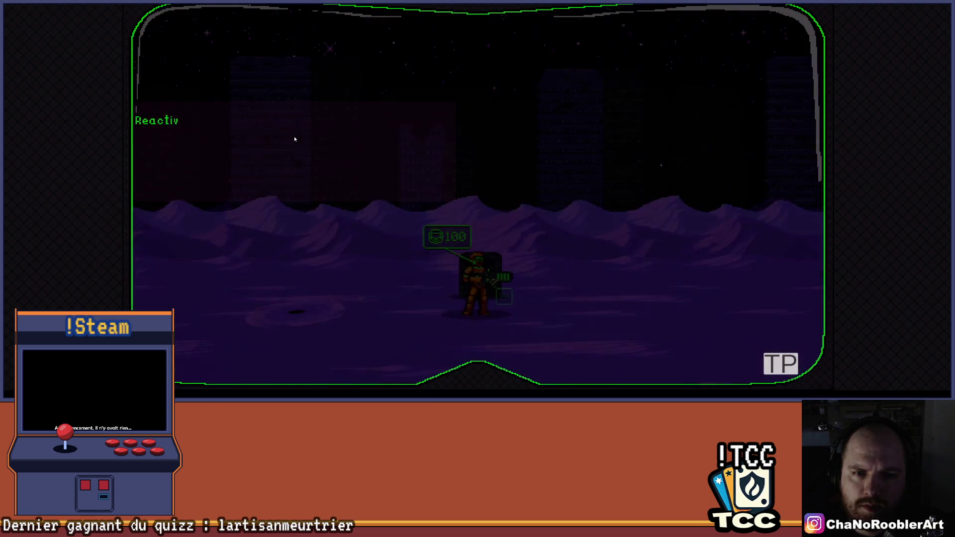
{"action": "key", "text": "d"}
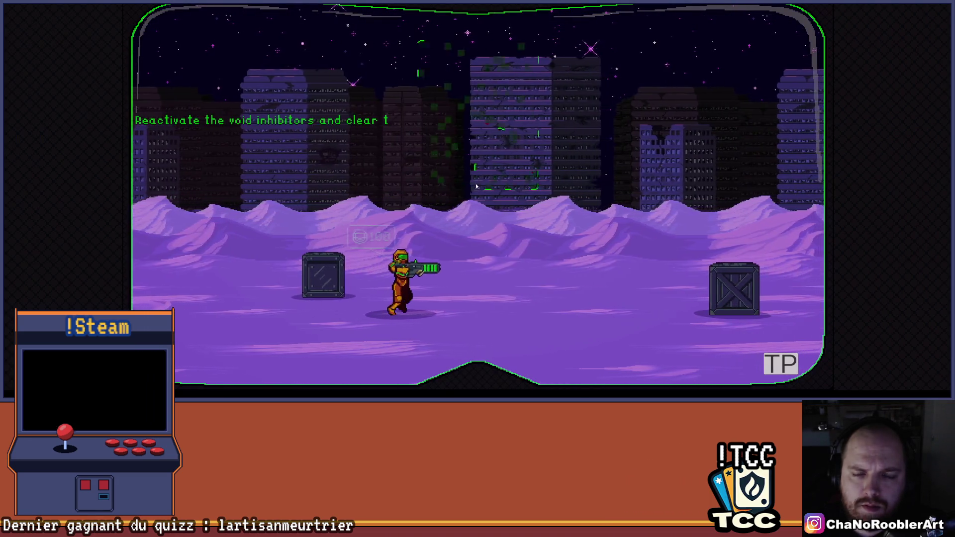
{"action": "key", "text": "d"}
{"action": "key", "text": "space"}
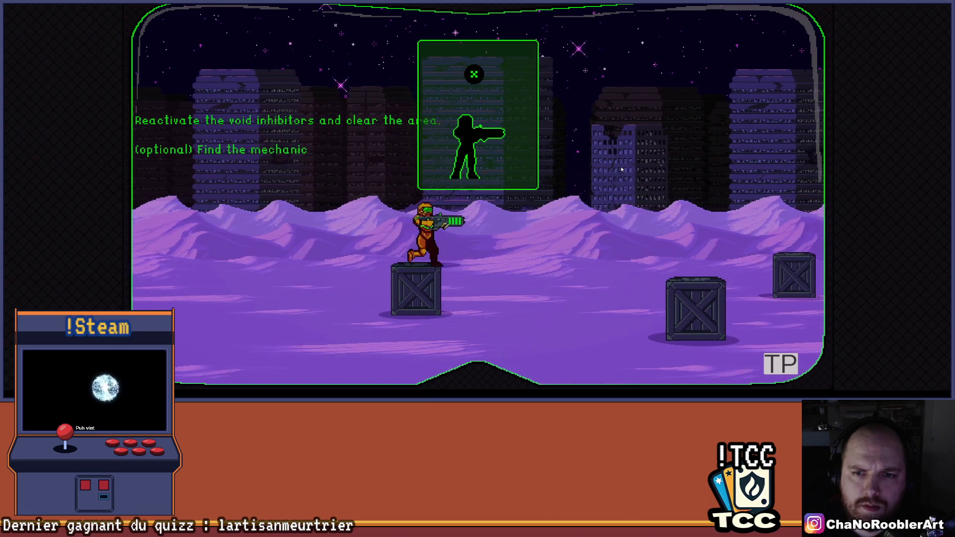
{"action": "key", "text": "d"}
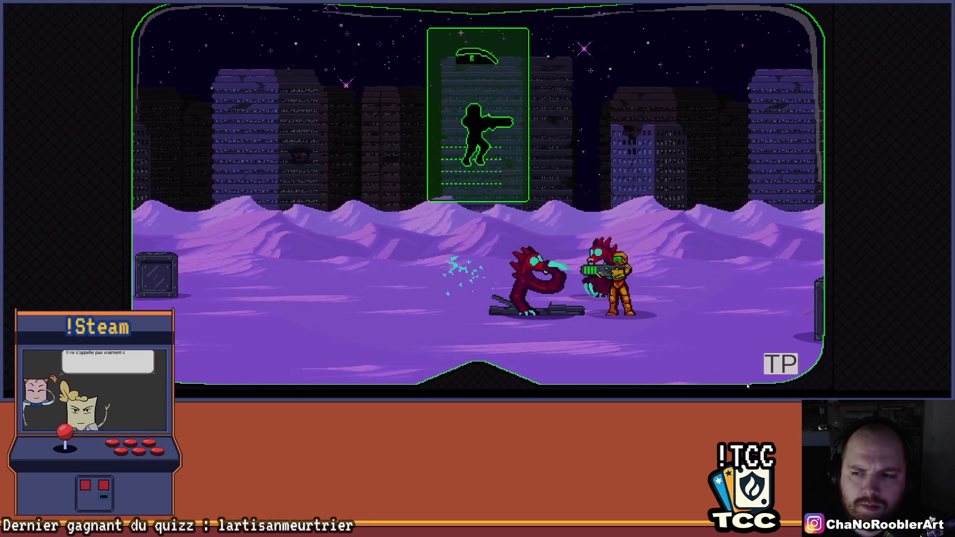
{"action": "key", "text": "Escape"}
{"action": "key", "text": "Escape"}
{"action": "key", "text": "alt+F4"}
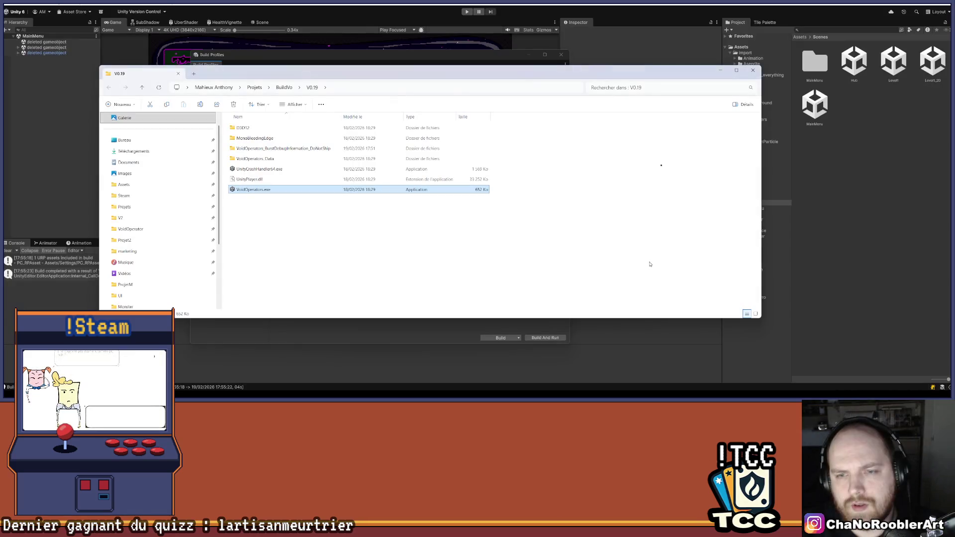
Step: Close the Build Profiles window and drag the Game view taller over the Console
{"action": "left_click", "coordinate": [599, 56]}
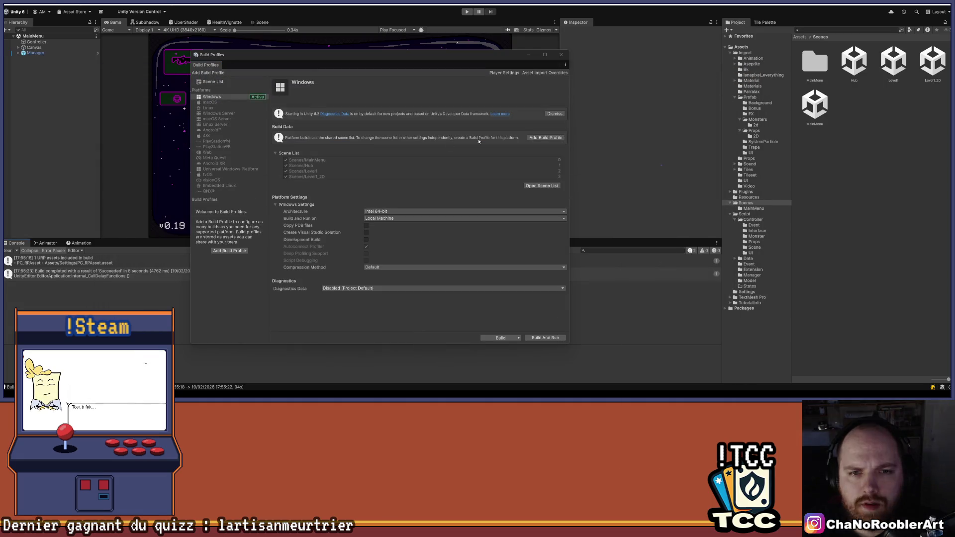
{"action": "left_click", "coordinate": [561, 54]}
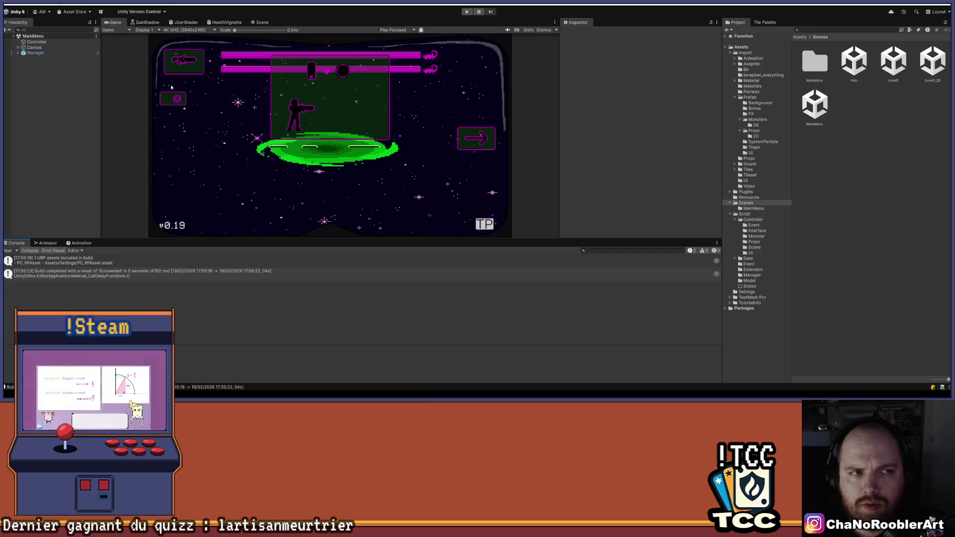
{"action": "left_click_drag", "start_coordinate": [203, 238], "coordinate": [204, 328]}
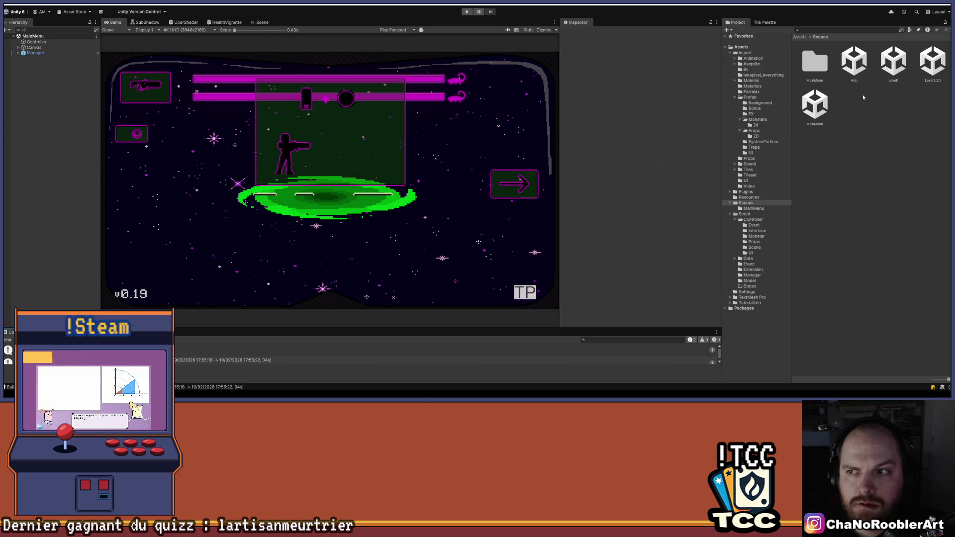
Step: In Level1, apply all of the Manager's overrides to its prefab, then reopen MainMenu
{"action": "double_click", "coordinate": [893, 62]}
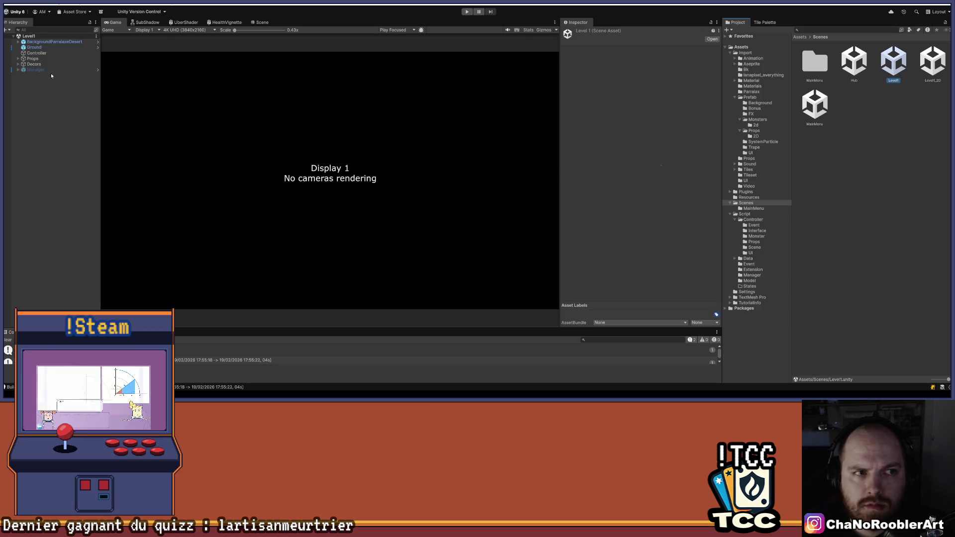
{"action": "left_click", "coordinate": [50, 70]}
{"action": "left_click", "coordinate": [604, 59]}
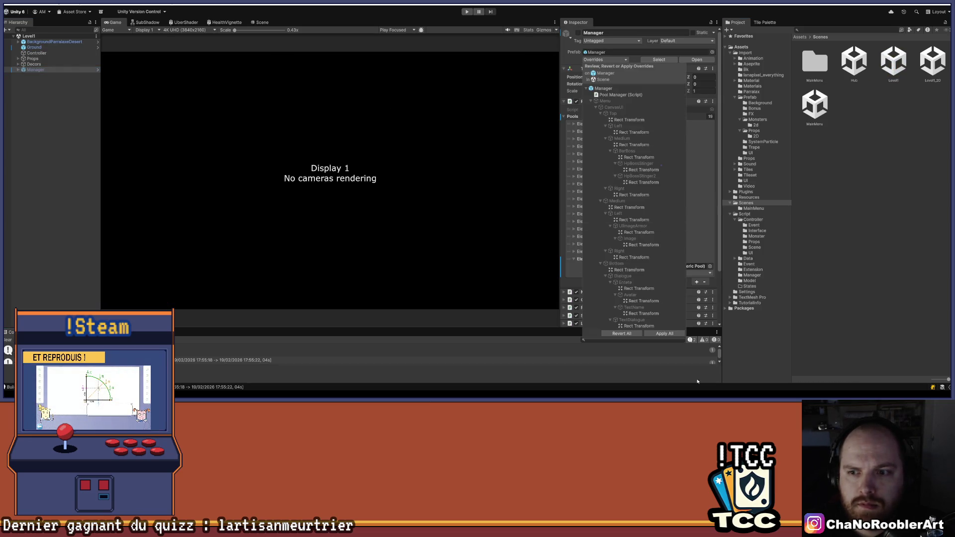
{"action": "left_click", "coordinate": [657, 334]}
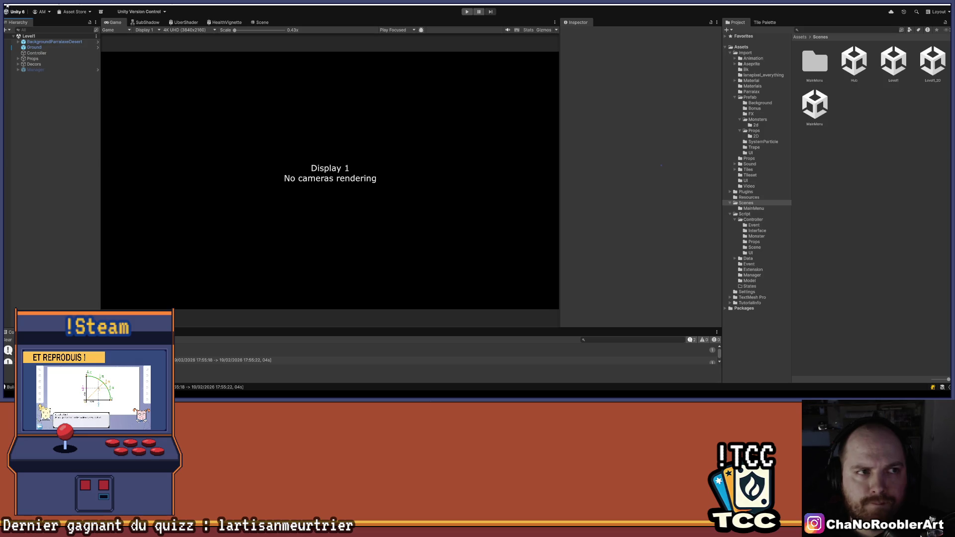
{"action": "double_click", "coordinate": [815, 106]}
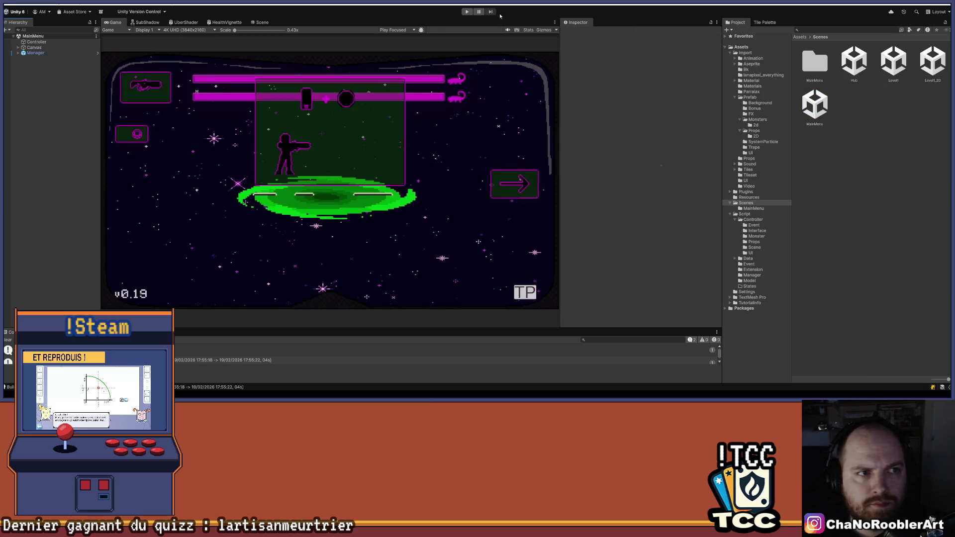
{"action": "left_click", "coordinate": [25, 9]}
Step: Review the build settings, then enter Play mode and get past the opening screen
{"action": "left_click", "coordinate": [50, 84]}
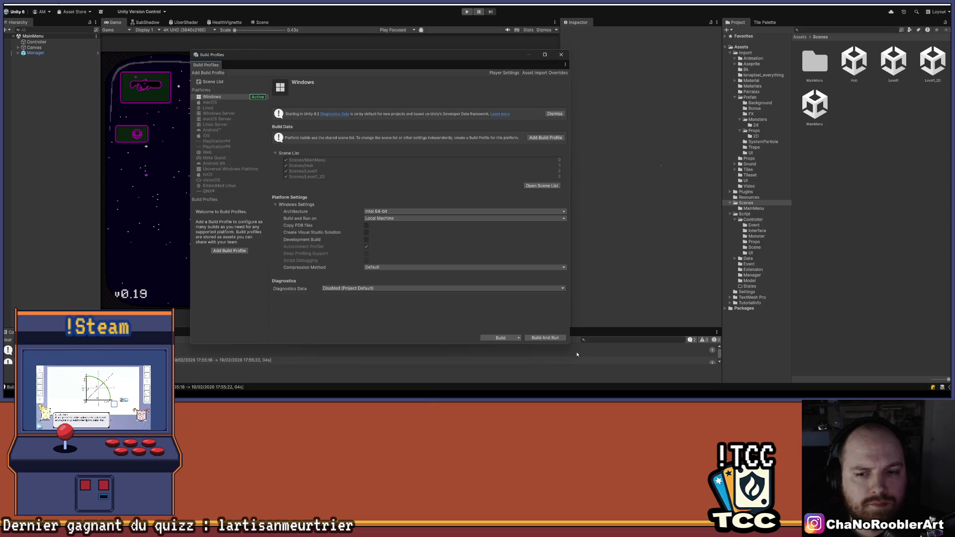
{"action": "left_click", "coordinate": [562, 54]}
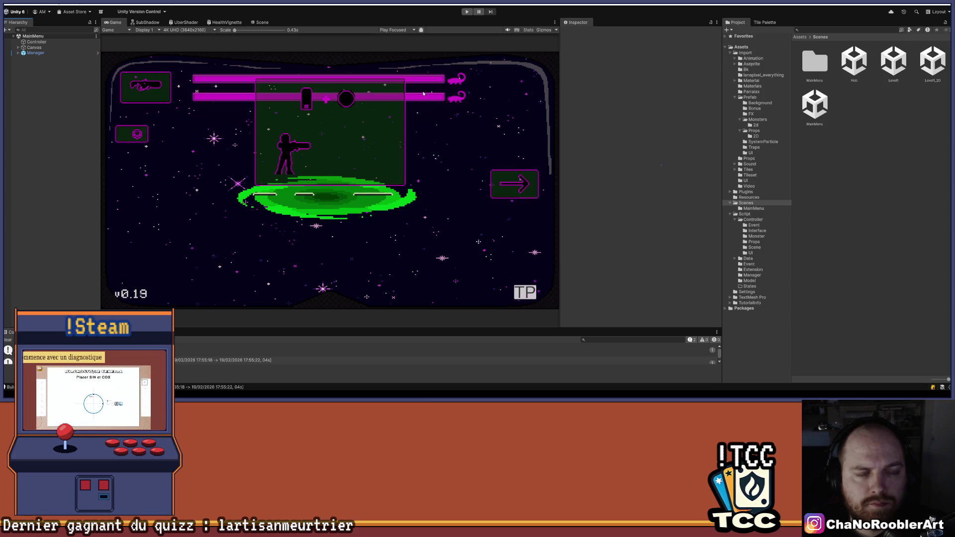
{"action": "left_click", "coordinate": [467, 11]}
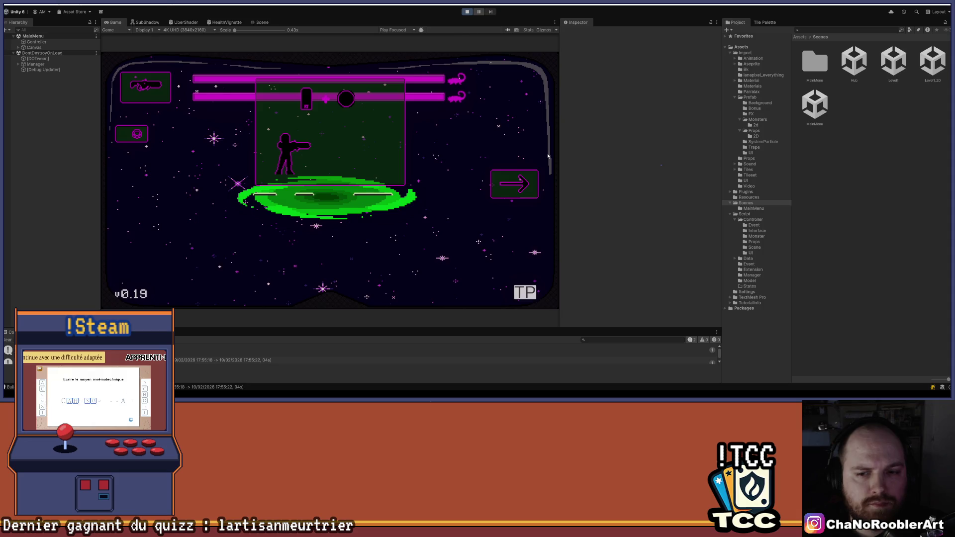
{"action": "left_click", "coordinate": [503, 182]}
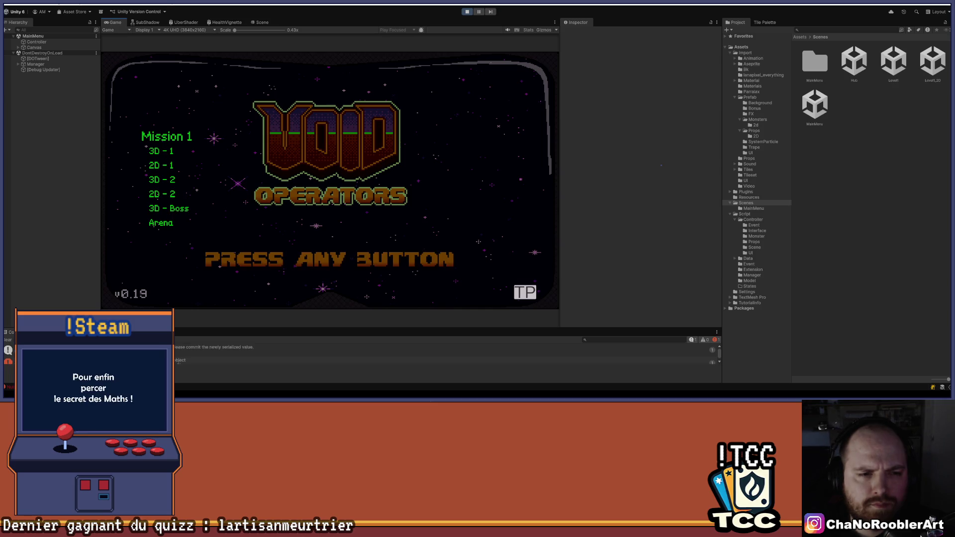
Step: Start the first mission level, move the player left and right, then stop Play mode
{"action": "left_click", "coordinate": [165, 150]}
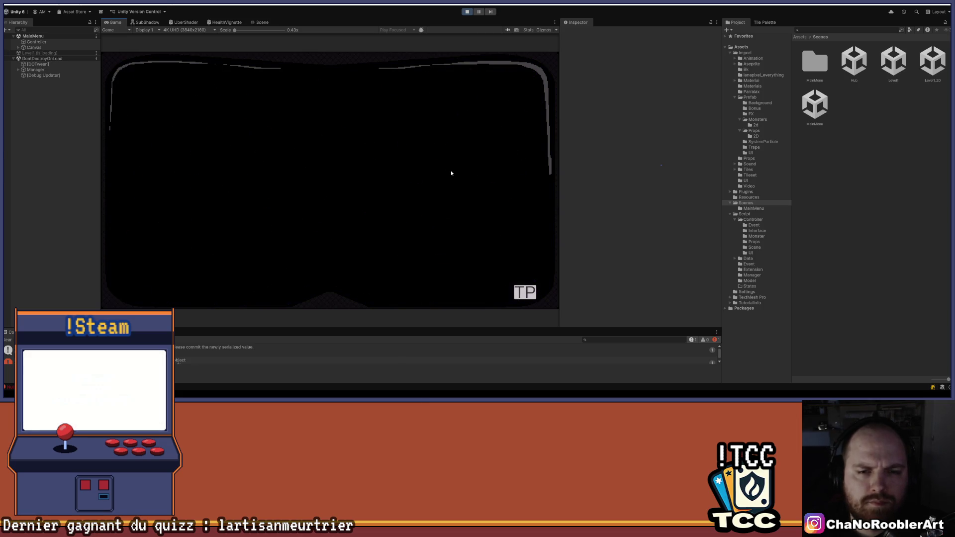
{"action": "key", "text": "d"}
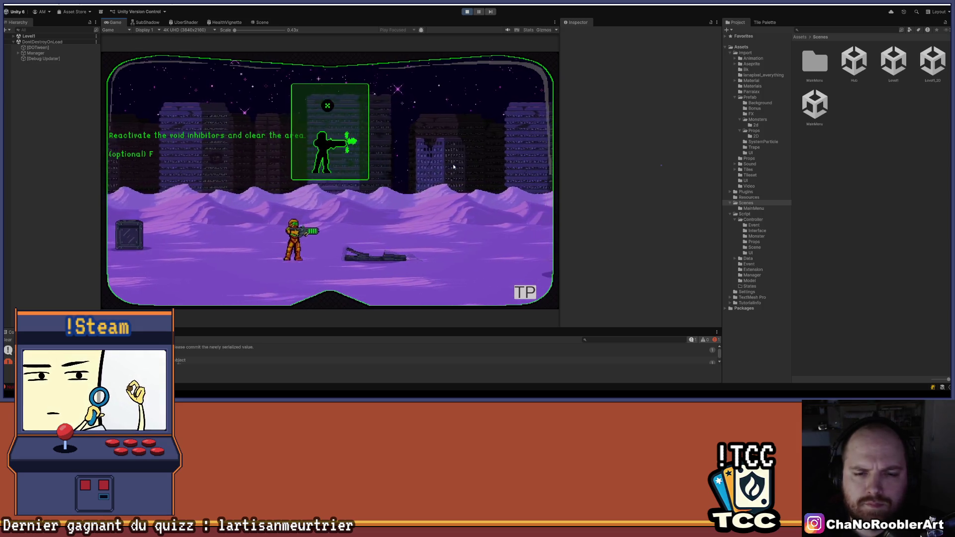
{"action": "key", "text": "a"}
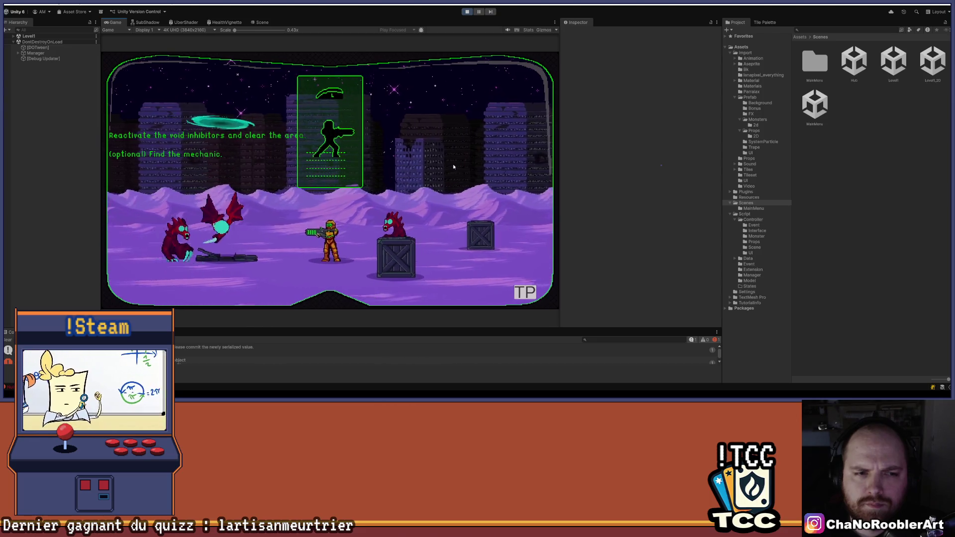
{"action": "key", "text": "ctrl+p"}
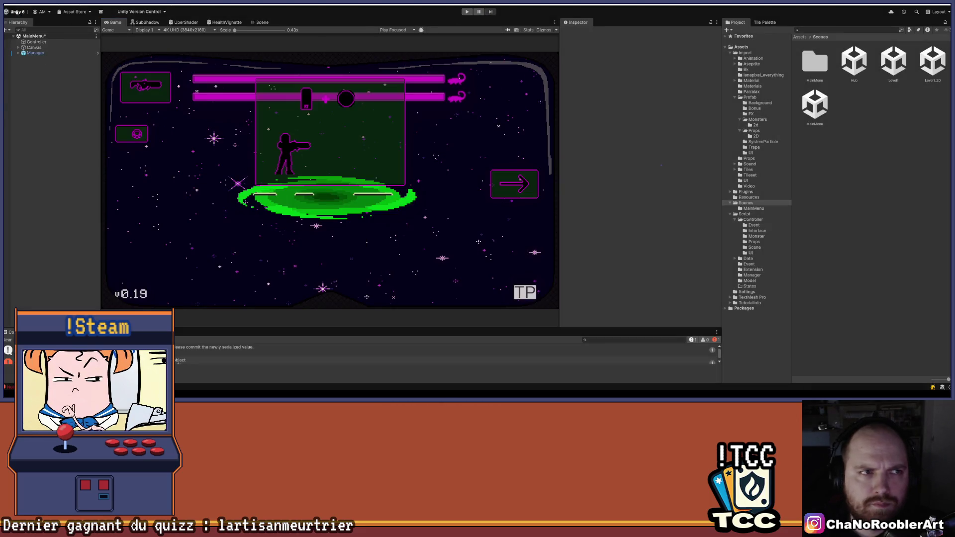
{"action": "left_click", "coordinate": [17, 12]}
Step: Build the Windows game into the V0.19 folder and save the modified scenes when prompted
{"action": "left_click", "coordinate": [50, 84]}
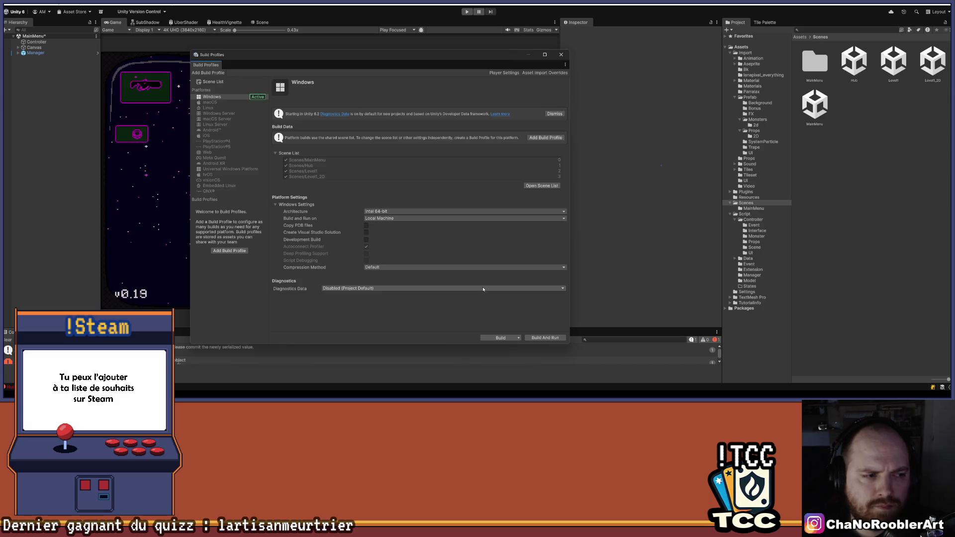
{"action": "left_click", "coordinate": [504, 338]}
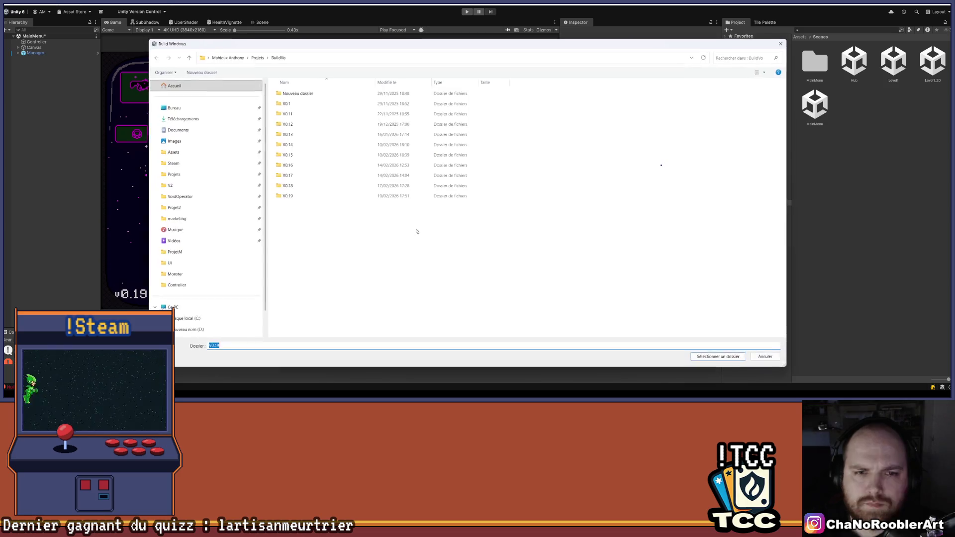
{"action": "double_click", "coordinate": [295, 196]}
{"action": "left_click", "coordinate": [719, 357]}
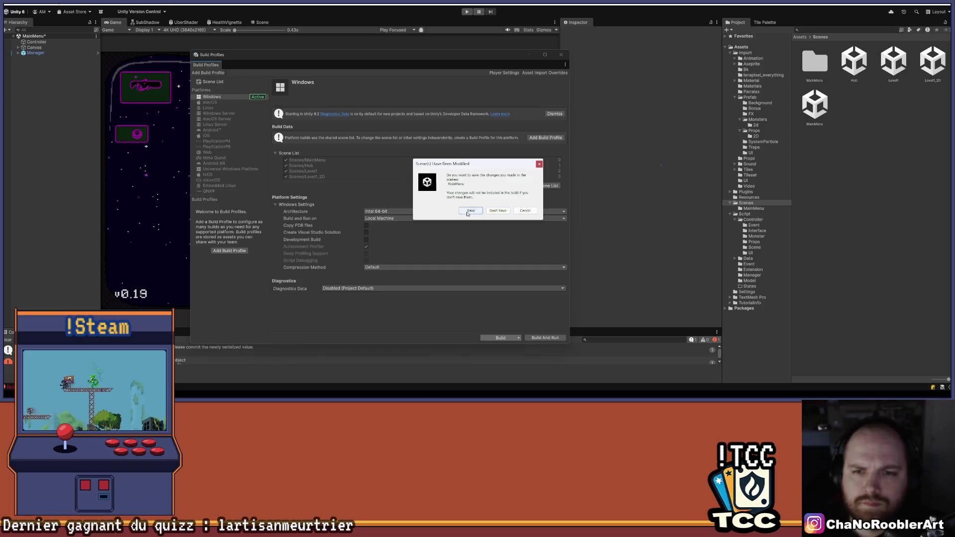
{"action": "left_click", "coordinate": [463, 212]}
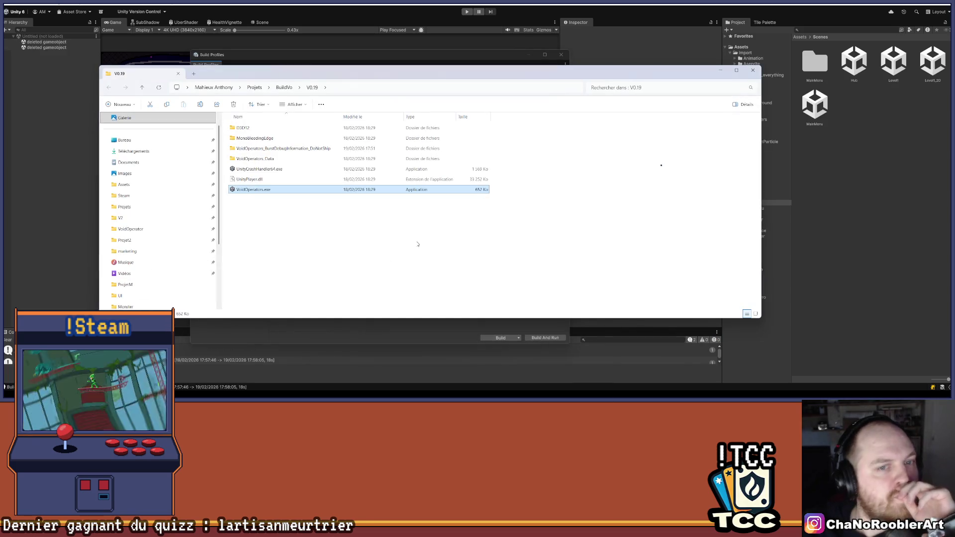
Step: Compress the V0.19 folder in BuildVo into a ZIP archive named V0.19.zip
{"action": "left_click", "coordinate": [413, 252]}
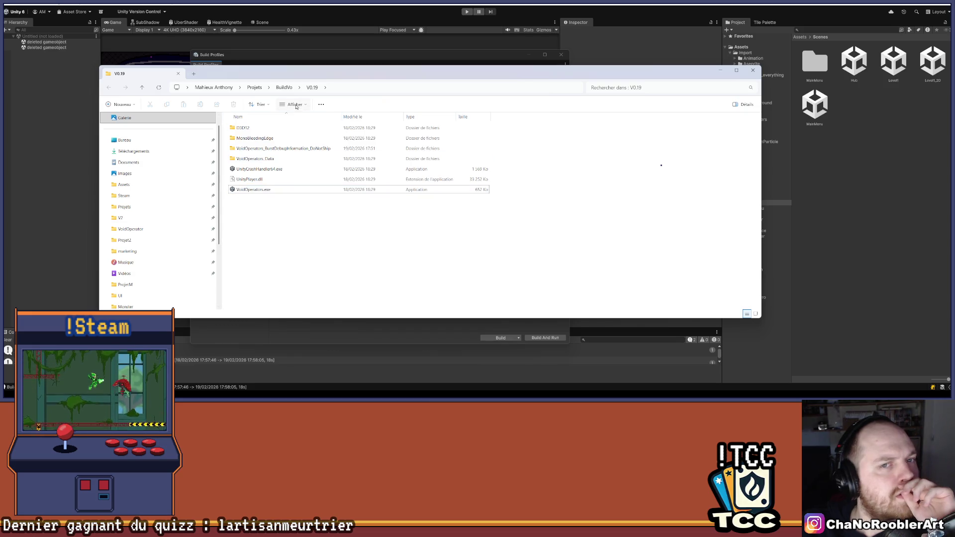
{"action": "left_click", "coordinate": [284, 88]}
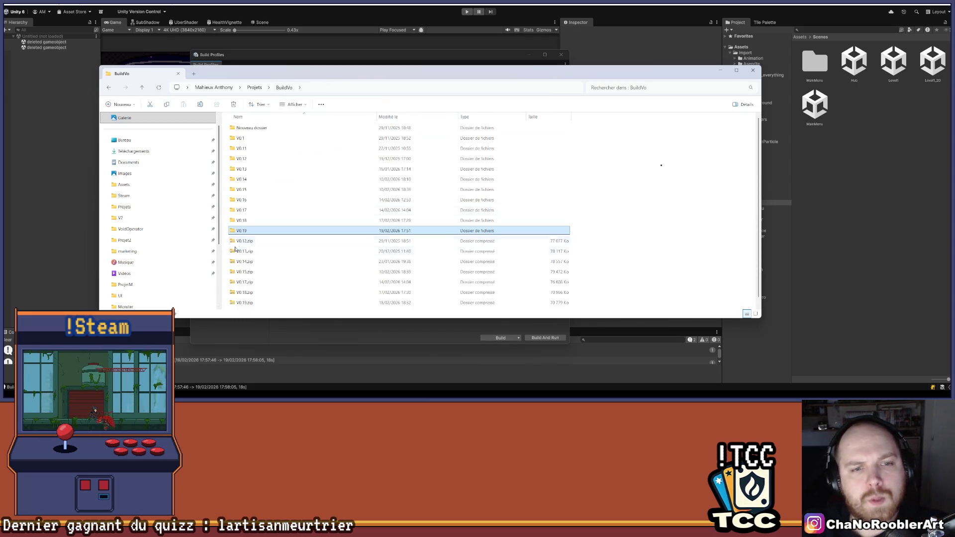
{"action": "scroll", "coordinate": [248, 299], "scroll_direction": "down", "scroll_amount": 1}
{"action": "scroll", "coordinate": [246, 268], "scroll_direction": "up", "scroll_amount": 1}
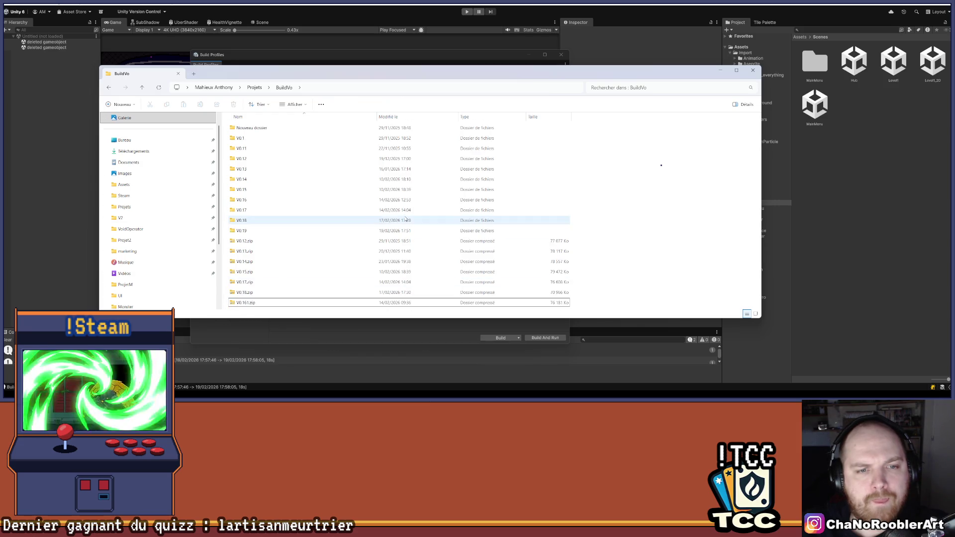
{"action": "right_click", "coordinate": [244, 230]}
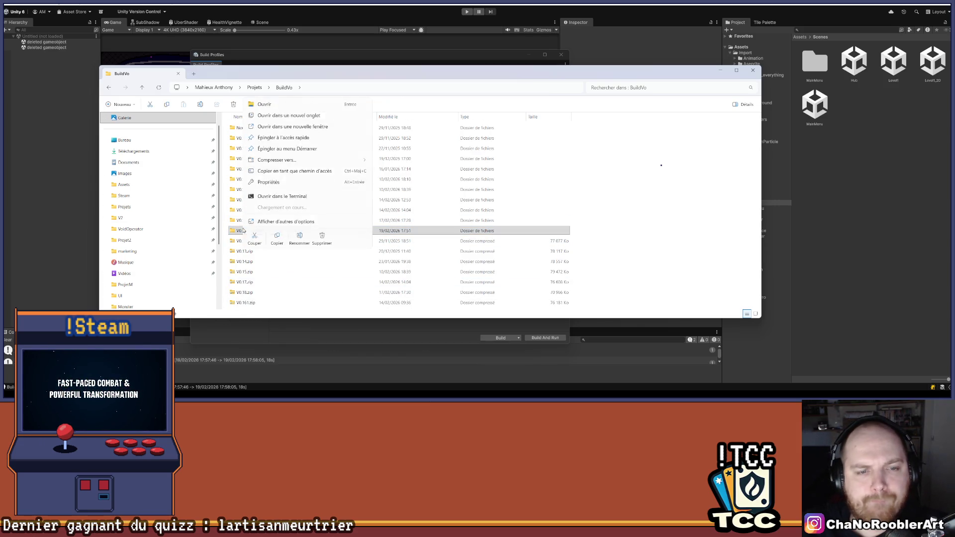
{"action": "mouse_move", "coordinate": [285, 174]}
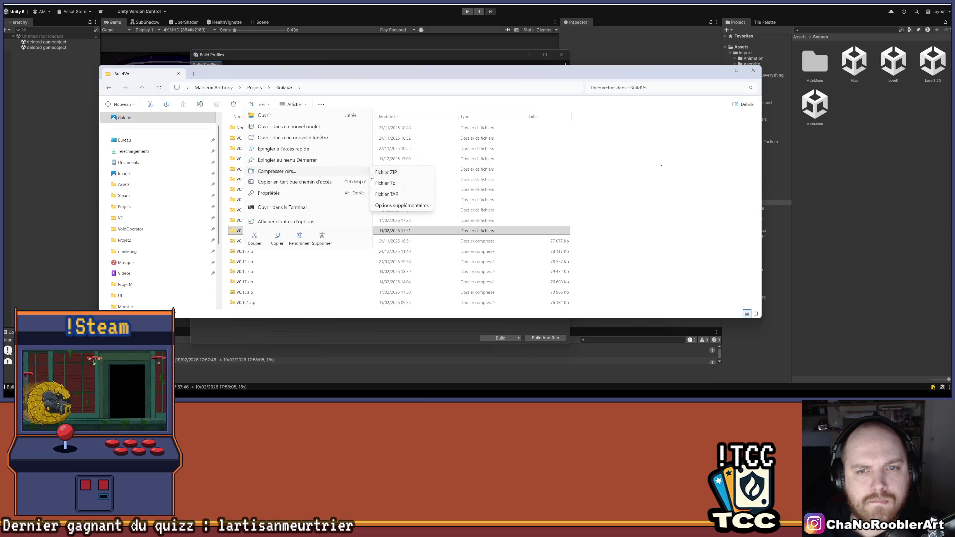
{"action": "left_click", "coordinate": [400, 173]}
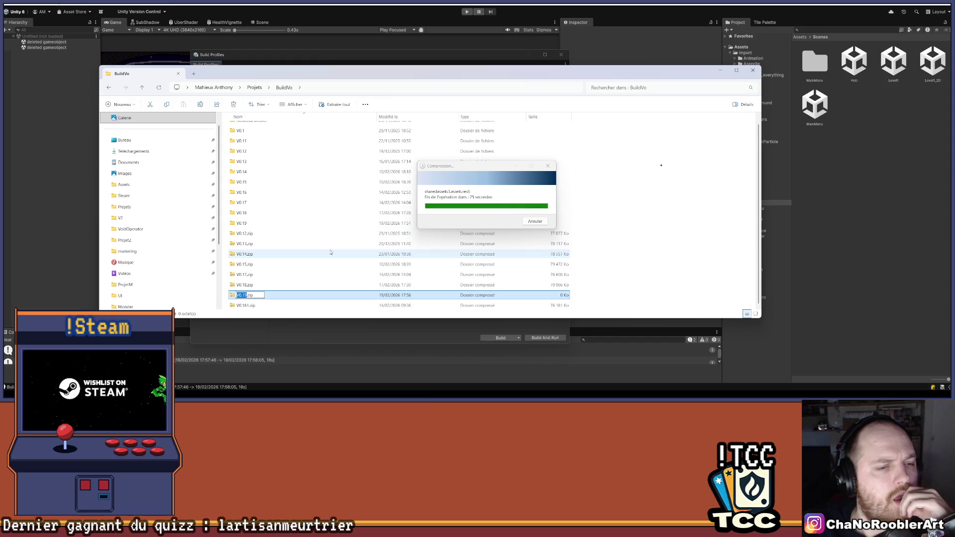
{"action": "key", "text": "Return"}
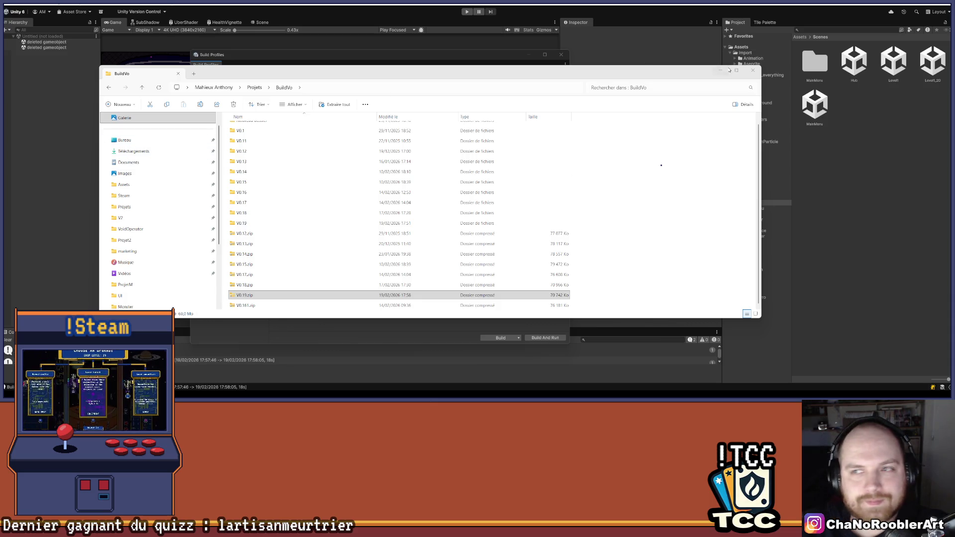
Step: Close the BuildVo folder window once V0.19.zip has been created
{"action": "left_click", "coordinate": [753, 70]}
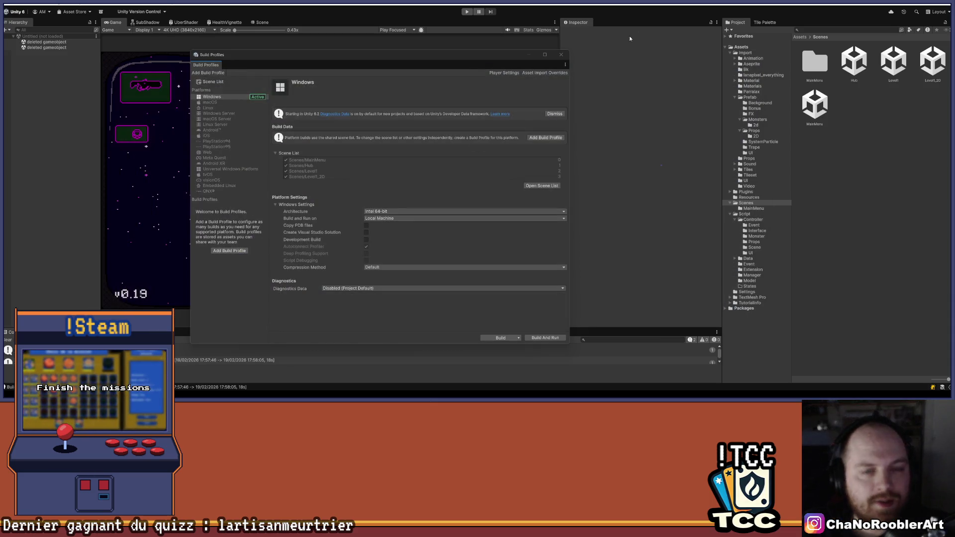
Step: Close the Windows Build Profiles window to return to the MainMenu hub scene
{"action": "left_click", "coordinate": [561, 54]}
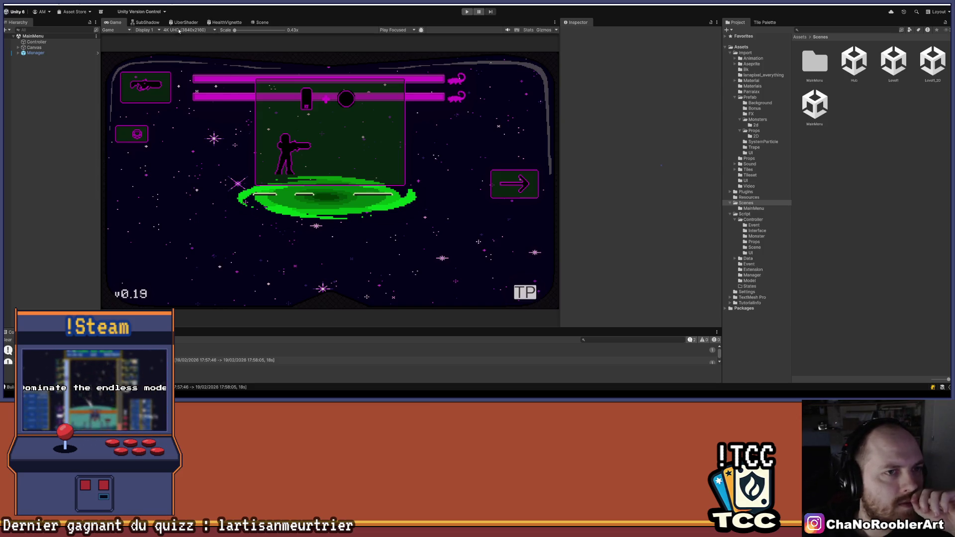
{"action": "left_click", "coordinate": [5, 7]}
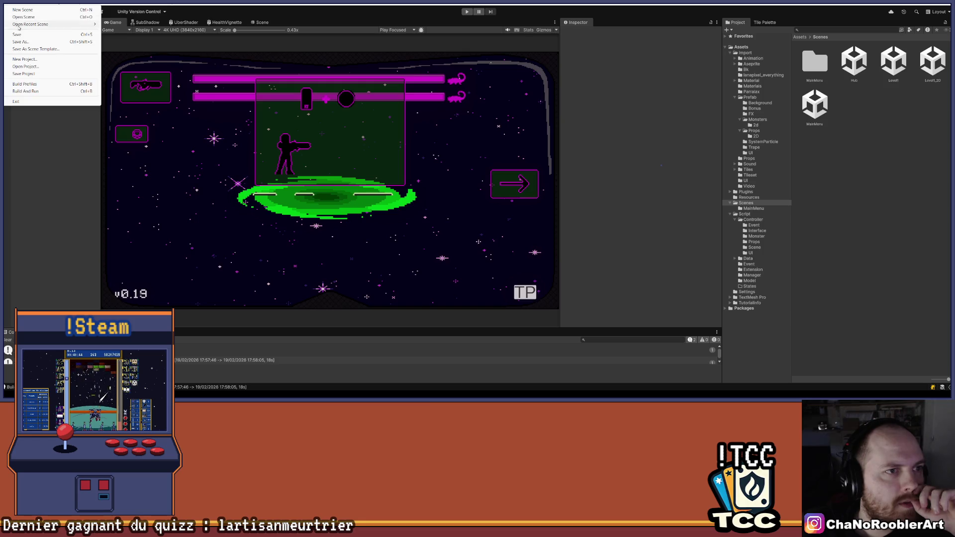
Step: Open the Level1_2D scene, select its Manager object, and switch to the Scene view
{"action": "left_click", "coordinate": [13, 35]}
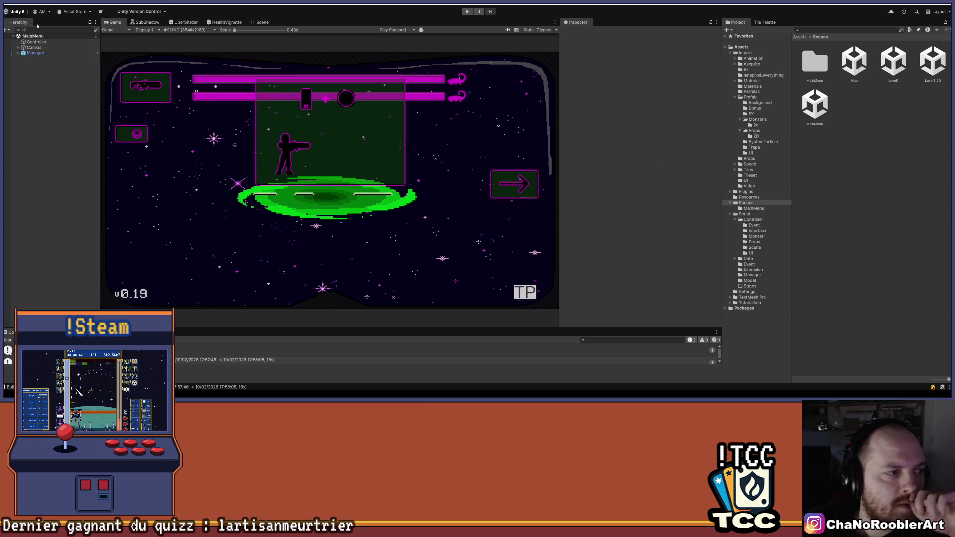
{"action": "left_click", "coordinate": [932, 63]}
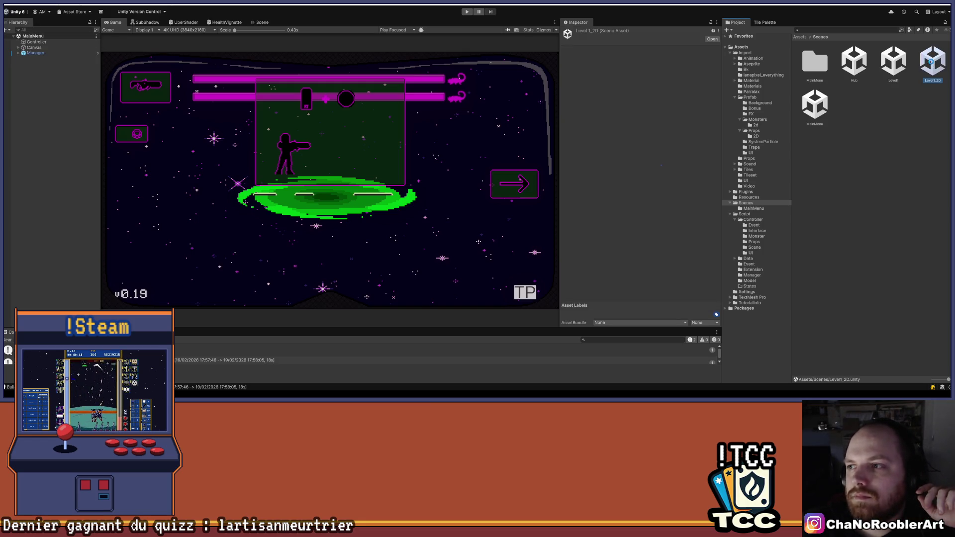
{"action": "left_click", "coordinate": [36, 70]}
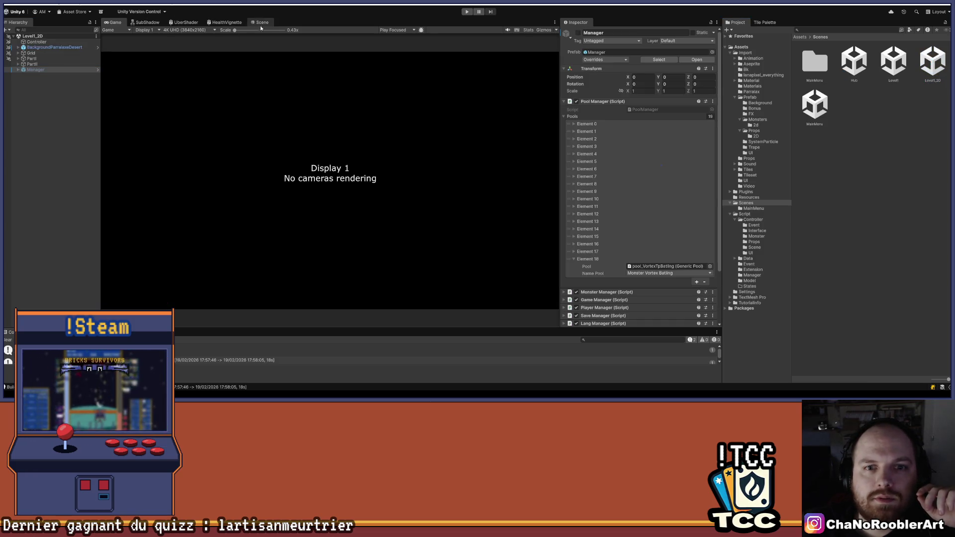
{"action": "left_click", "coordinate": [260, 23]}
{"action": "scroll", "coordinate": [398, 141], "scroll_direction": "up", "scroll_amount": 5}
{"action": "scroll", "coordinate": [387, 152], "scroll_direction": "up", "scroll_amount": 6}
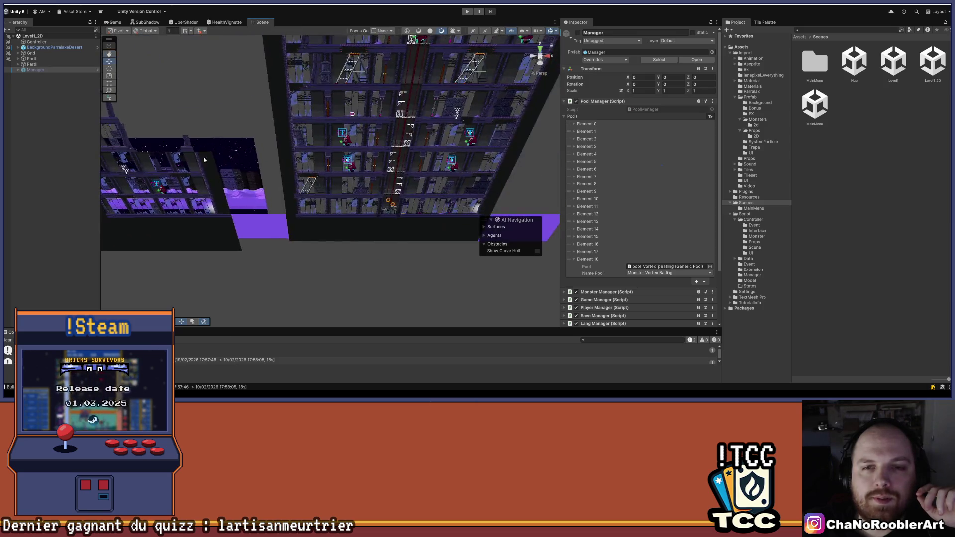
Step: Select the DoorHitBlue door in the tower, then its Sprite child object
{"action": "mouse_move", "coordinate": [314, 90]}
{"action": "left_mouse_down"}
{"action": "mouse_move", "coordinate": [321, 72]}
{"action": "mouse_move", "coordinate": [322, 254]}
{"action": "left_mouse_up"}
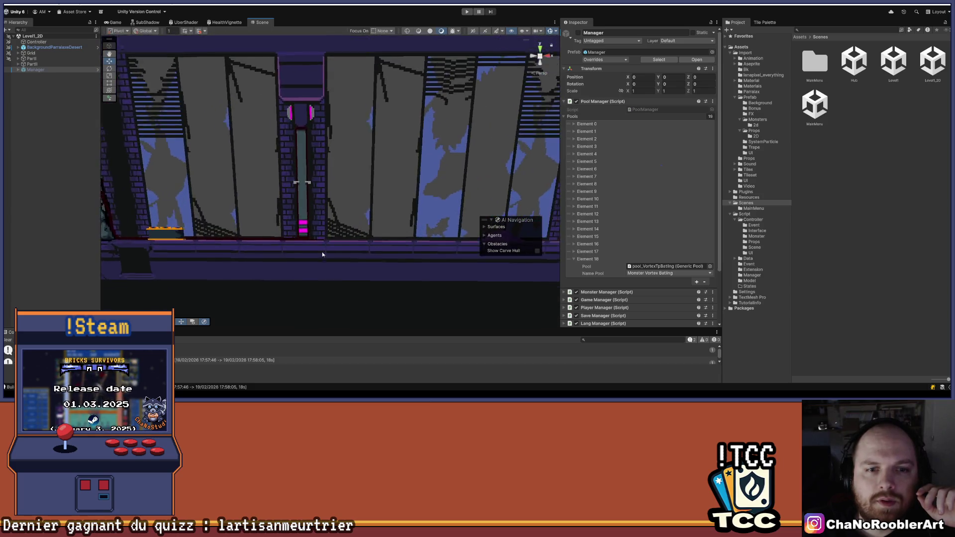
{"action": "scroll", "coordinate": [323, 224], "scroll_direction": "up", "scroll_amount": 4}
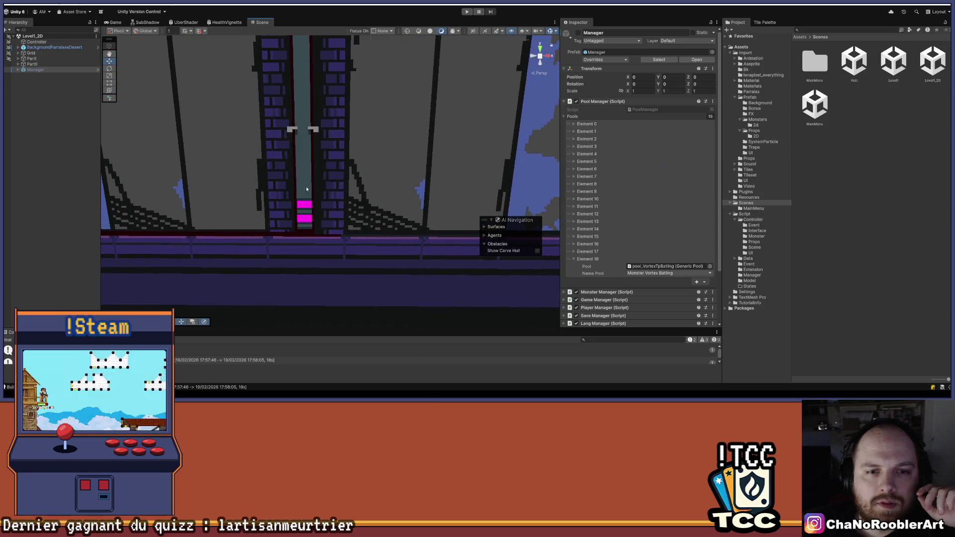
{"action": "left_click", "coordinate": [307, 173]}
{"action": "left_click", "coordinate": [307, 173]}
Step: Frame the door sprite and pan and zoom around the brown pillar and floor
{"action": "mouse_move", "coordinate": [307, 172]}
{"action": "left_mouse_down"}
{"action": "mouse_move", "coordinate": [348, 214]}
{"action": "mouse_move", "coordinate": [354, 205]}
{"action": "left_mouse_up"}
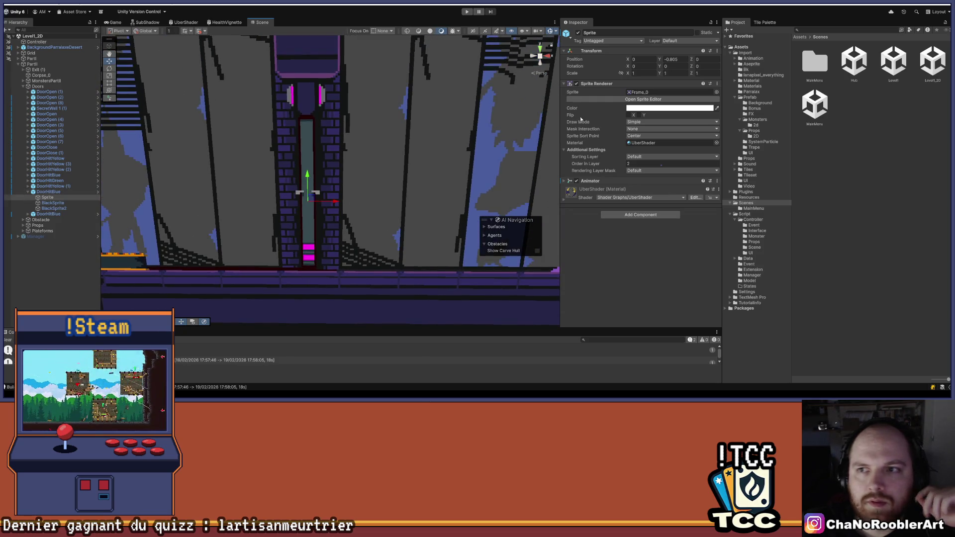
{"action": "scroll", "coordinate": [170, 159], "scroll_direction": "down", "scroll_amount": 2}
{"action": "mouse_move", "coordinate": [171, 160]}
{"action": "left_mouse_down"}
{"action": "mouse_move", "coordinate": [370, 106]}
{"action": "mouse_move", "coordinate": [325, 171]}
{"action": "mouse_move", "coordinate": [288, 125]}
{"action": "left_mouse_up"}
{"action": "scroll", "coordinate": [288, 124], "scroll_direction": "up", "scroll_amount": 5}
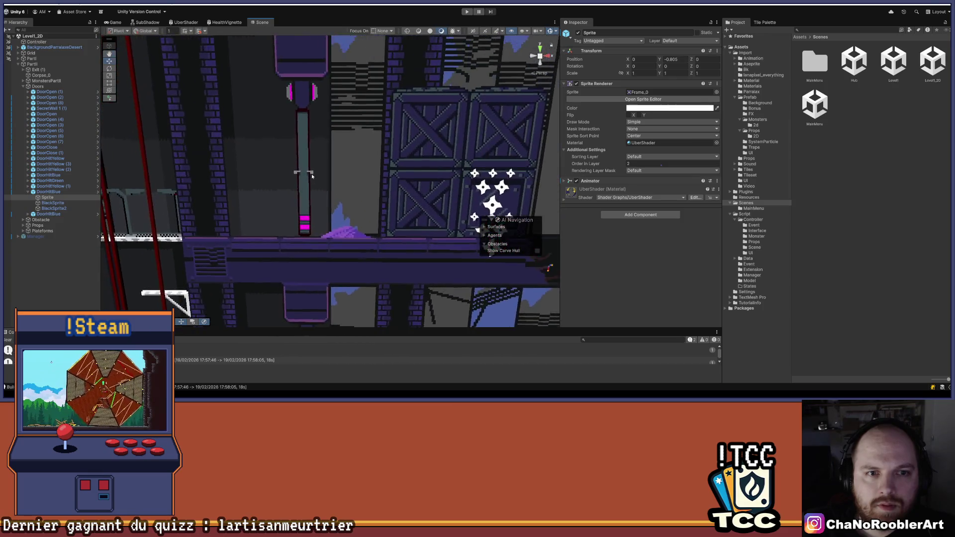
{"action": "mouse_move", "coordinate": [317, 161]}
{"action": "left_mouse_down"}
{"action": "mouse_move", "coordinate": [303, 274]}
{"action": "mouse_move", "coordinate": [341, 174]}
{"action": "left_mouse_up"}
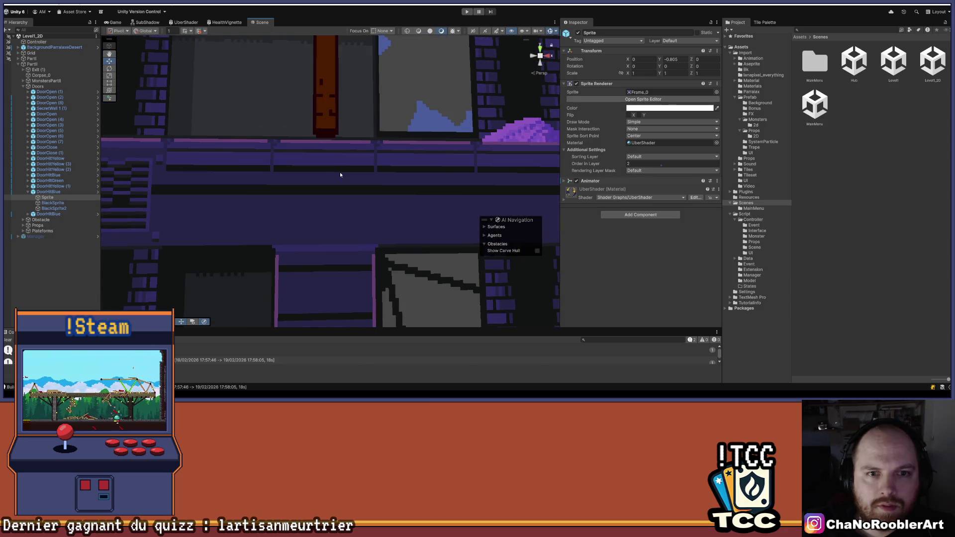
{"action": "key", "text": "f"}
{"action": "scroll", "coordinate": [369, 180], "scroll_direction": "down", "scroll_amount": 5}
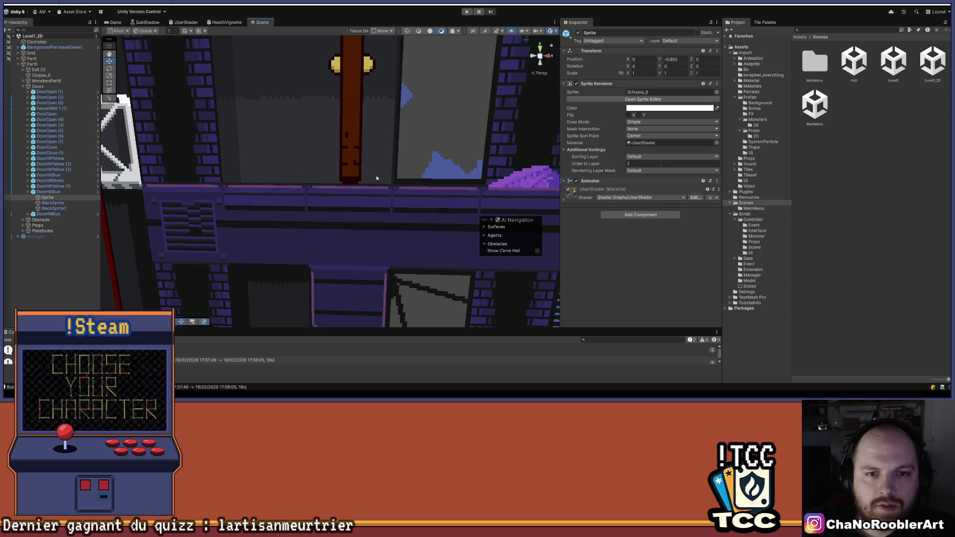
{"action": "scroll", "coordinate": [373, 224], "scroll_direction": "up", "scroll_amount": 5}
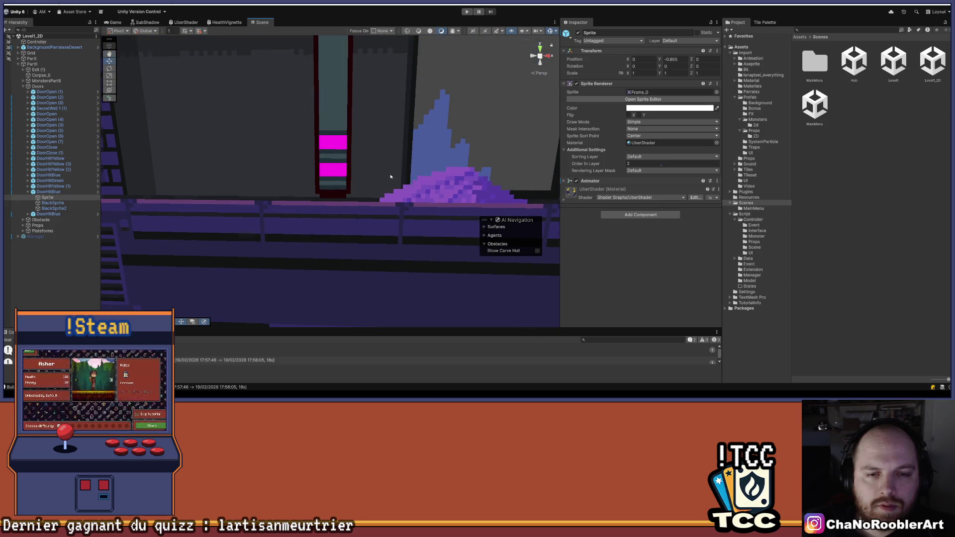
{"action": "scroll", "coordinate": [388, 169], "scroll_direction": "down", "scroll_amount": 5}
{"action": "scroll", "coordinate": [379, 267], "scroll_direction": "up", "scroll_amount": 5}
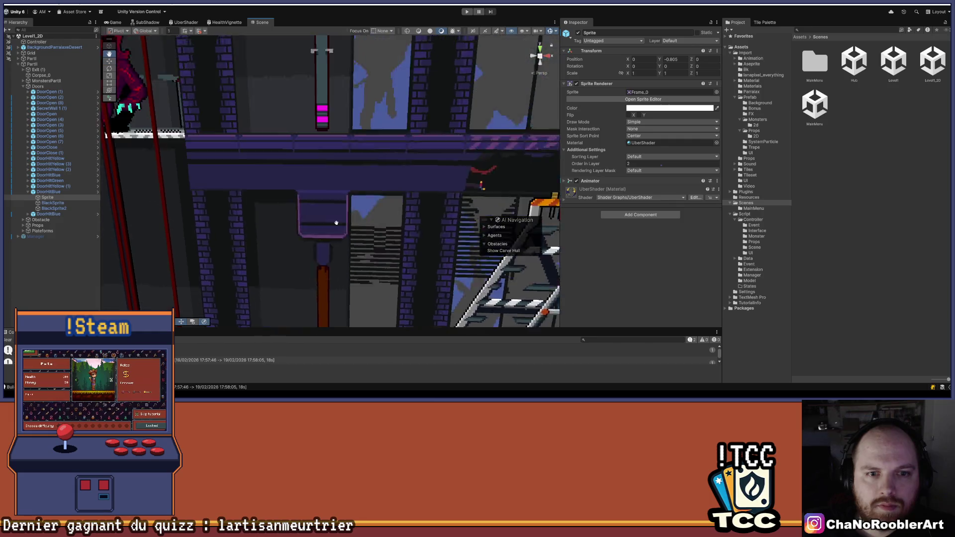
{"action": "scroll", "coordinate": [345, 220], "scroll_direction": "down", "scroll_amount": 5}
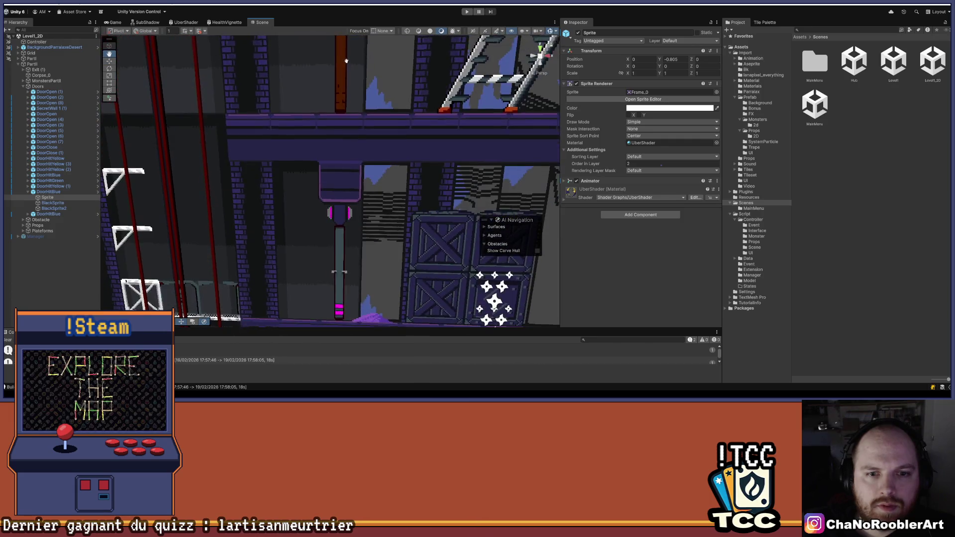
{"action": "scroll", "coordinate": [356, 169], "scroll_direction": "up", "scroll_amount": 5}
{"action": "left_click_drag", "start_coordinate": [356, 168], "coordinate": [356, 210]}
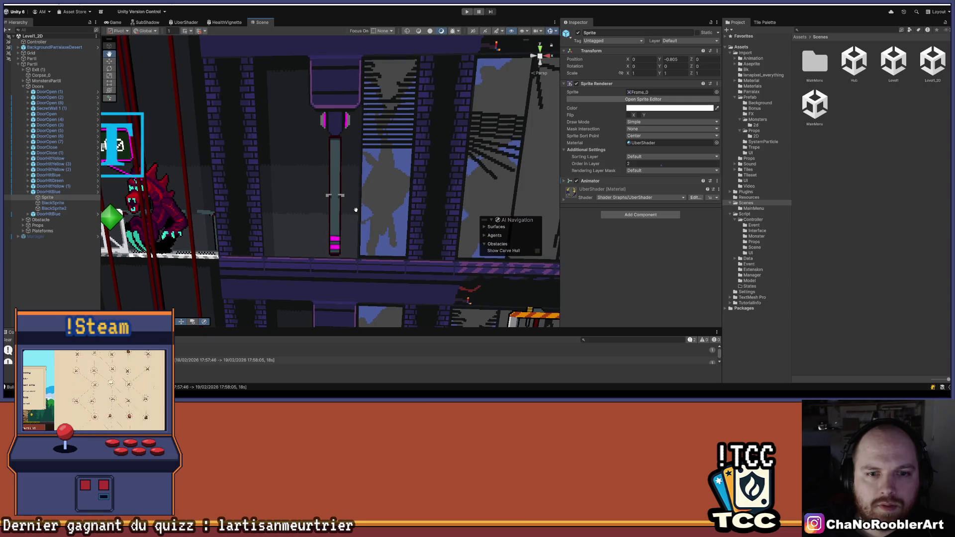
{"action": "scroll", "coordinate": [344, 189], "scroll_direction": "down", "scroll_amount": 5}
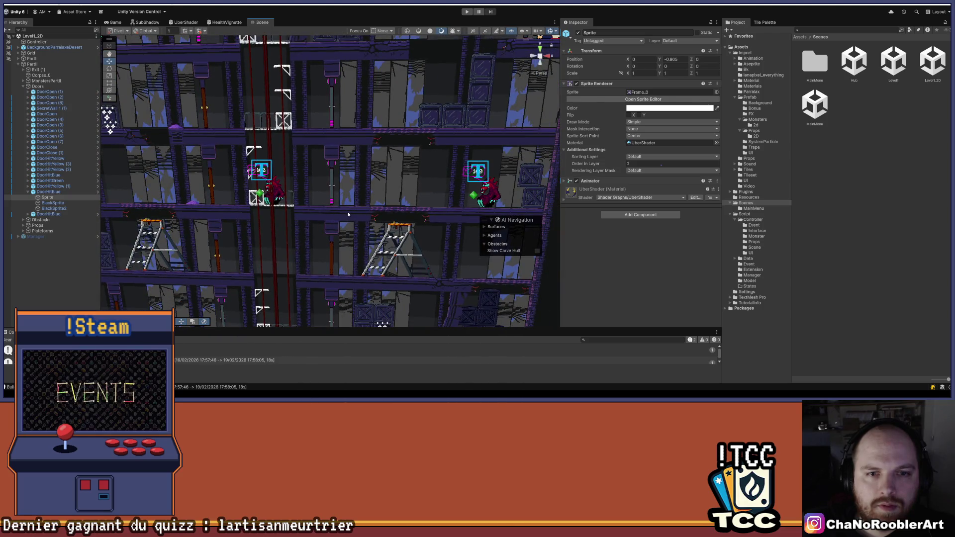
{"action": "scroll", "coordinate": [349, 209], "scroll_direction": "up", "scroll_amount": 8}
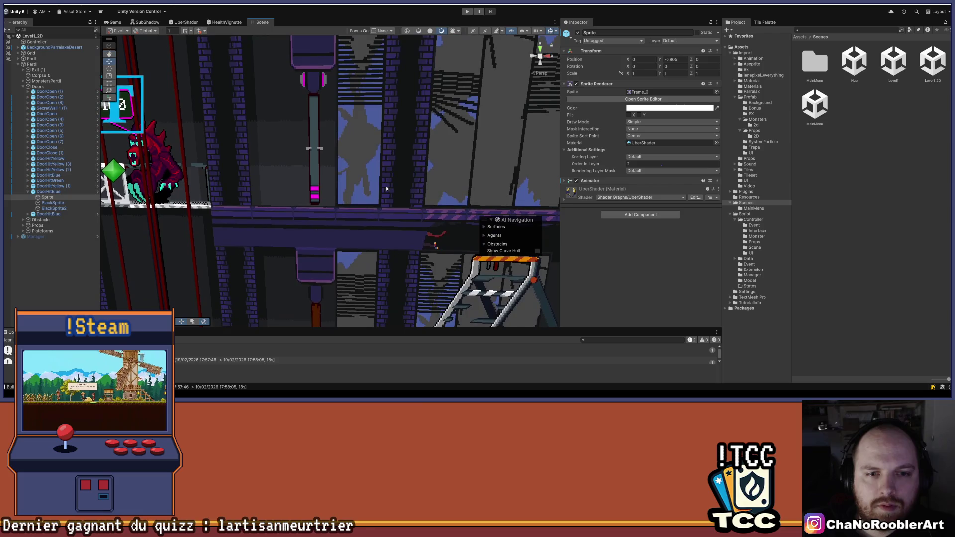
{"action": "scroll", "coordinate": [386, 186], "scroll_direction": "down", "scroll_amount": 5}
{"action": "scroll", "coordinate": [437, 174], "scroll_direction": "down", "scroll_amount": 2}
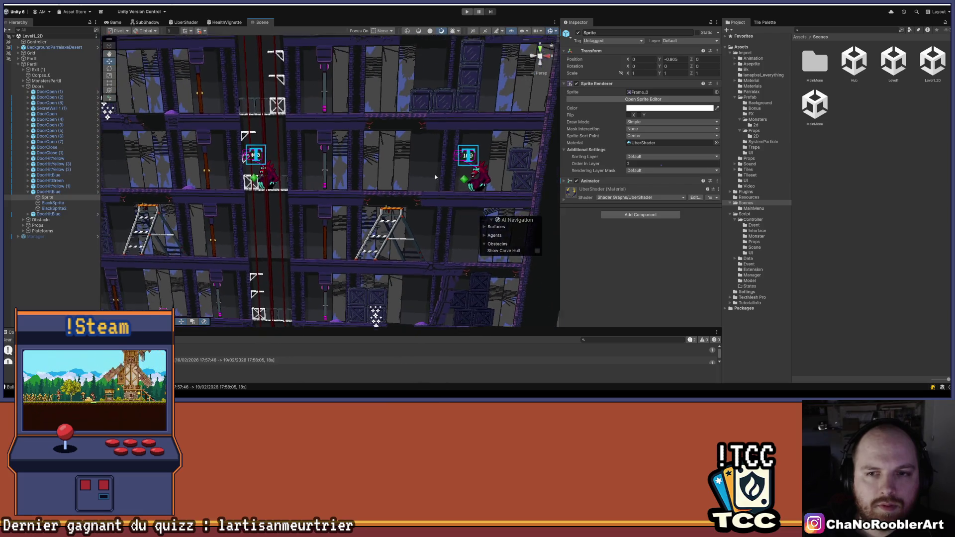
Step: Check the DoorHitYellow (2) and DoorHitYellow doors across the floors, then deselect them
{"action": "scroll", "coordinate": [325, 159], "scroll_direction": "up", "scroll_amount": 10}
{"action": "left_click", "coordinate": [314, 144]}
{"action": "scroll", "coordinate": [314, 144], "scroll_direction": "down", "scroll_amount": 5}
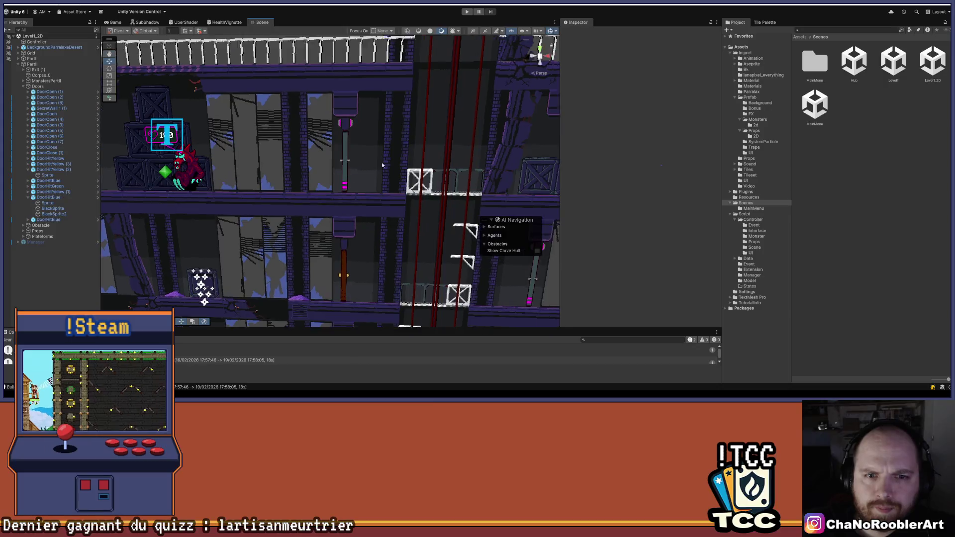
{"action": "mouse_move", "coordinate": [403, 230]}
{"action": "left_mouse_down"}
{"action": "mouse_move", "coordinate": [393, 79]}
{"action": "mouse_move", "coordinate": [410, 157]}
{"action": "left_mouse_up"}
{"action": "mouse_move", "coordinate": [406, 92]}
{"action": "left_mouse_down"}
{"action": "mouse_move", "coordinate": [366, 199]}
{"action": "mouse_move", "coordinate": [353, 209]}
{"action": "mouse_move", "coordinate": [447, 105]}
{"action": "mouse_move", "coordinate": [370, 119]}
{"action": "mouse_move", "coordinate": [311, 160]}
{"action": "mouse_move", "coordinate": [307, 201]}
{"action": "left_mouse_up"}
{"action": "left_click", "coordinate": [353, 209]}
{"action": "left_click", "coordinate": [447, 105]}
Step: Select the DoorHitBlue door and move the view up toward the pink pipe
{"action": "left_click", "coordinate": [306, 201]}
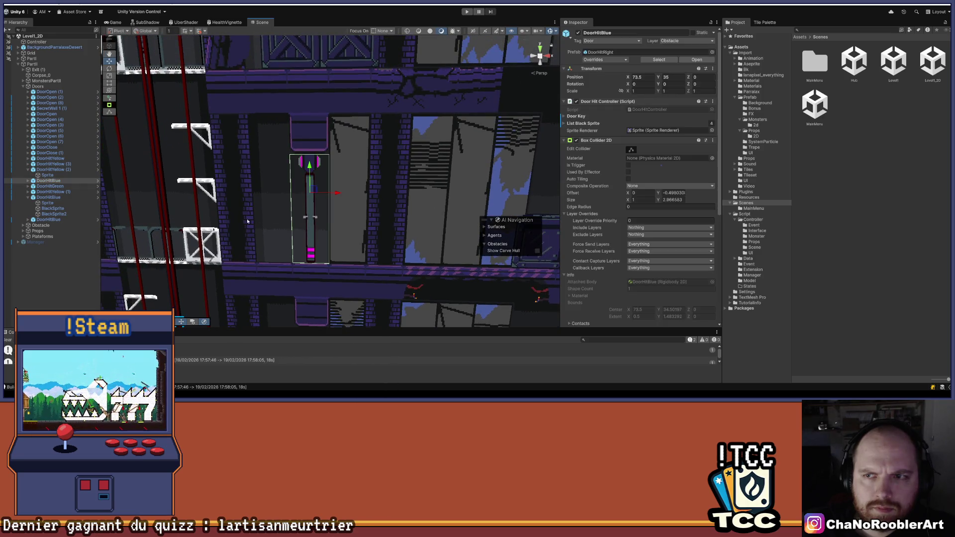
{"action": "scroll", "coordinate": [177, 243], "scroll_direction": "down", "scroll_amount": 5}
{"action": "scroll", "coordinate": [216, 160], "scroll_direction": "up", "scroll_amount": 4}
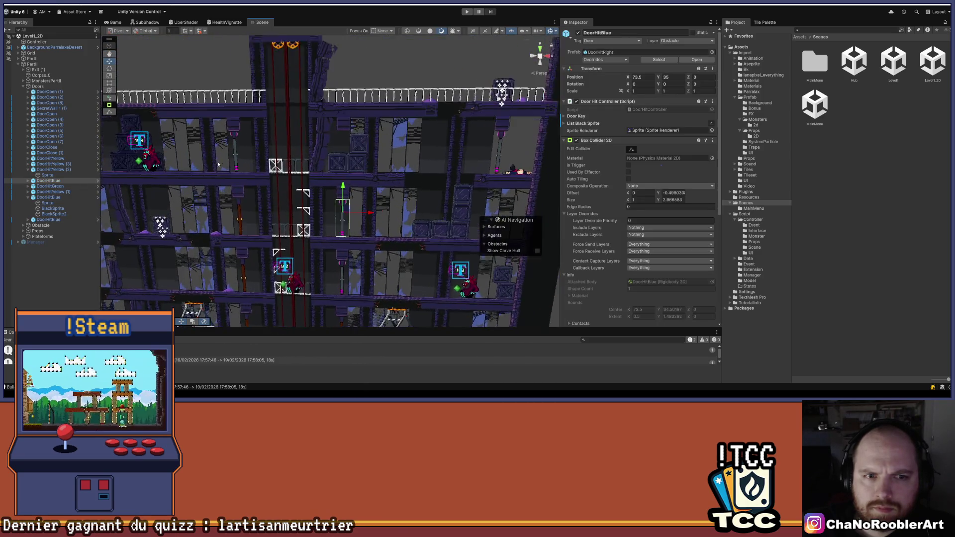
{"action": "left_click_drag", "start_coordinate": [215, 160], "coordinate": [295, 189]}
{"action": "scroll", "coordinate": [337, 112], "scroll_direction": "up", "scroll_amount": 5}
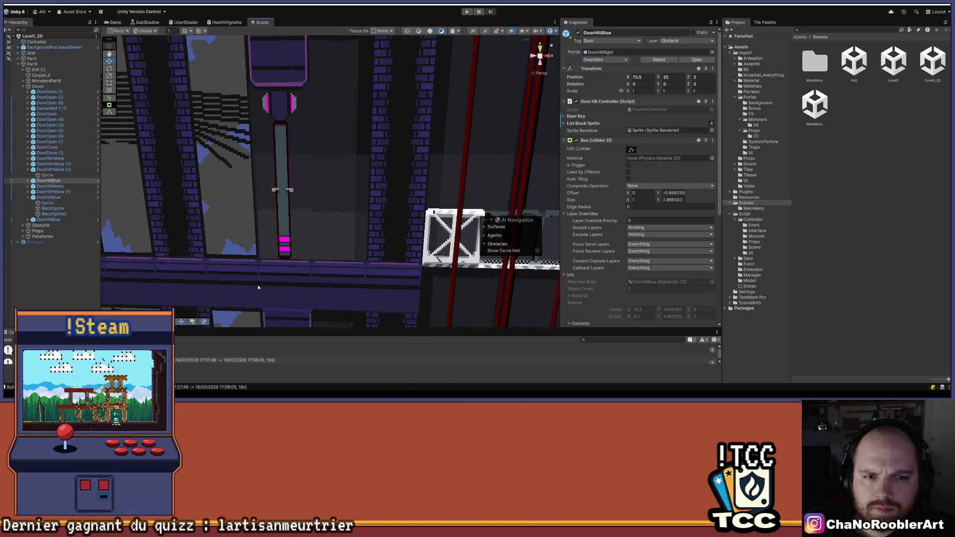
{"action": "scroll", "coordinate": [337, 112], "scroll_direction": "down", "scroll_amount": 3}
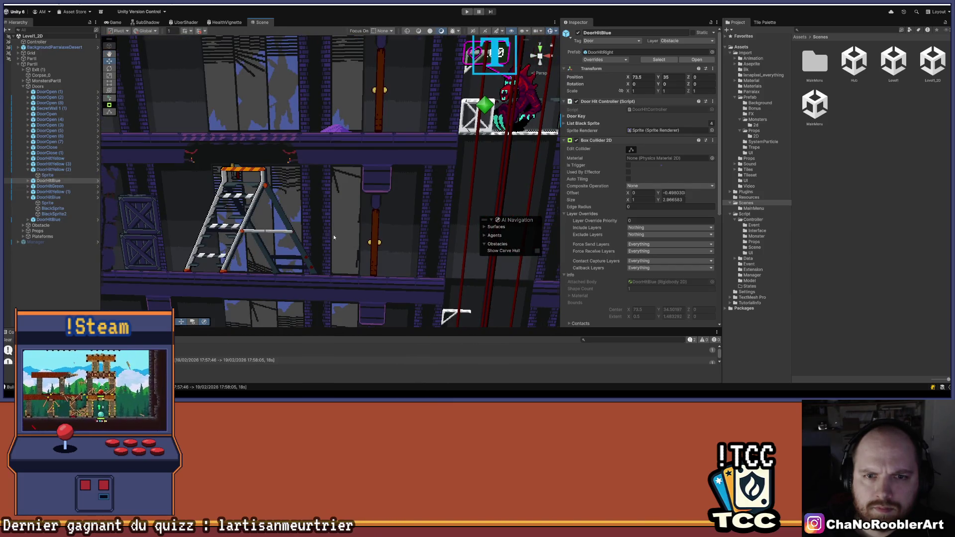
{"action": "left_click_drag", "start_coordinate": [336, 248], "coordinate": [307, 147]}
{"action": "left_click_drag", "start_coordinate": [306, 235], "coordinate": [298, 144]}
{"action": "scroll", "coordinate": [289, 147], "scroll_direction": "up", "scroll_amount": 5}
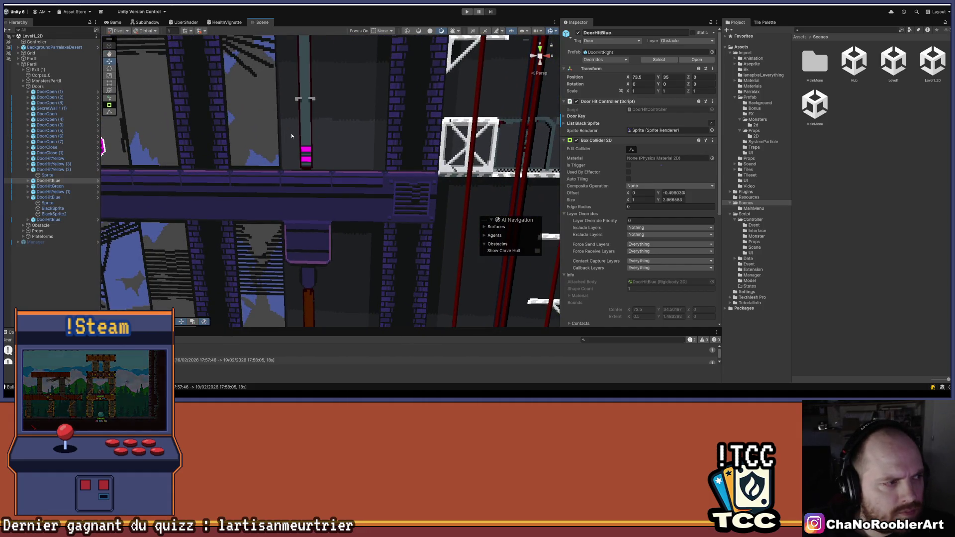
{"action": "mouse_move", "coordinate": [291, 136]}
{"action": "left_mouse_down"}
{"action": "mouse_move", "coordinate": [330, 206]}
{"action": "mouse_move", "coordinate": [341, 164]}
{"action": "mouse_move", "coordinate": [279, 161]}
{"action": "mouse_move", "coordinate": [371, 171]}
{"action": "left_mouse_up"}
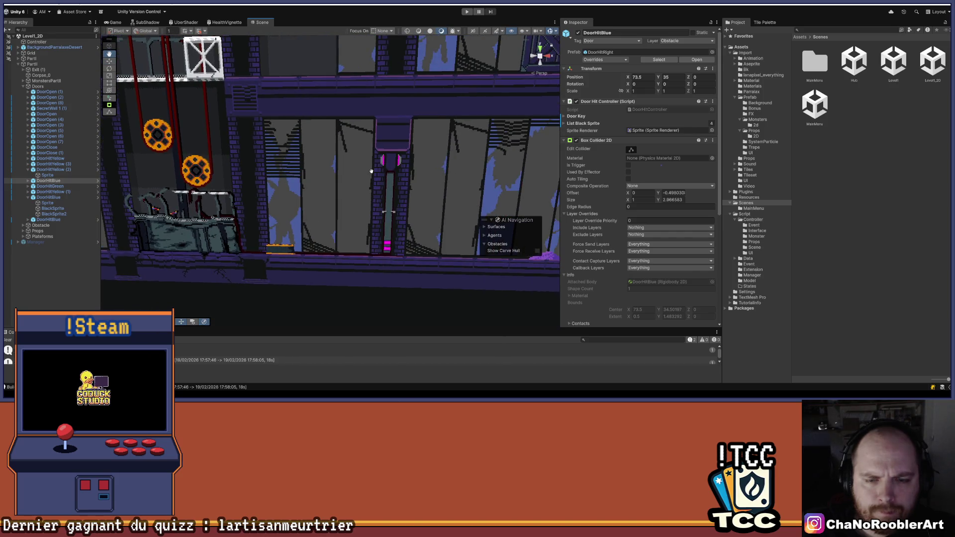
Step: Frame the first DoorHitBlue door and set its Position Y to 0
{"action": "key", "text": "f"}
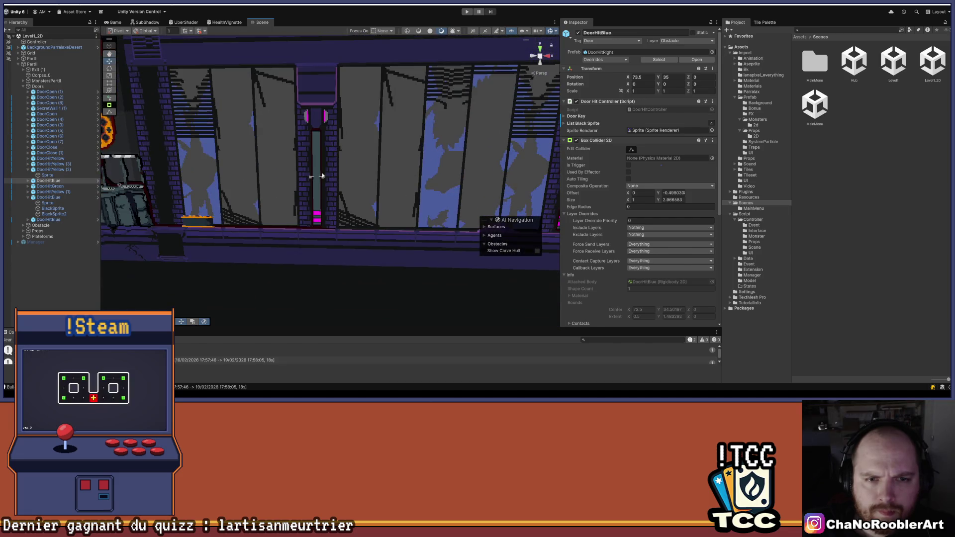
{"action": "left_click", "coordinate": [319, 174]}
{"action": "scroll", "coordinate": [279, 236], "scroll_direction": "up", "scroll_amount": 5}
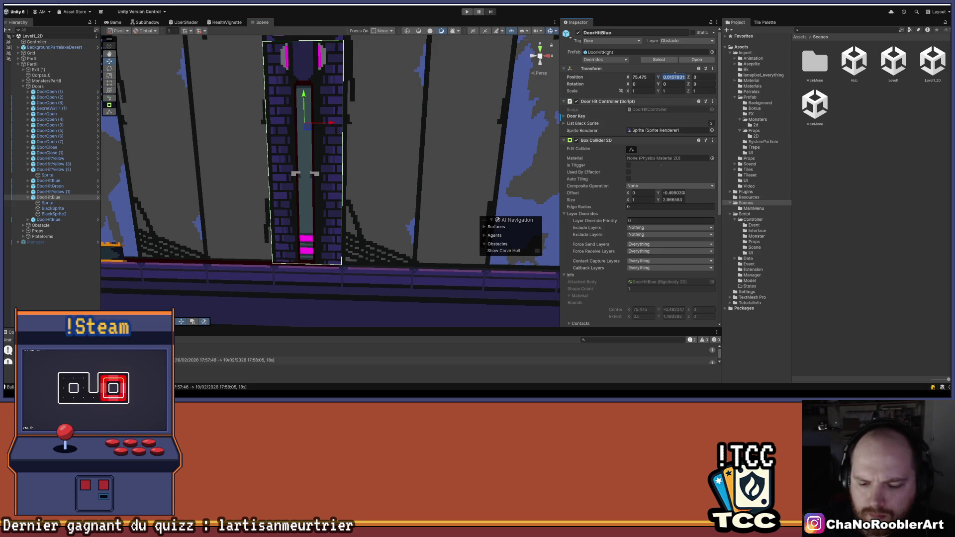
{"action": "type", "text": "0"}
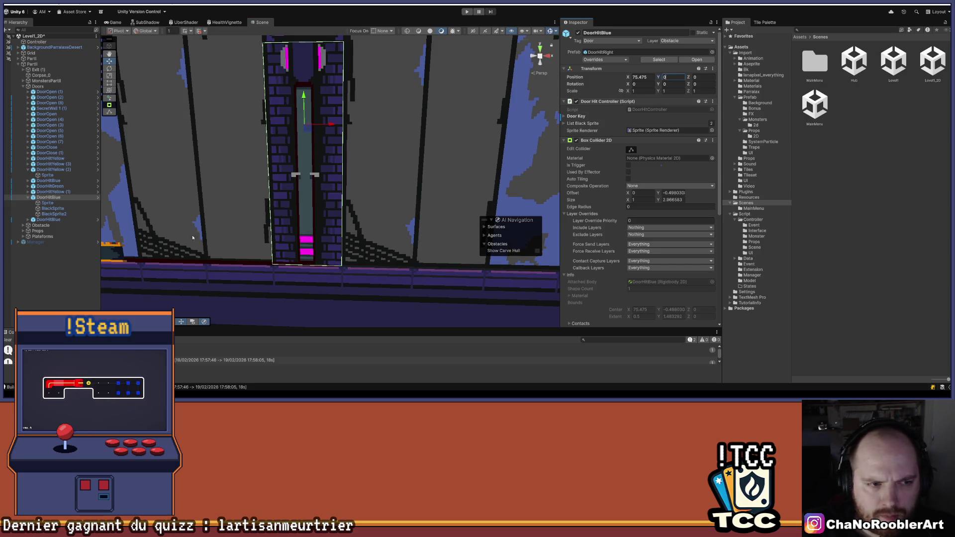
{"action": "left_click", "coordinate": [102, 284]}
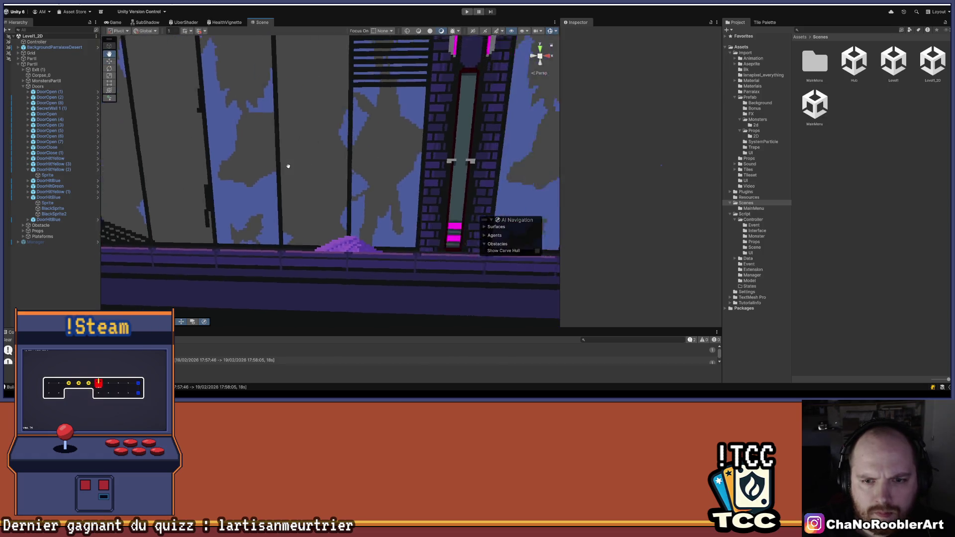
Step: Frame the second DoorHitBlue door and set its Position Y to 0
{"action": "left_click", "coordinate": [330, 122]}
{"action": "key", "text": "f"}
{"action": "left_click", "coordinate": [679, 78]}
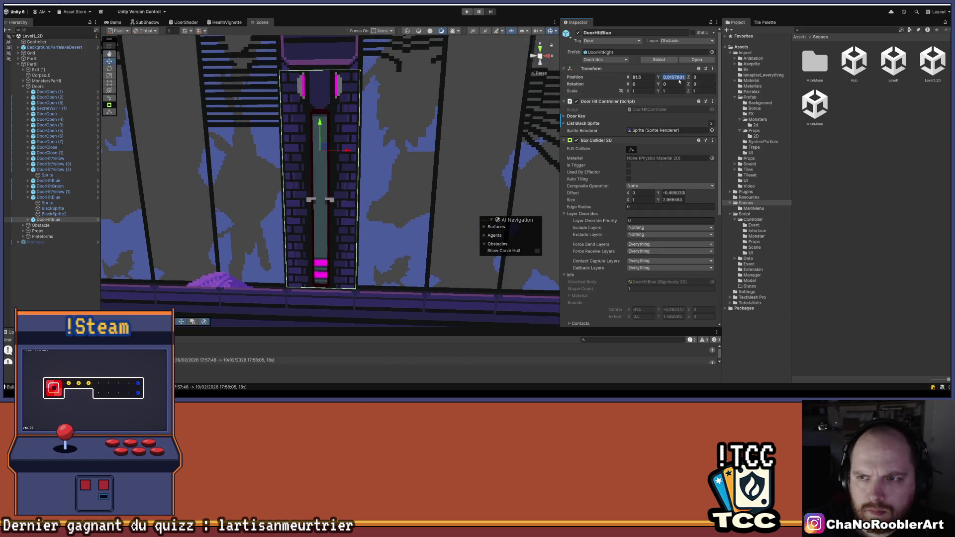
{"action": "type", "text": "0"}
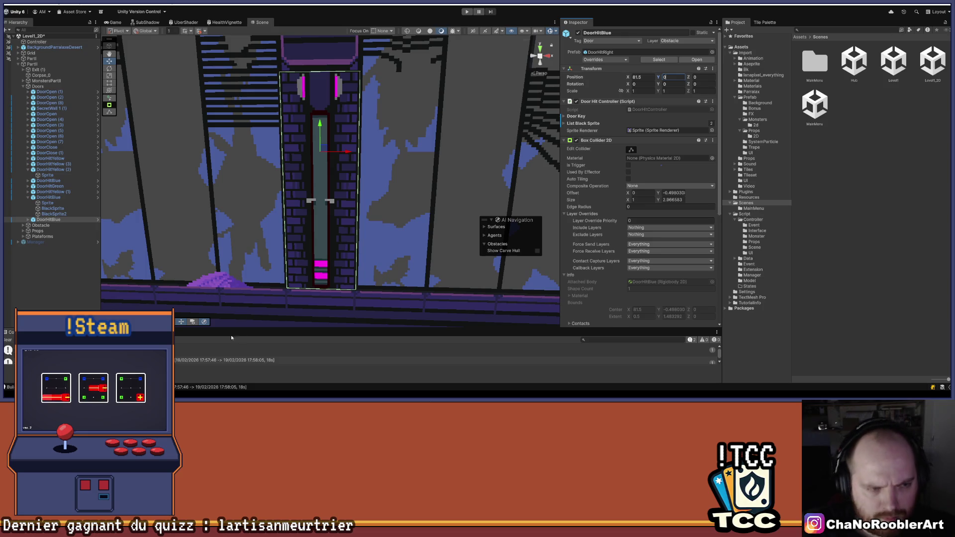
{"action": "left_click", "coordinate": [86, 277]}
{"action": "scroll", "coordinate": [307, 232], "scroll_direction": "down", "scroll_amount": 5}
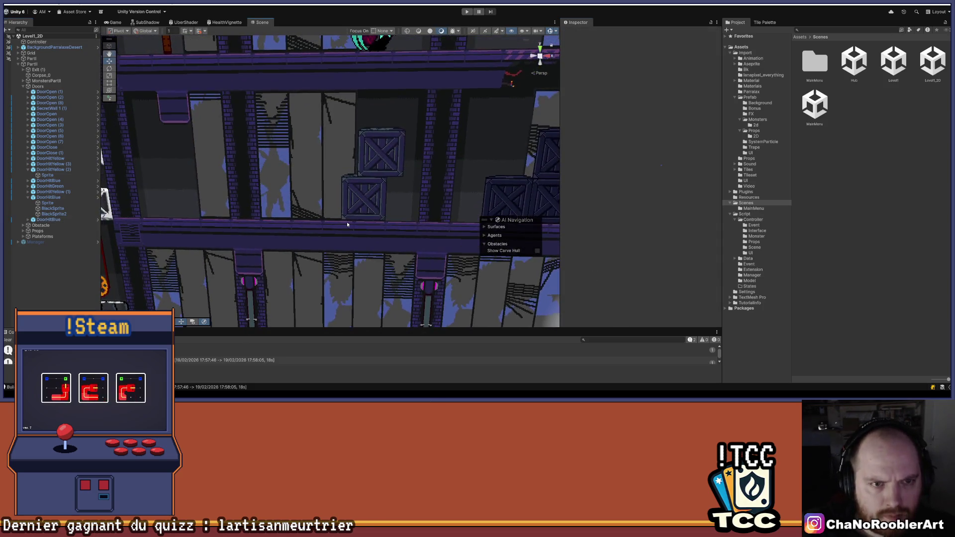
{"action": "scroll", "coordinate": [318, 199], "scroll_direction": "down", "scroll_amount": 3}
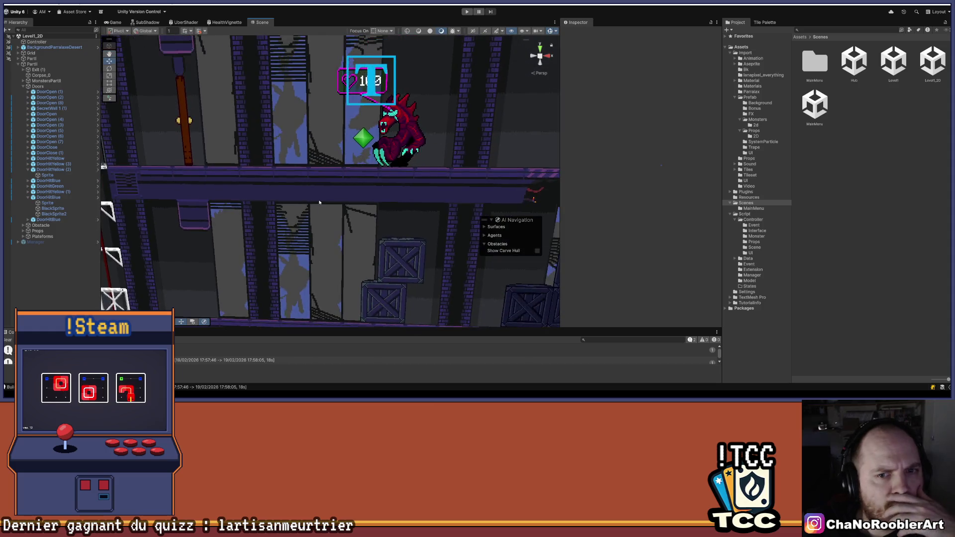
{"action": "scroll", "coordinate": [318, 199], "scroll_direction": "up", "scroll_amount": 8}
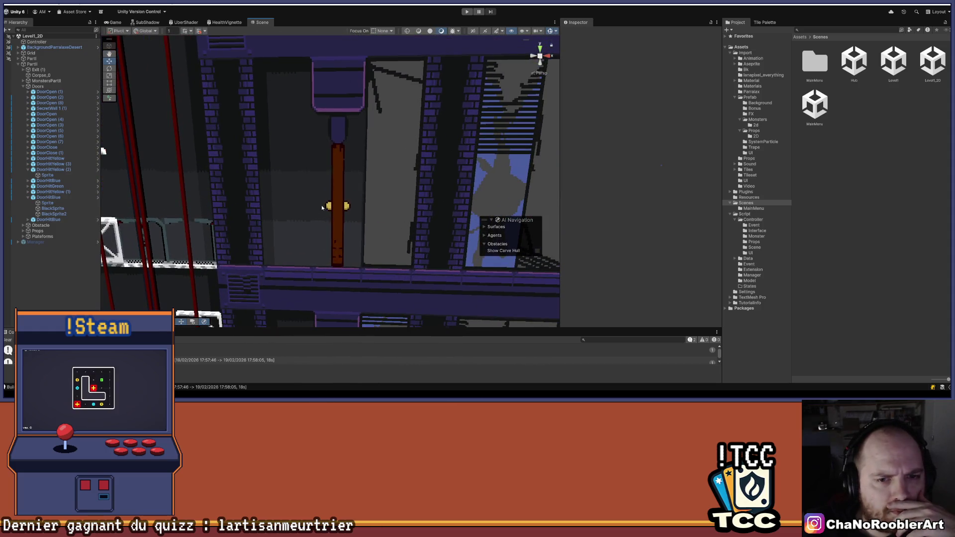
{"action": "left_click_drag", "start_coordinate": [354, 102], "coordinate": [316, 304]}
{"action": "scroll", "coordinate": [316, 259], "scroll_direction": "down", "scroll_amount": 8}
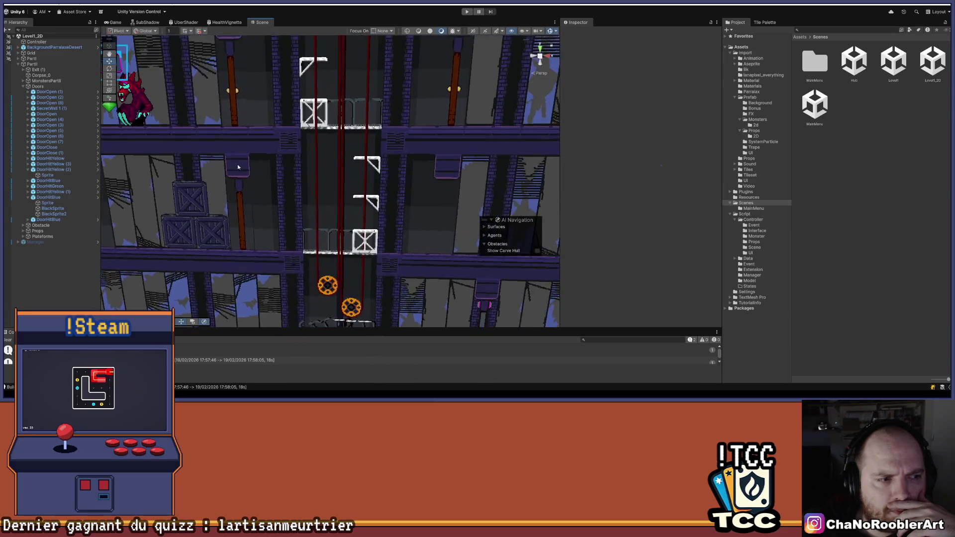
{"action": "mouse_move", "coordinate": [254, 142]}
{"action": "left_mouse_down"}
{"action": "mouse_move", "coordinate": [307, 87]}
{"action": "mouse_move", "coordinate": [328, 223]}
{"action": "left_mouse_up"}
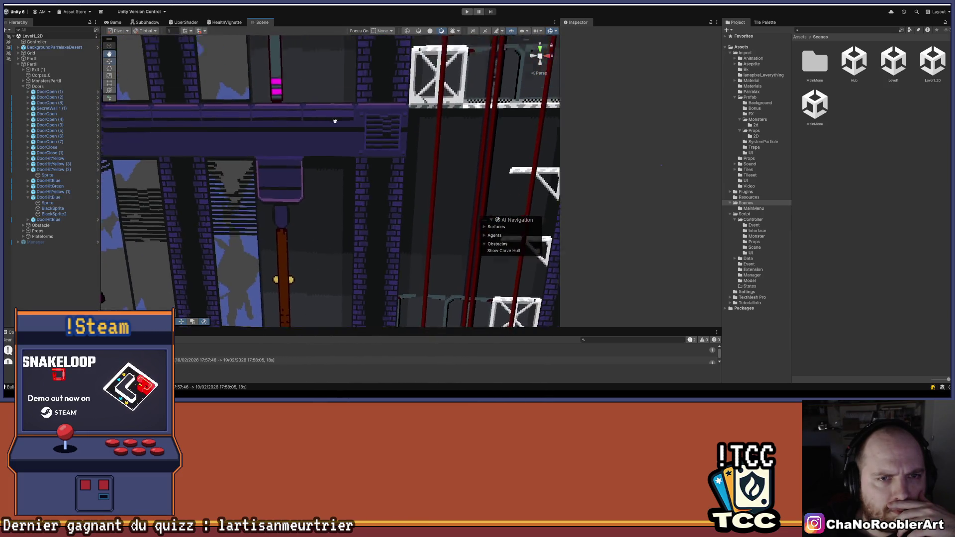
{"action": "mouse_move", "coordinate": [338, 123]}
{"action": "left_mouse_down"}
{"action": "mouse_move", "coordinate": [308, 141]}
{"action": "mouse_move", "coordinate": [301, 182]}
{"action": "mouse_move", "coordinate": [338, 251]}
{"action": "left_mouse_up"}
{"action": "scroll", "coordinate": [338, 252], "scroll_direction": "down", "scroll_amount": 8}
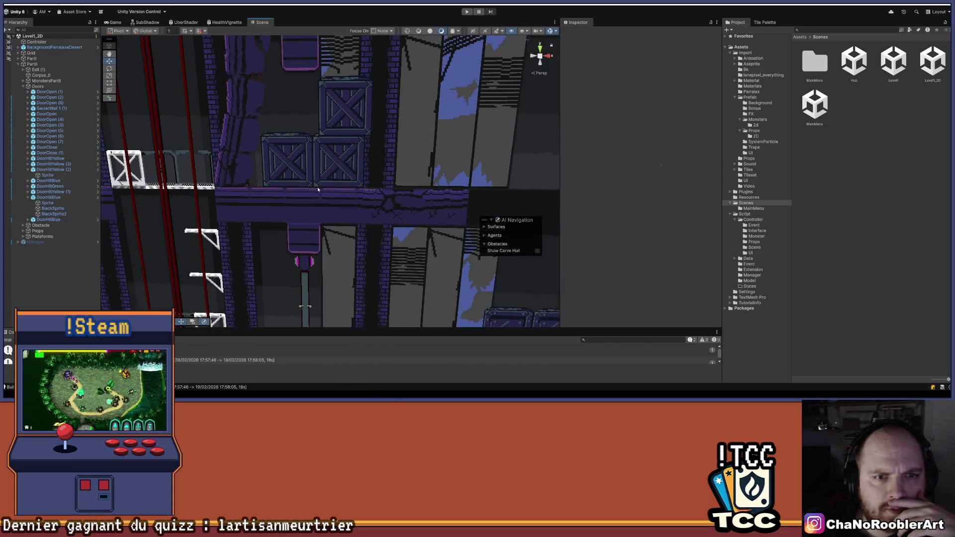
{"action": "scroll", "coordinate": [280, 140], "scroll_direction": "up", "scroll_amount": 8}
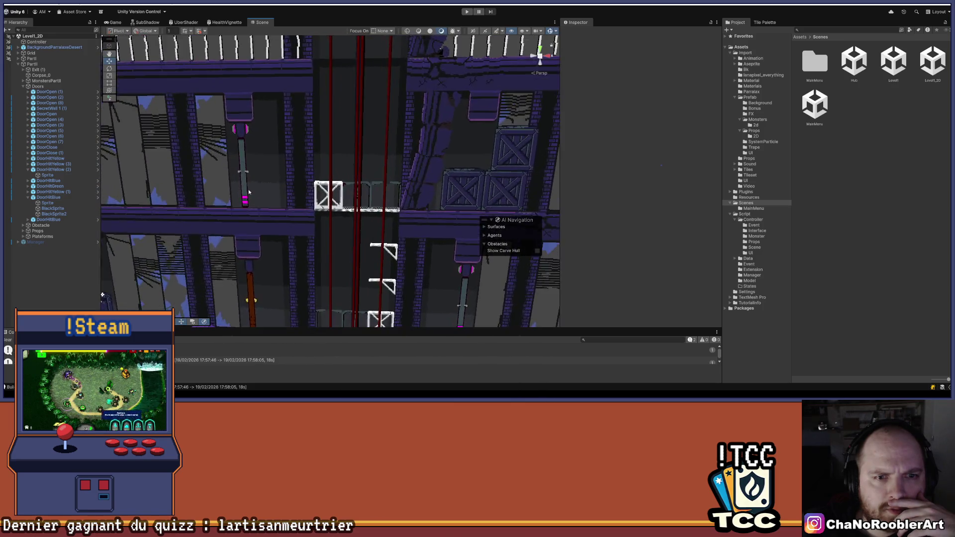
{"action": "left_click", "coordinate": [314, 195]}
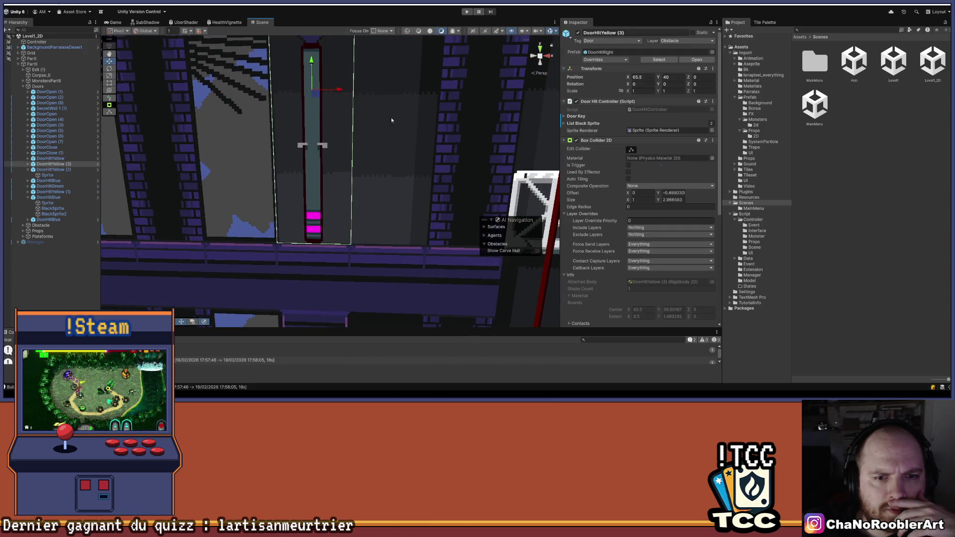
{"action": "scroll", "coordinate": [339, 249], "scroll_direction": "down", "scroll_amount": 4}
{"action": "scroll", "coordinate": [327, 273], "scroll_direction": "down", "scroll_amount": 4}
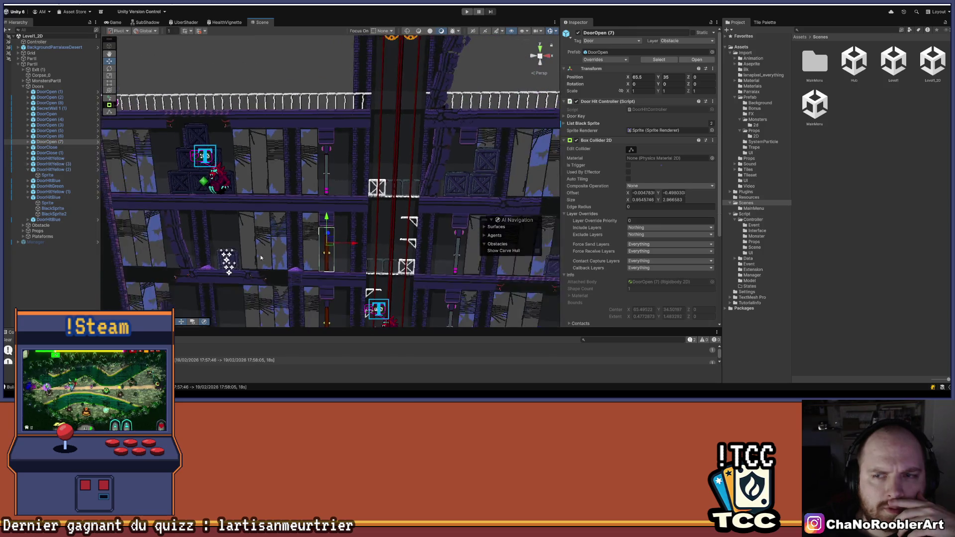
{"action": "left_click", "coordinate": [73, 283]}
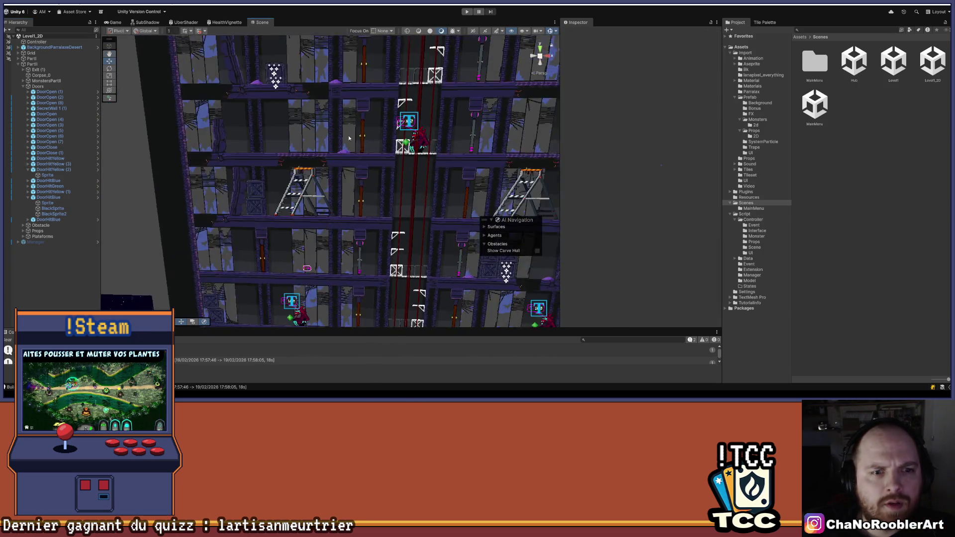
{"action": "left_click", "coordinate": [18, 64]}
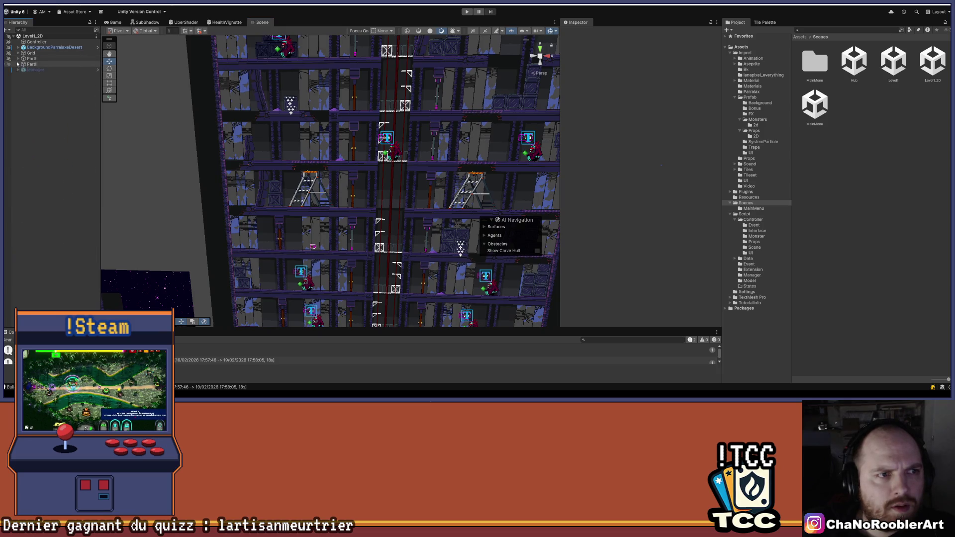
Step: Activate the Manager object, expand it, and save the scene
{"action": "left_click", "coordinate": [30, 70]}
{"action": "left_click", "coordinate": [577, 33]}
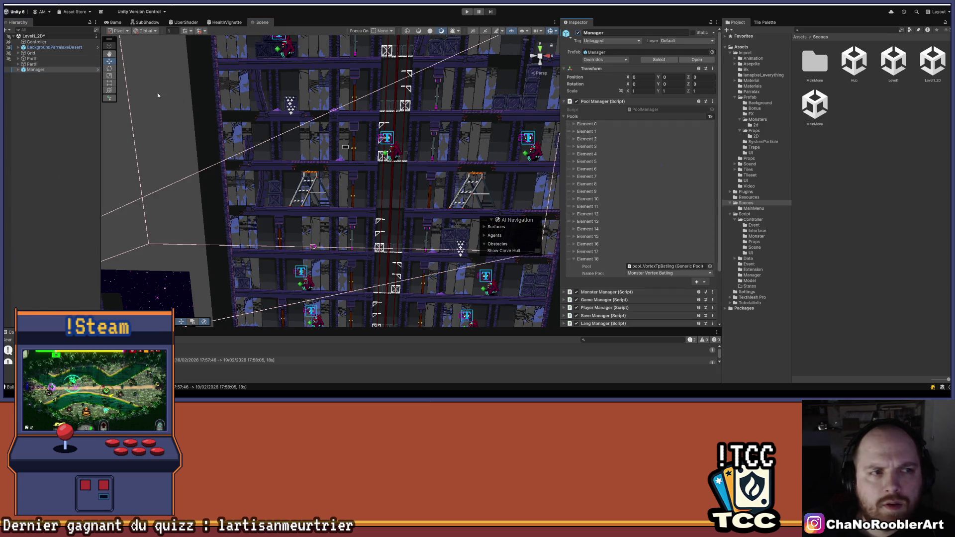
{"action": "left_click", "coordinate": [18, 70]}
{"action": "key", "text": "ctrl+s"}
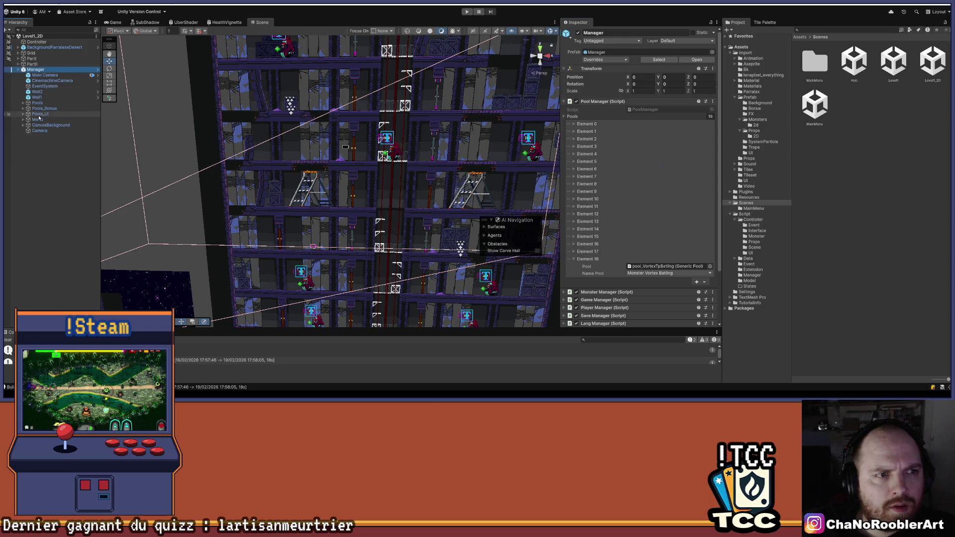
Step: Activate CanvasPause under Manager > Menu and frame it, showing its BK and Buttons children
{"action": "left_click", "coordinate": [23, 120]}
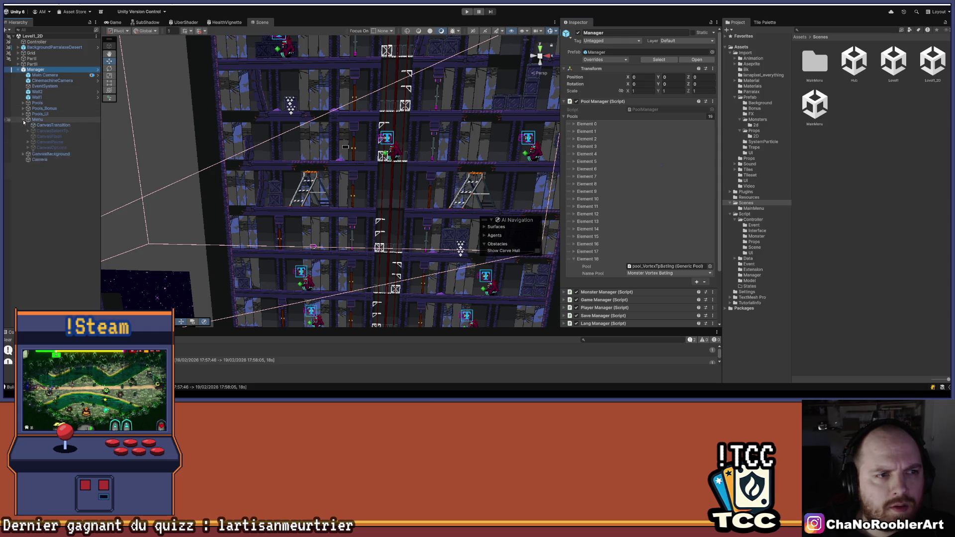
{"action": "left_click", "coordinate": [50, 141]}
{"action": "left_click", "coordinate": [578, 33]}
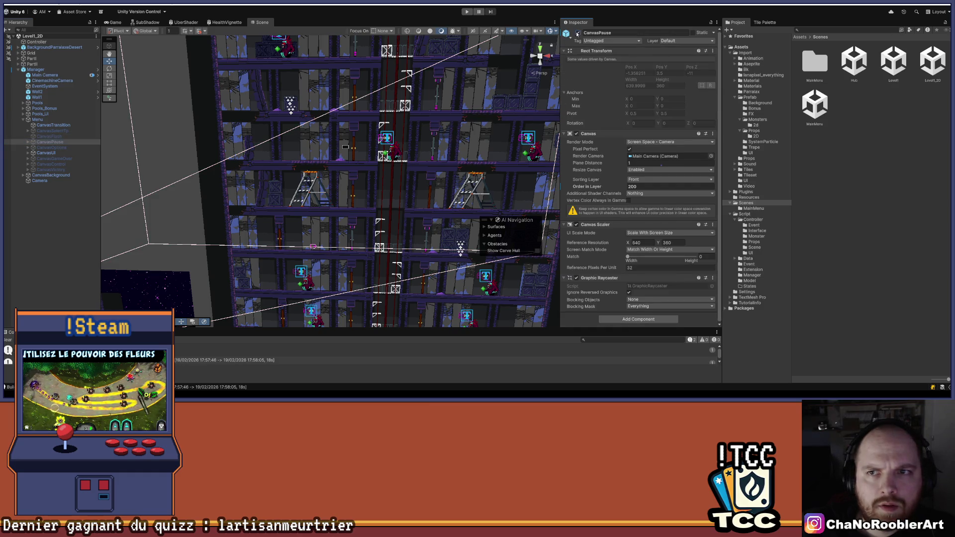
{"action": "double_click", "coordinate": [50, 142]}
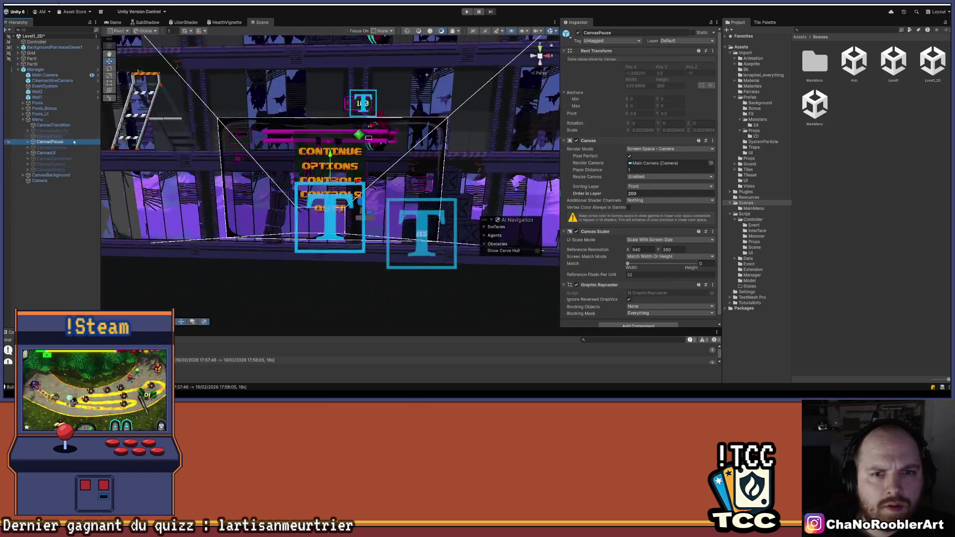
{"action": "key", "text": "Right"}
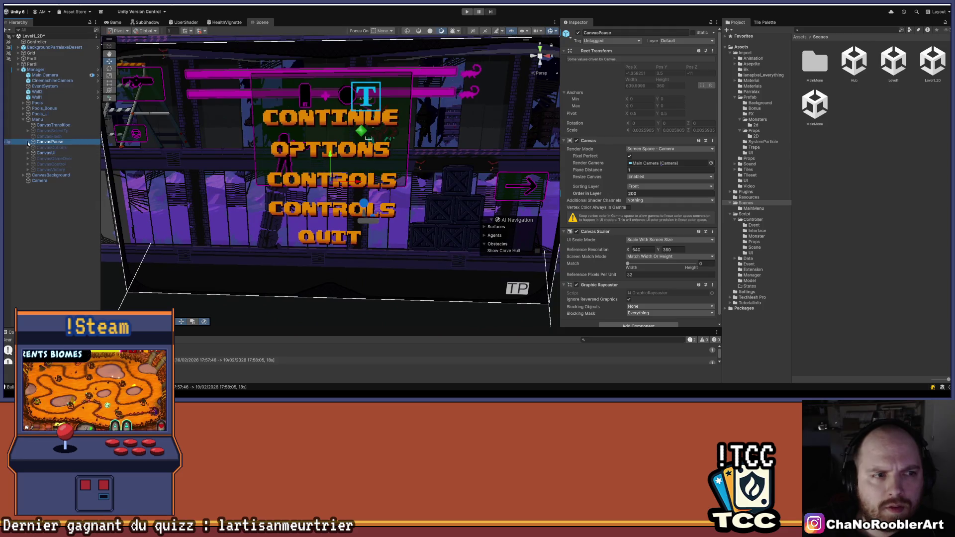
{"action": "left_click", "coordinate": [746, 53]}
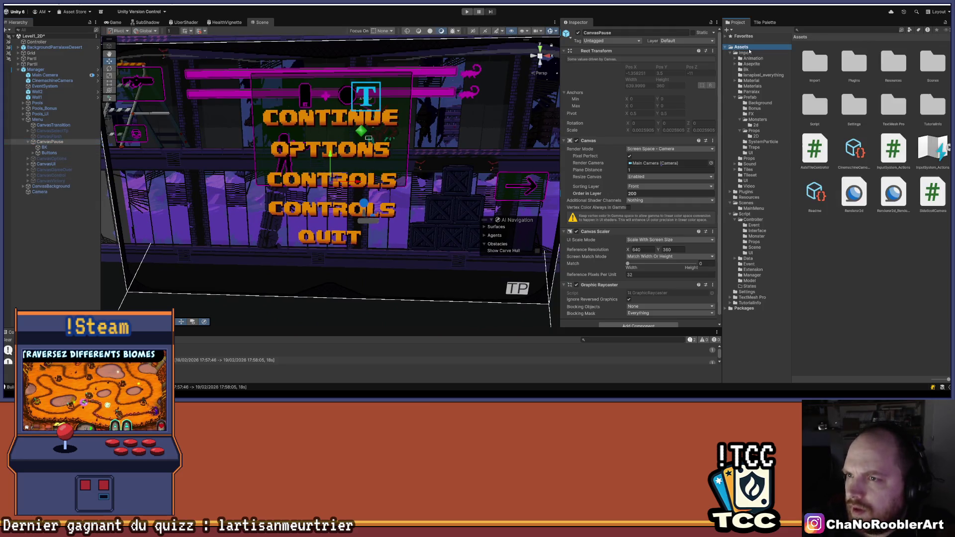
Step: Open the Import > UI folder and expand the Boutons%20menus sheet into its sprites
{"action": "scroll", "coordinate": [917, 208], "scroll_direction": "down", "scroll_amount": 1}
{"action": "scroll", "coordinate": [917, 208], "scroll_direction": "up", "scroll_amount": 1}
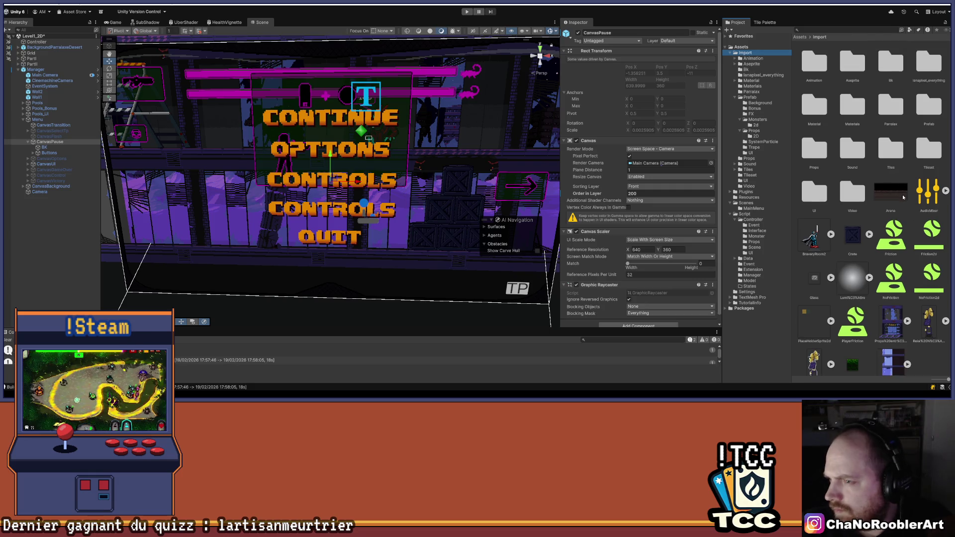
{"action": "double_click", "coordinate": [822, 189]}
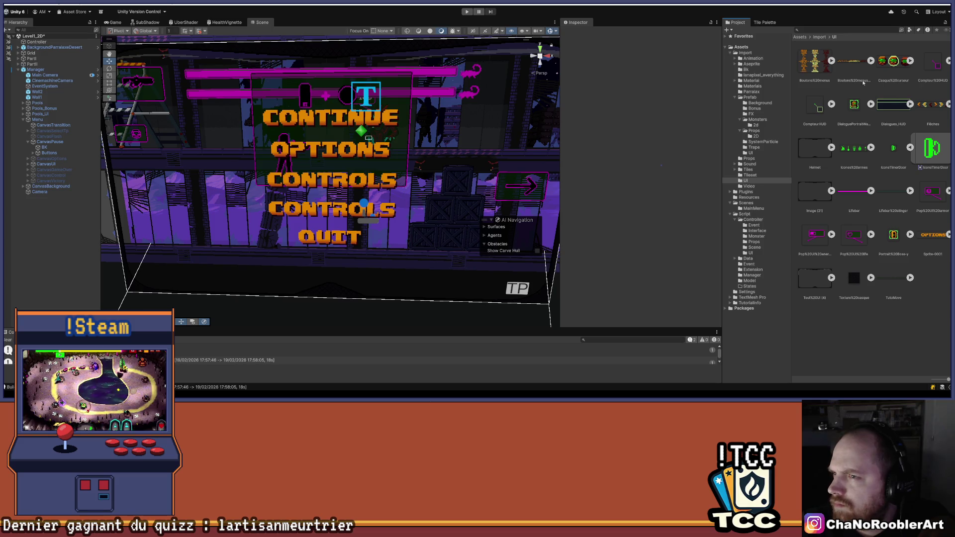
{"action": "left_click", "coordinate": [831, 61]}
{"action": "left_click", "coordinate": [831, 61]}
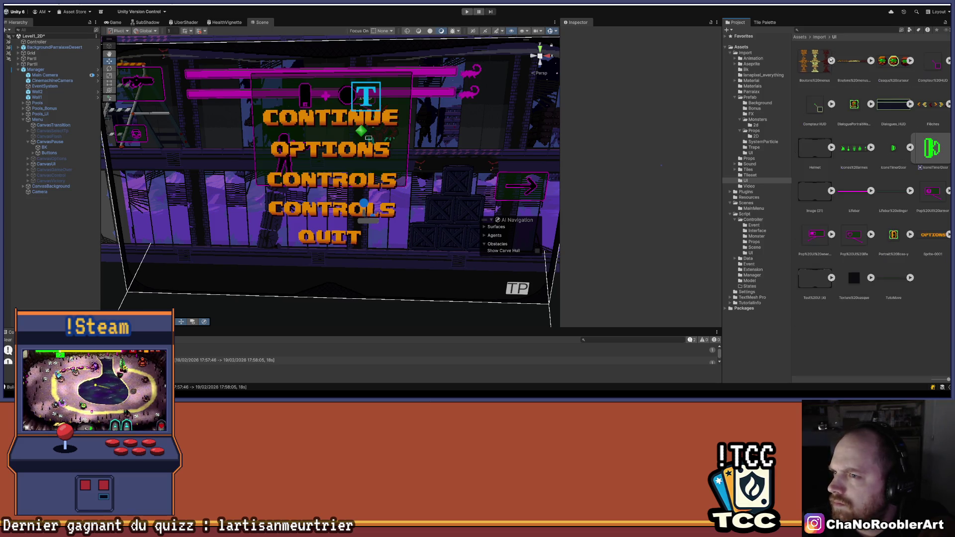
{"action": "left_click", "coordinate": [831, 60]}
Step: Widen the Project area, scroll through the button sprites, and select the Boutons%20menus texture
{"action": "scroll", "coordinate": [878, 212], "scroll_direction": "down", "scroll_amount": 5}
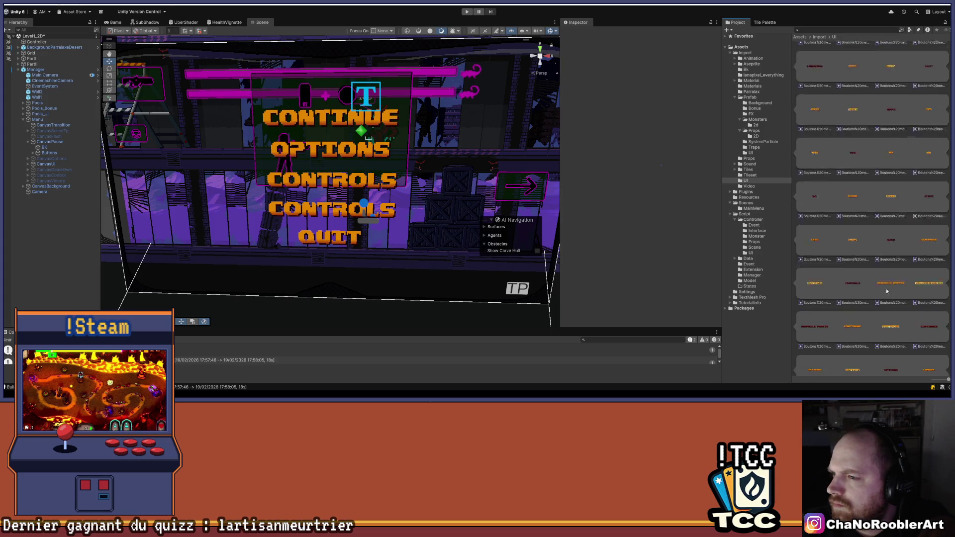
{"action": "scroll", "coordinate": [898, 305], "scroll_direction": "down", "scroll_amount": 4}
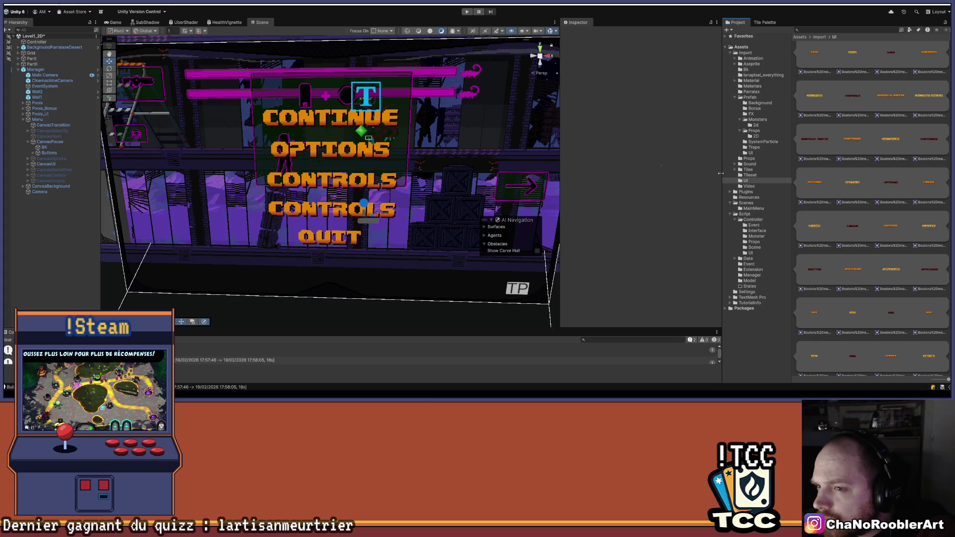
{"action": "left_click_drag", "start_coordinate": [722, 173], "coordinate": [581, 173]}
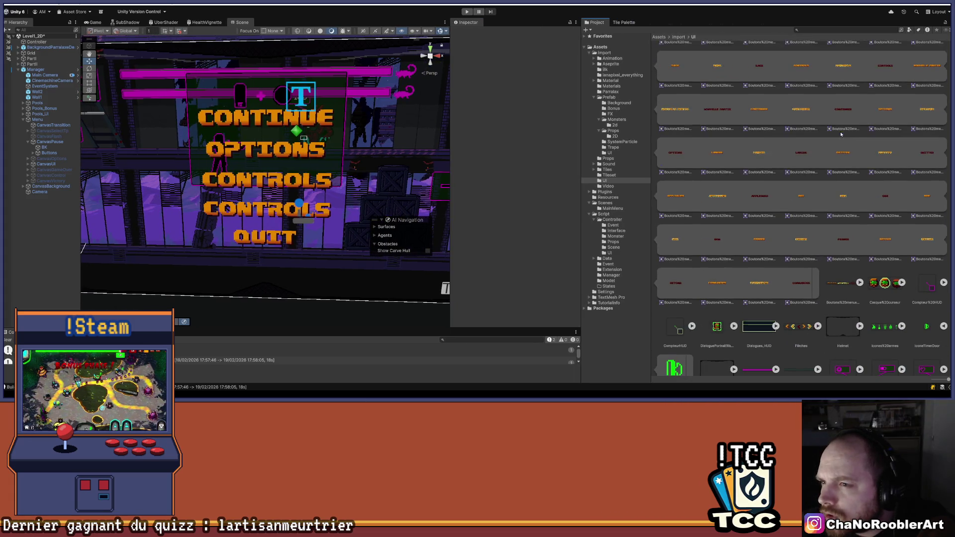
{"action": "scroll", "coordinate": [865, 218], "scroll_direction": "up", "scroll_amount": 1}
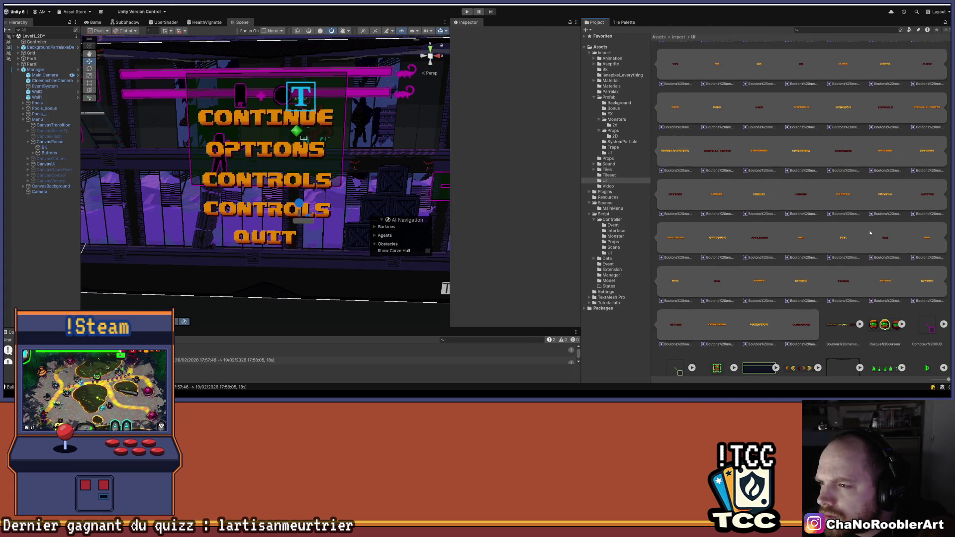
{"action": "scroll", "coordinate": [864, 240], "scroll_direction": "up", "scroll_amount": 2}
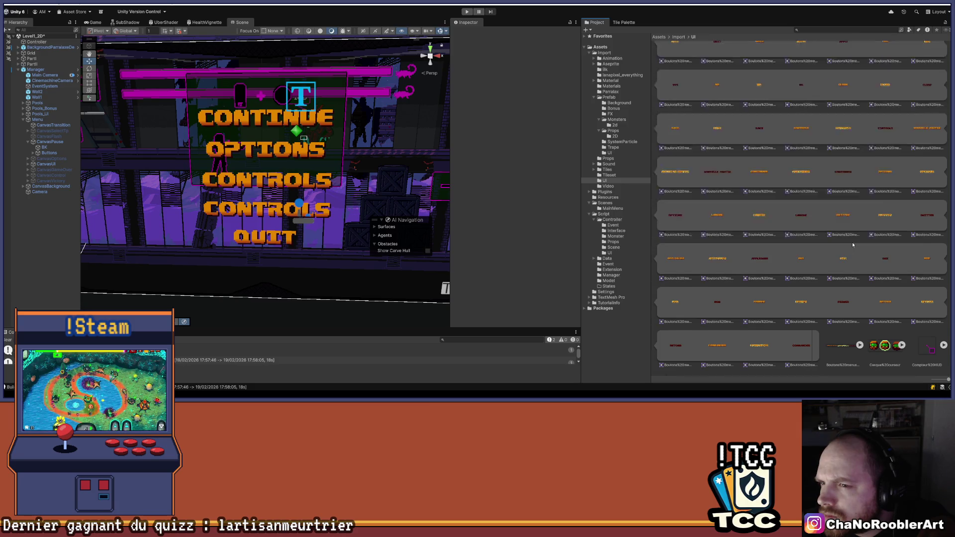
{"action": "scroll", "coordinate": [852, 245], "scroll_direction": "up", "scroll_amount": 1}
{"action": "scroll", "coordinate": [852, 245], "scroll_direction": "up", "scroll_amount": 1}
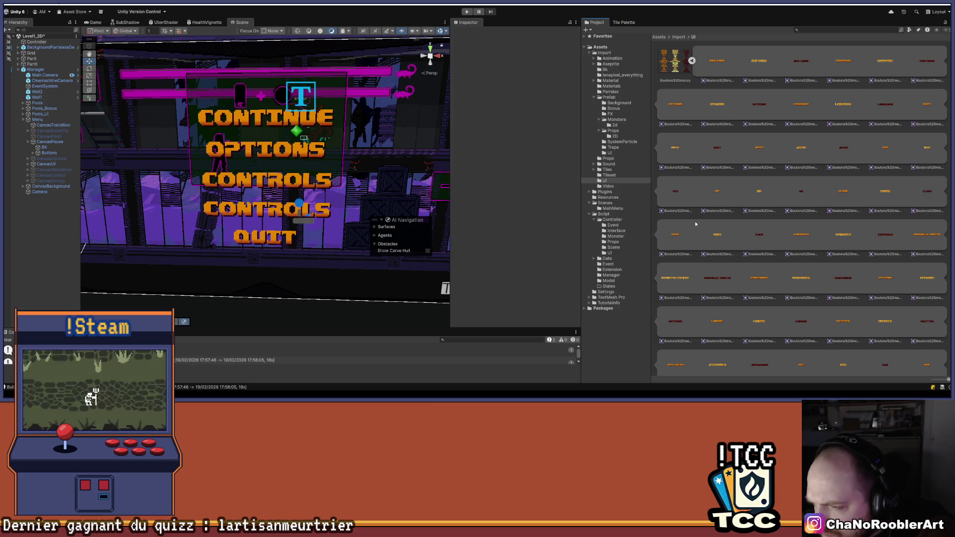
{"action": "scroll", "coordinate": [830, 260], "scroll_direction": "down", "scroll_amount": 1}
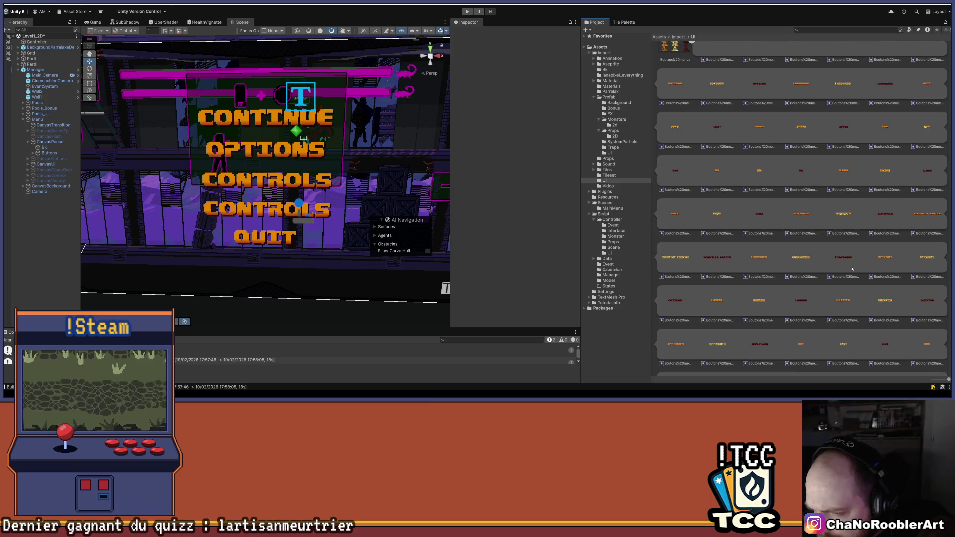
{"action": "scroll", "coordinate": [852, 269], "scroll_direction": "down", "scroll_amount": 1}
{"action": "scroll", "coordinate": [852, 269], "scroll_direction": "down", "scroll_amount": 1}
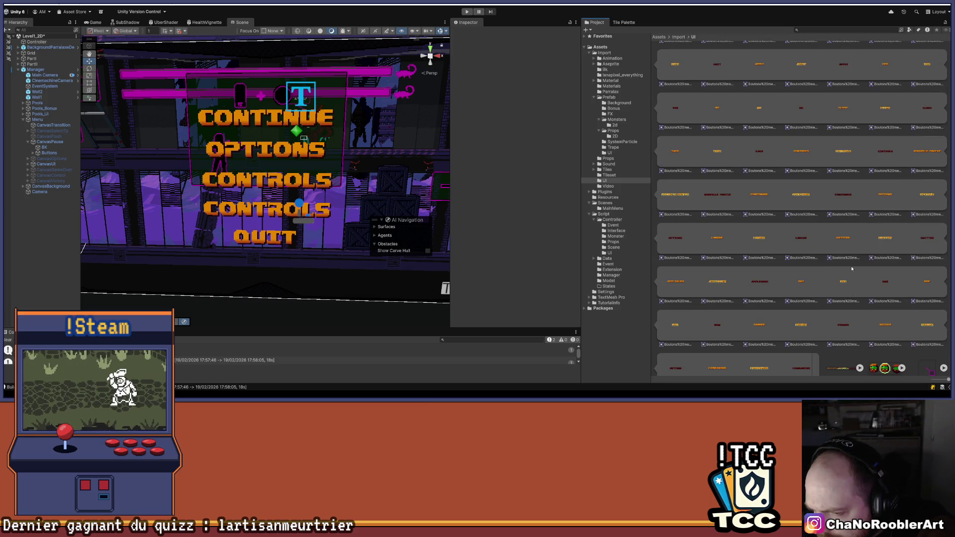
{"action": "scroll", "coordinate": [852, 268], "scroll_direction": "down", "scroll_amount": 1}
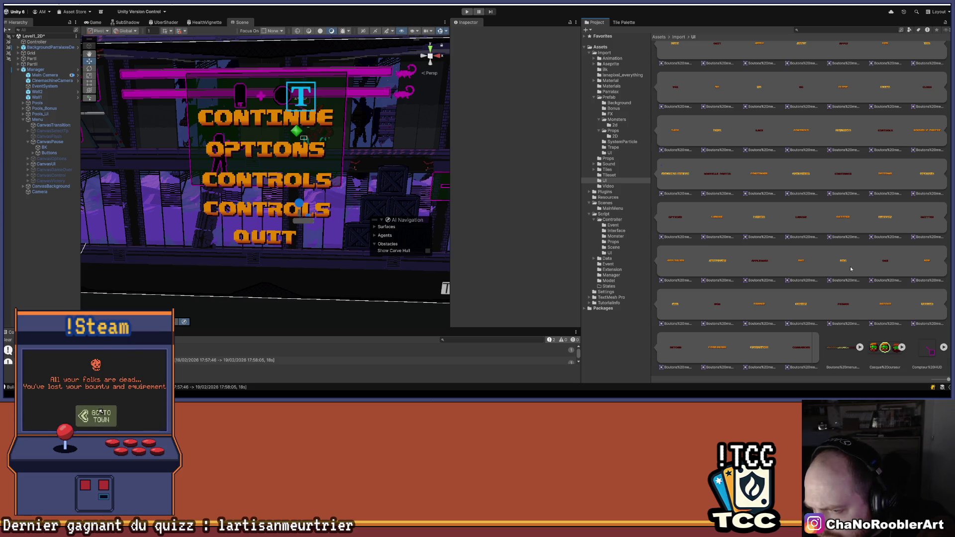
{"action": "scroll", "coordinate": [849, 271], "scroll_direction": "down", "scroll_amount": 1}
{"action": "scroll", "coordinate": [847, 274], "scroll_direction": "up", "scroll_amount": 1}
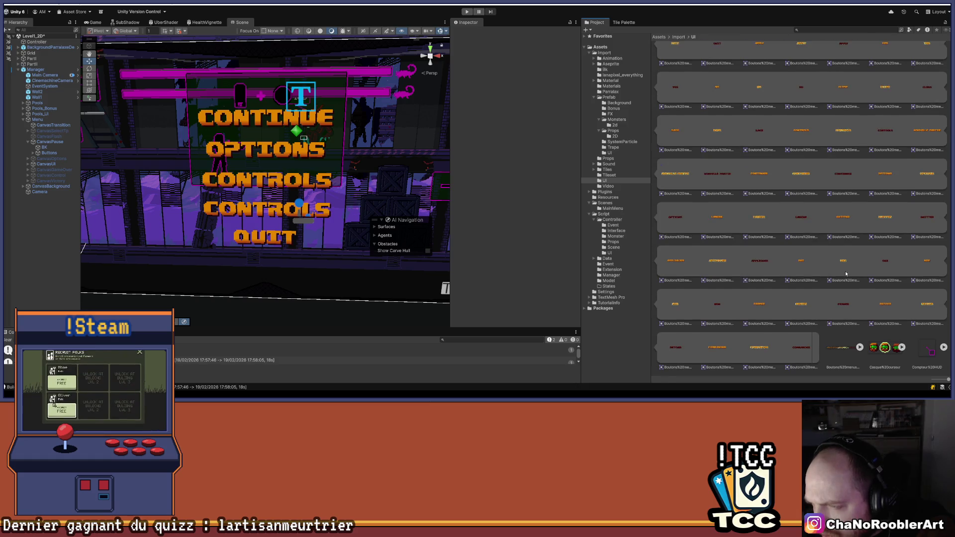
{"action": "scroll", "coordinate": [844, 274], "scroll_direction": "up", "scroll_amount": 1}
{"action": "scroll", "coordinate": [821, 261], "scroll_direction": "up", "scroll_amount": 1}
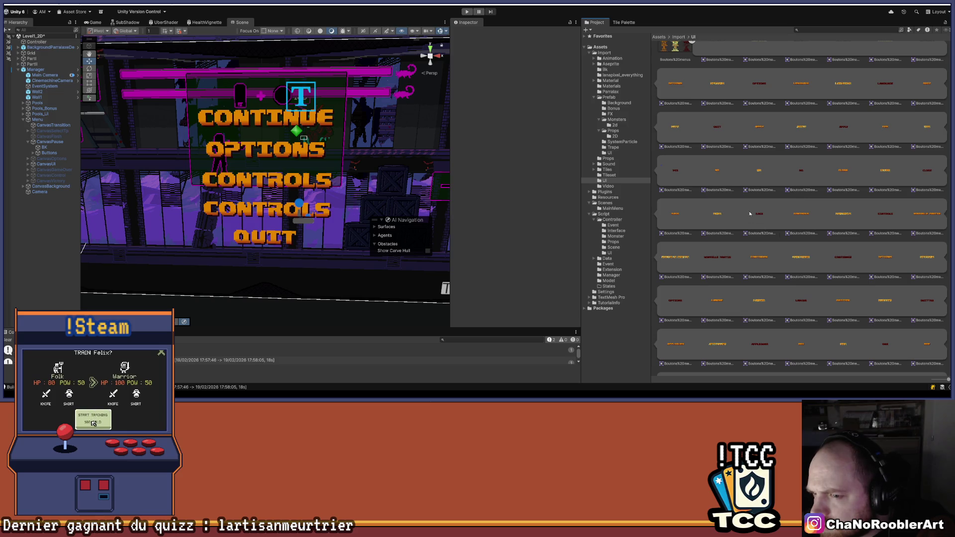
{"action": "scroll", "coordinate": [751, 199], "scroll_direction": "down", "scroll_amount": 5, "text": "ctrl"}
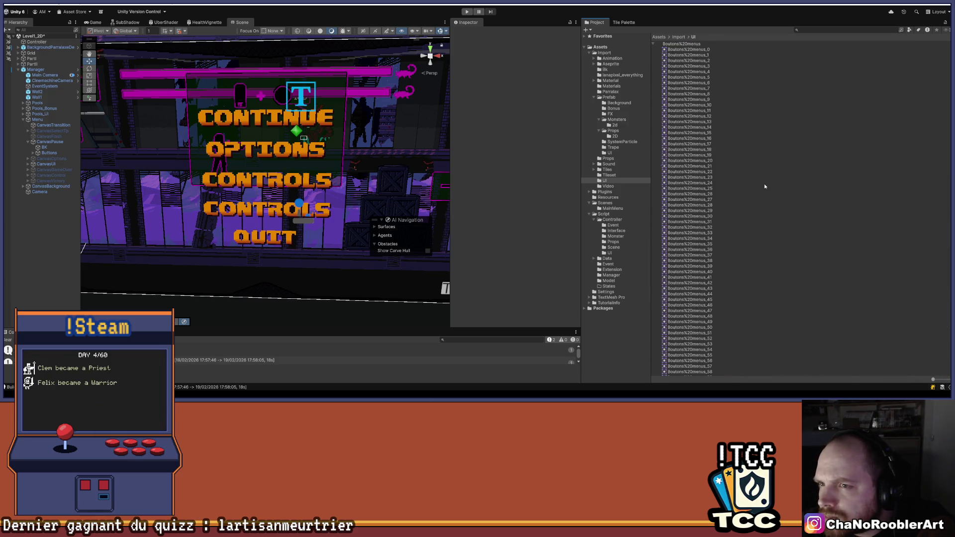
{"action": "scroll", "coordinate": [846, 224], "scroll_direction": "up", "scroll_amount": 5, "text": "ctrl"}
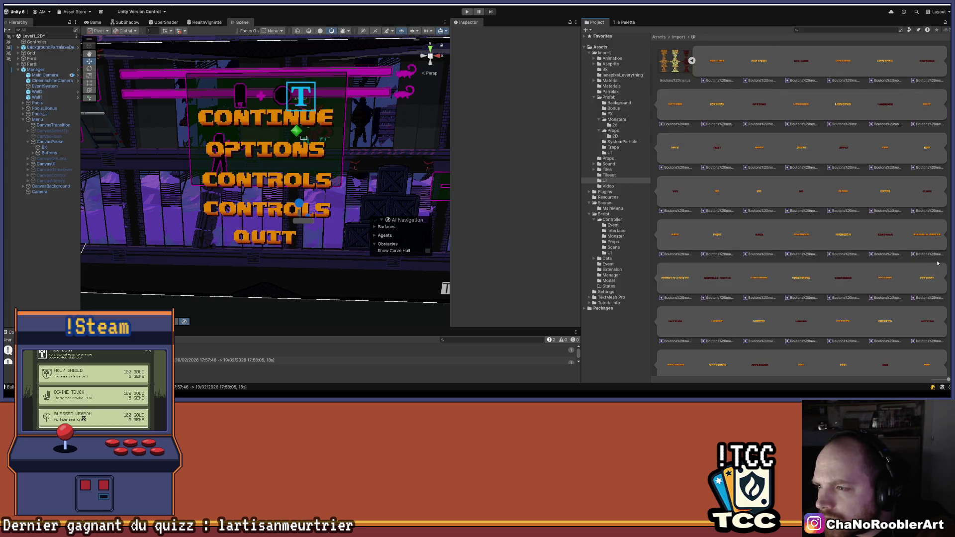
{"action": "left_click", "coordinate": [682, 70]}
{"action": "double_click", "coordinate": [682, 70]}
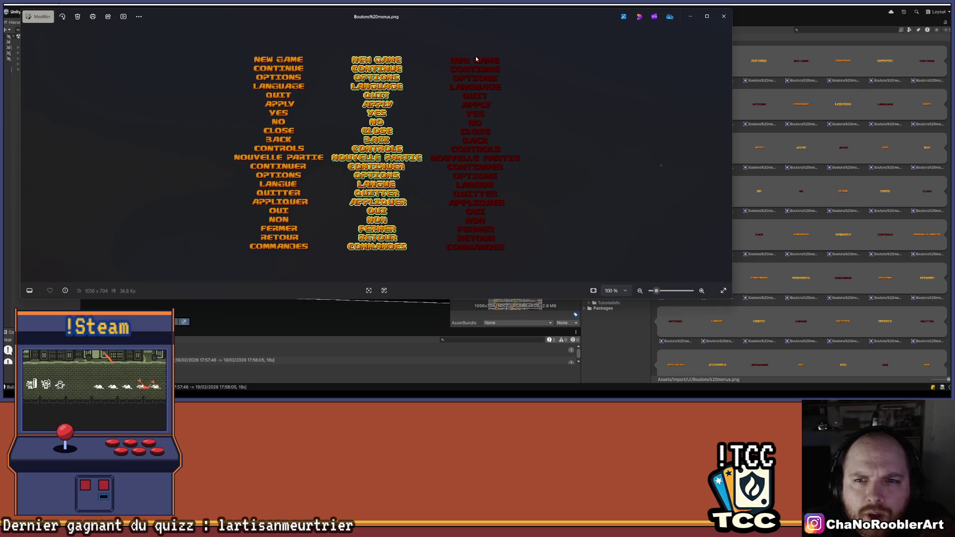
{"action": "left_click", "coordinate": [724, 16]}
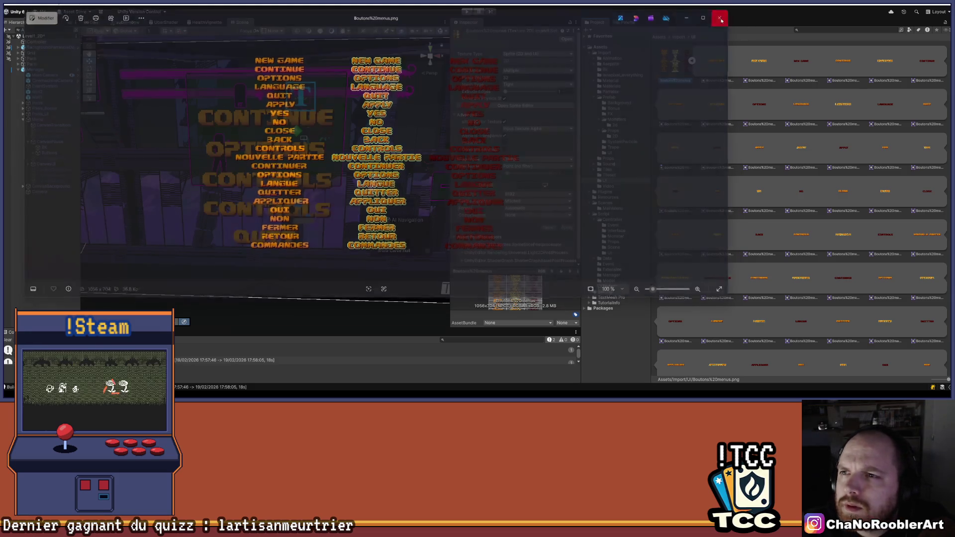
Step: Expand CanvasPause > Buttons and inspect the Controls and Retry buttons
{"action": "left_click", "coordinate": [54, 142]}
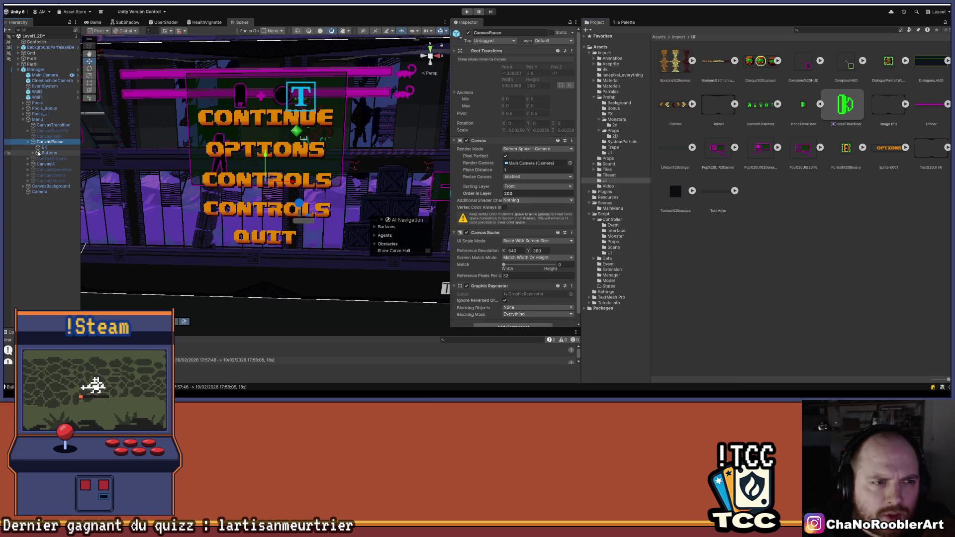
{"action": "left_click", "coordinate": [32, 153]}
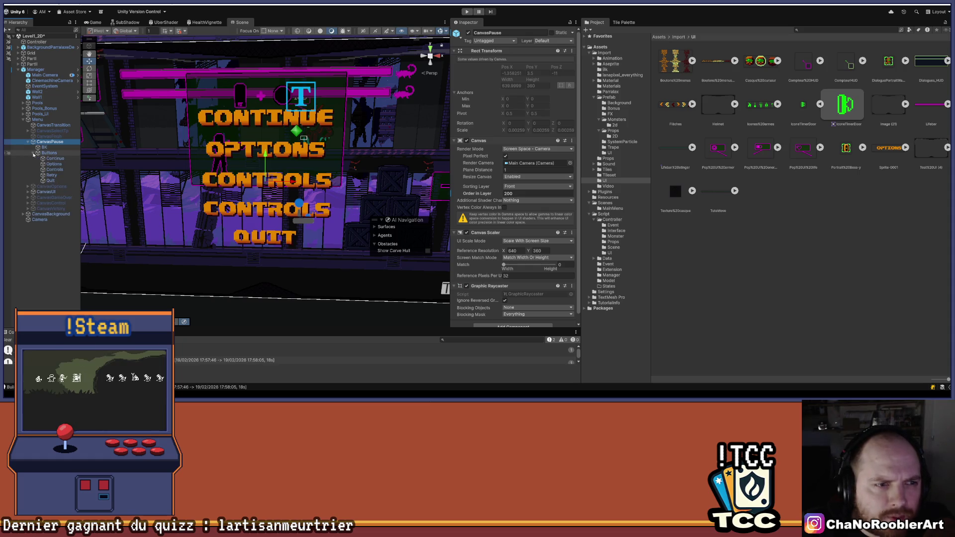
{"action": "left_click", "coordinate": [57, 170]}
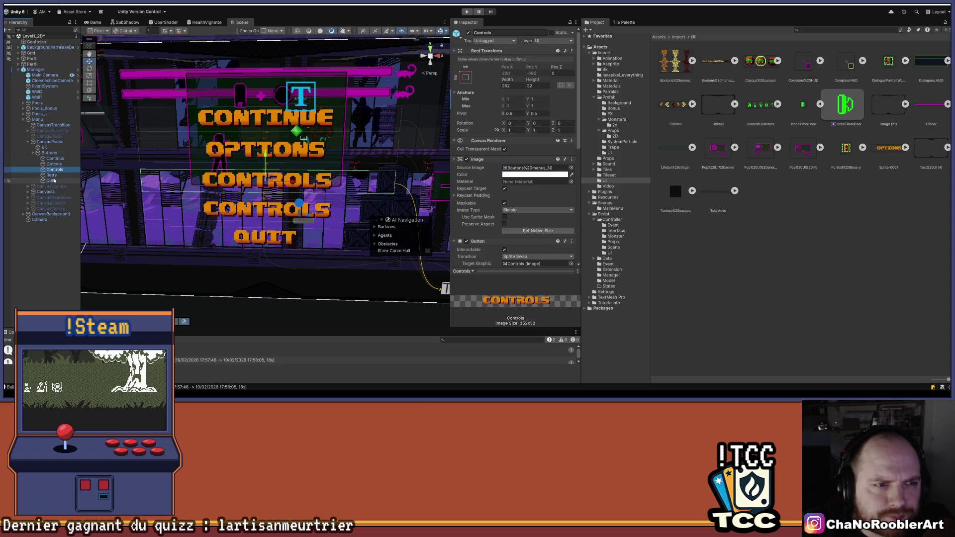
{"action": "left_click", "coordinate": [52, 175]}
Step: Review Retry's Button Sprite Controller in a widened Inspector, then clear the selection
{"action": "scroll", "coordinate": [543, 127], "scroll_direction": "down", "scroll_amount": 3}
{"action": "scroll", "coordinate": [543, 128], "scroll_direction": "down", "scroll_amount": 1}
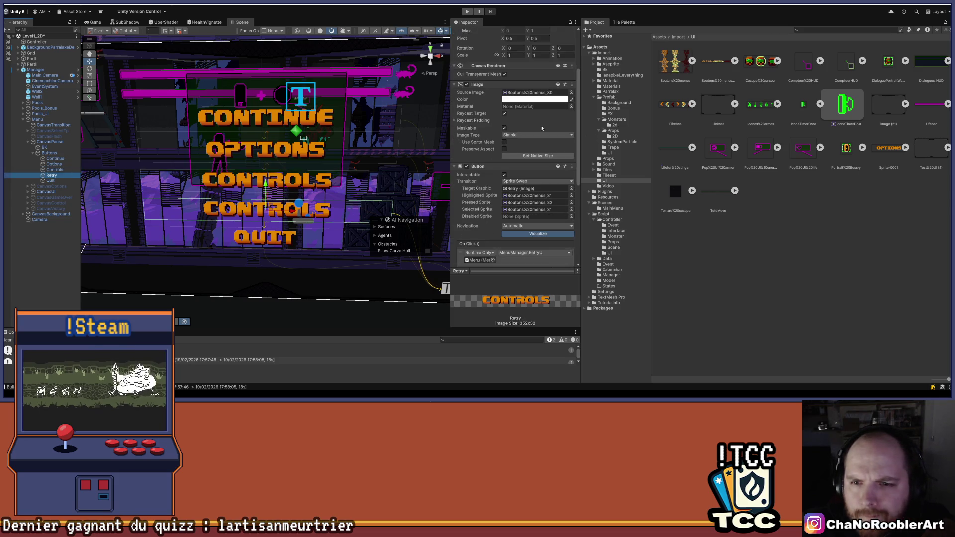
{"action": "scroll", "coordinate": [542, 129], "scroll_direction": "down", "scroll_amount": 7}
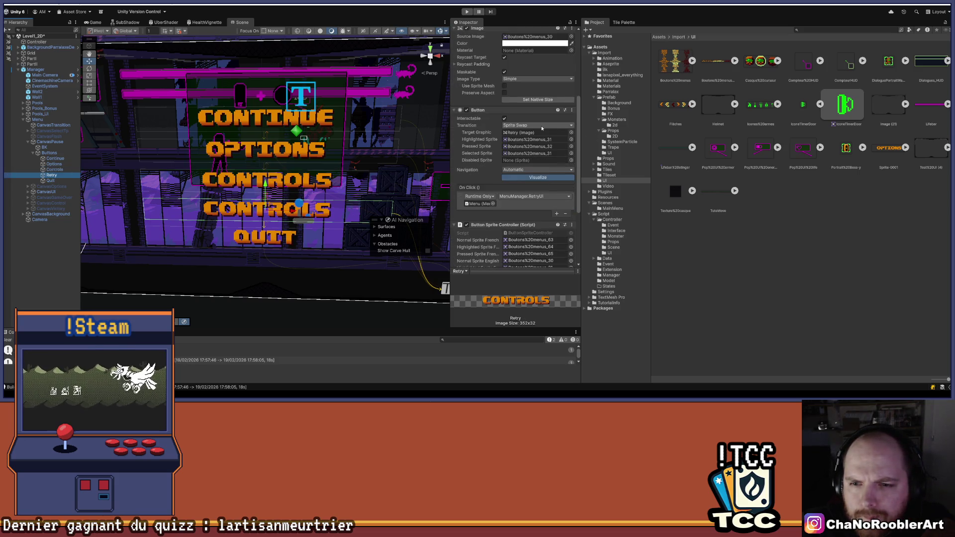
{"action": "scroll", "coordinate": [542, 129], "scroll_direction": "down", "scroll_amount": 1}
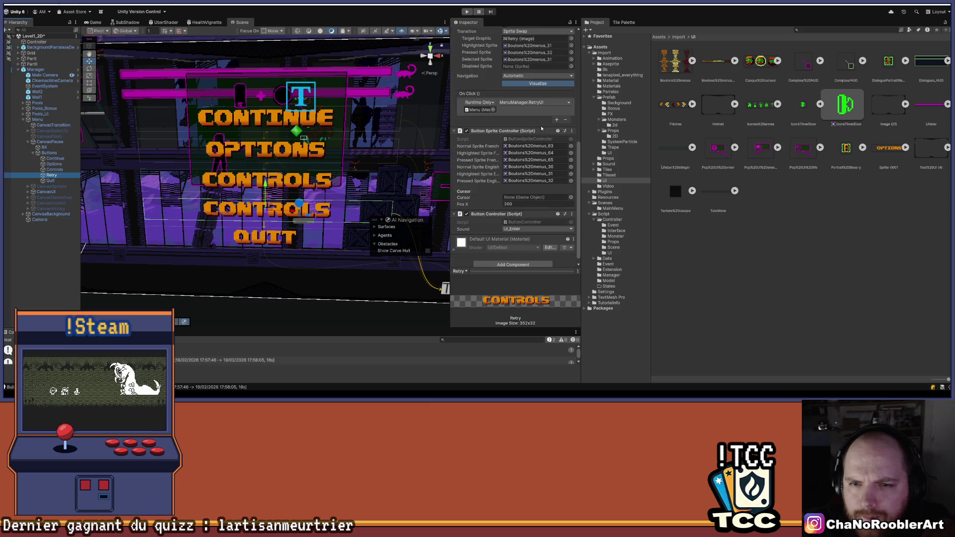
{"action": "left_click_drag", "start_coordinate": [451, 147], "coordinate": [406, 147]}
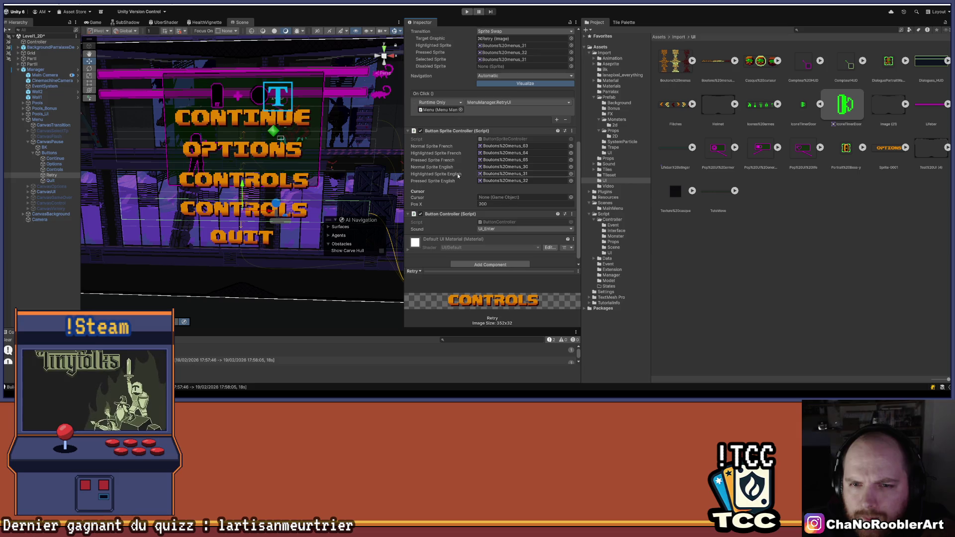
{"action": "left_click", "coordinate": [752, 226]}
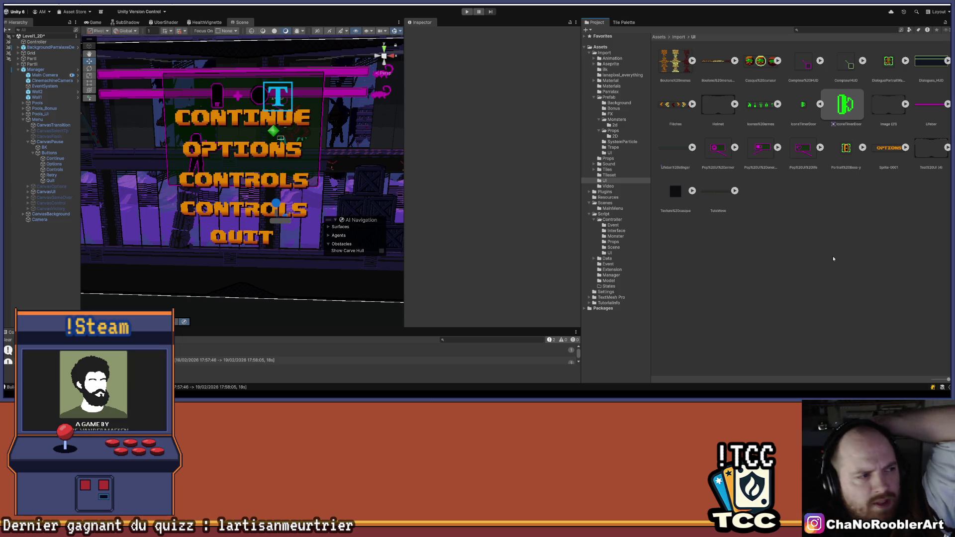
{"action": "double_click", "coordinate": [684, 60]}
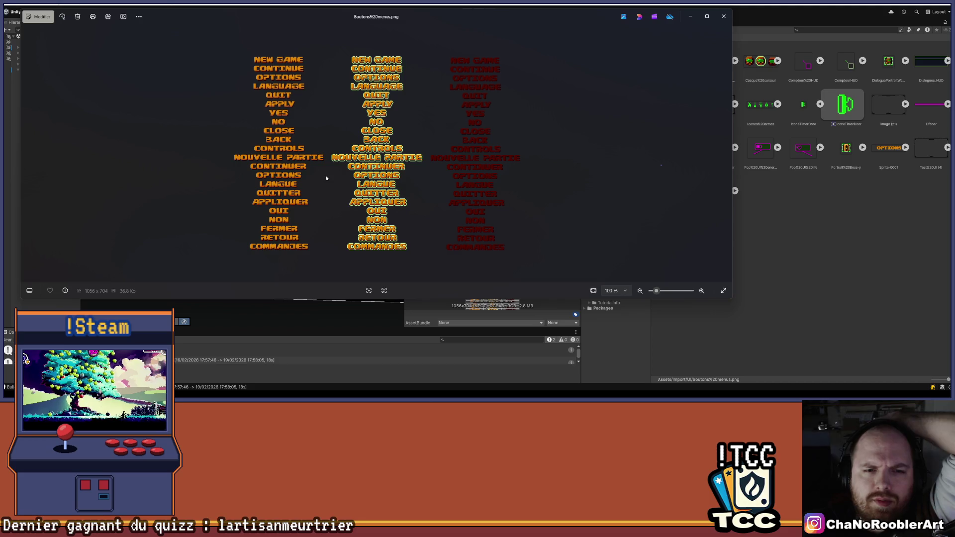
{"action": "left_click", "coordinate": [724, 17]}
Step: Check the pause menu Controls button's Button Sprite Controller settings
{"action": "left_click_drag", "start_coordinate": [308, 89], "coordinate": [218, 153]}
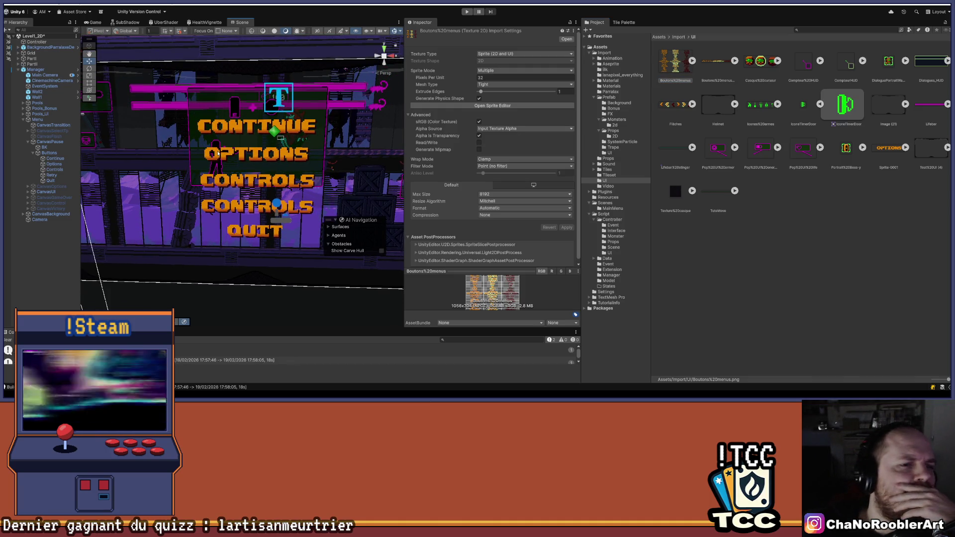
{"action": "left_click", "coordinate": [55, 170]}
{"action": "scroll", "coordinate": [540, 172], "scroll_direction": "down", "scroll_amount": 3}
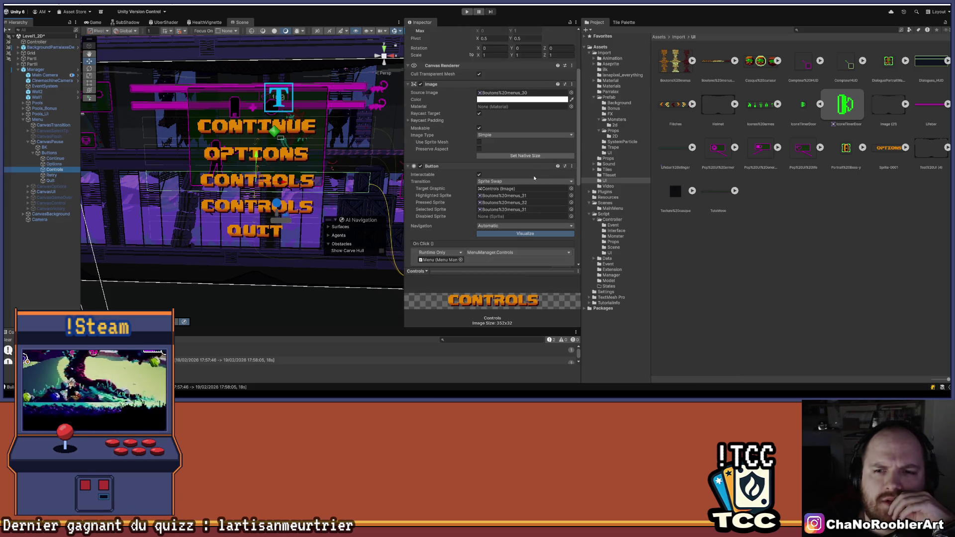
{"action": "scroll", "coordinate": [534, 177], "scroll_direction": "down", "scroll_amount": 5}
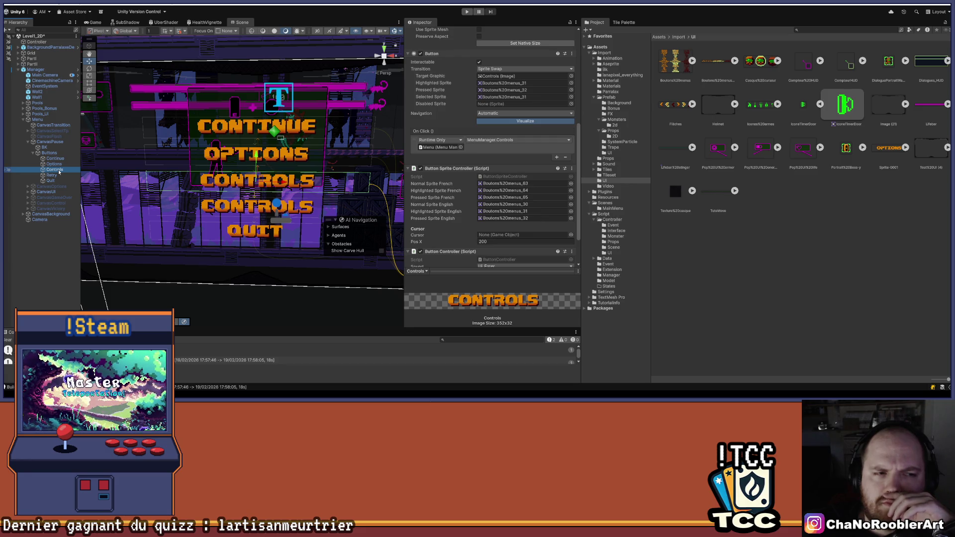
Step: Deactivate the CanvasPause canvas and clear the selection
{"action": "left_click", "coordinate": [28, 141]}
{"action": "left_click", "coordinate": [49, 141]}
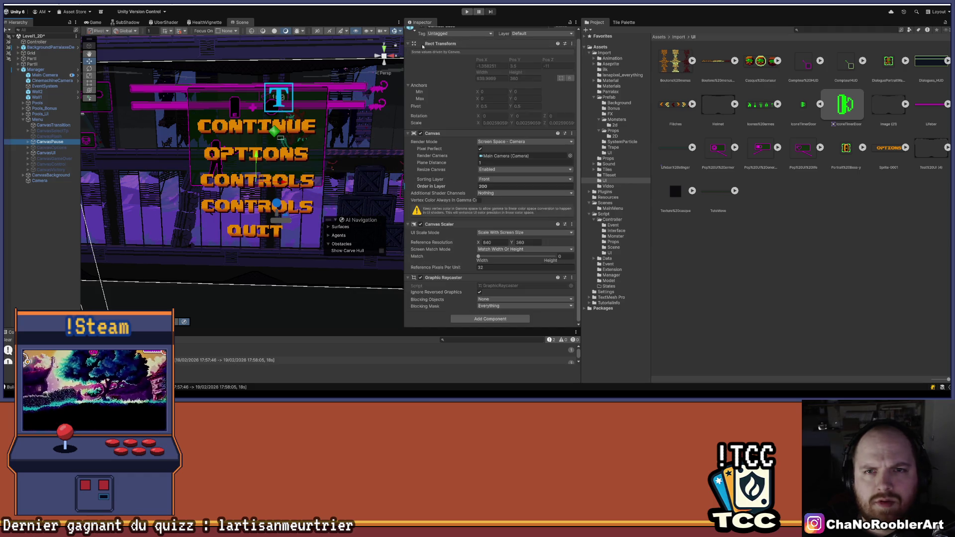
{"action": "scroll", "coordinate": [423, 90], "scroll_direction": "up", "scroll_amount": 1}
{"action": "left_click", "coordinate": [422, 33]}
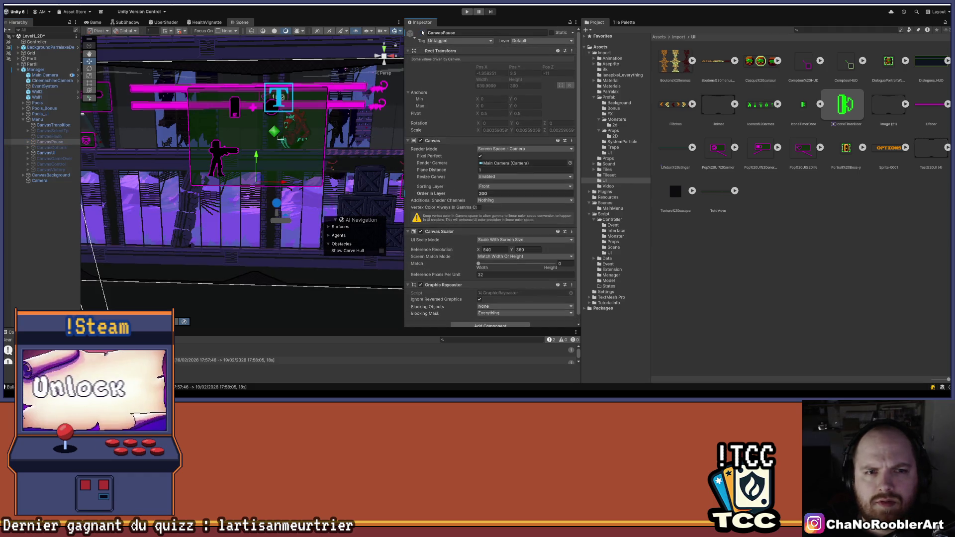
{"action": "left_click", "coordinate": [62, 206]}
Step: Collapse the Menu object in the Hierarchy and inspect the Manager object
{"action": "left_click_drag", "start_coordinate": [125, 181], "coordinate": [256, 179]}
{"action": "left_click", "coordinate": [23, 120]}
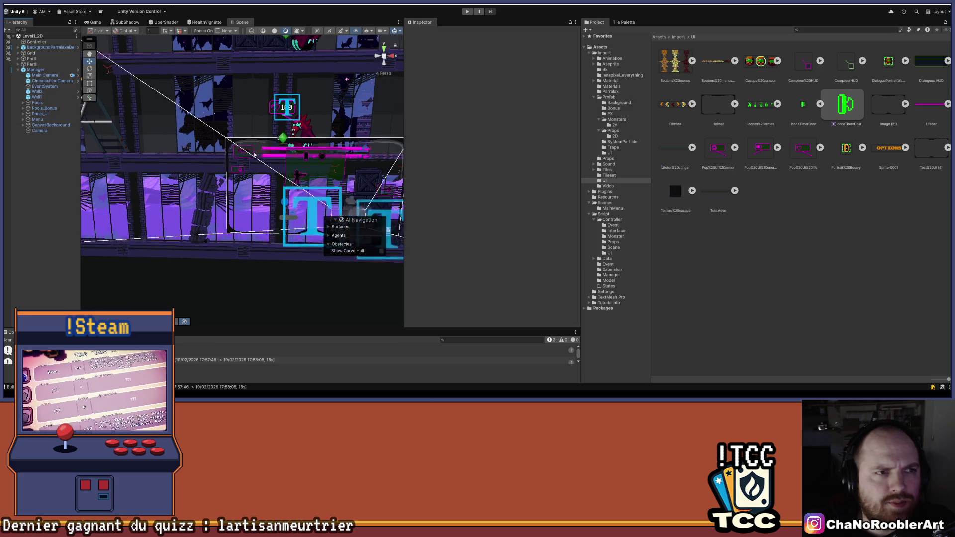
{"action": "scroll", "coordinate": [201, 200], "scroll_direction": "up", "scroll_amount": 5}
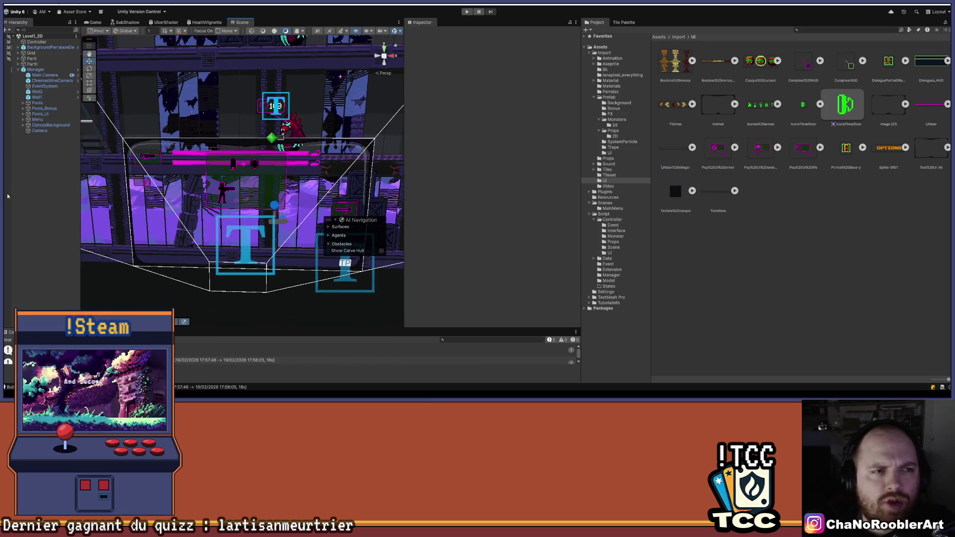
{"action": "left_click", "coordinate": [32, 70]}
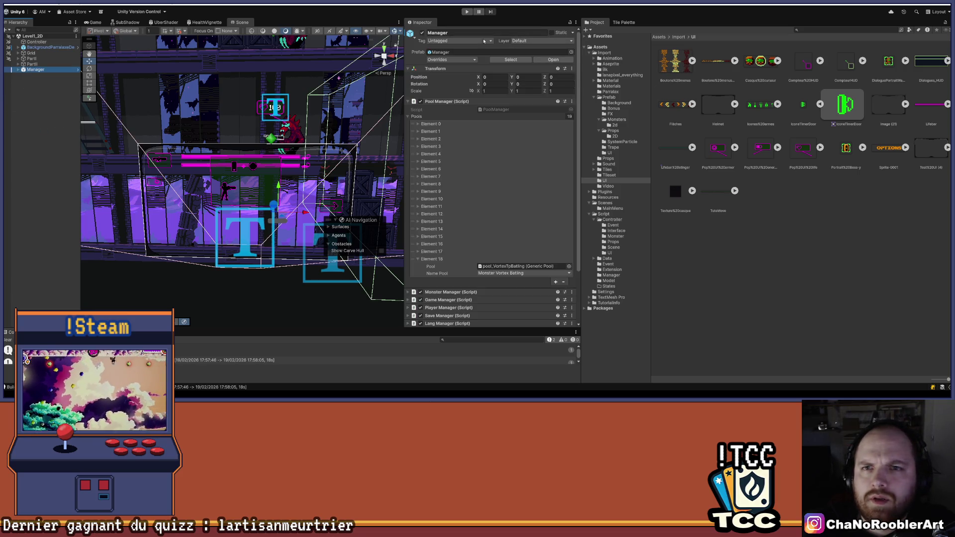
Step: Open the MainMenu scene from the project's Scenes folder
{"action": "left_click", "coordinate": [17, 11]}
{"action": "left_click", "coordinate": [33, 168]}
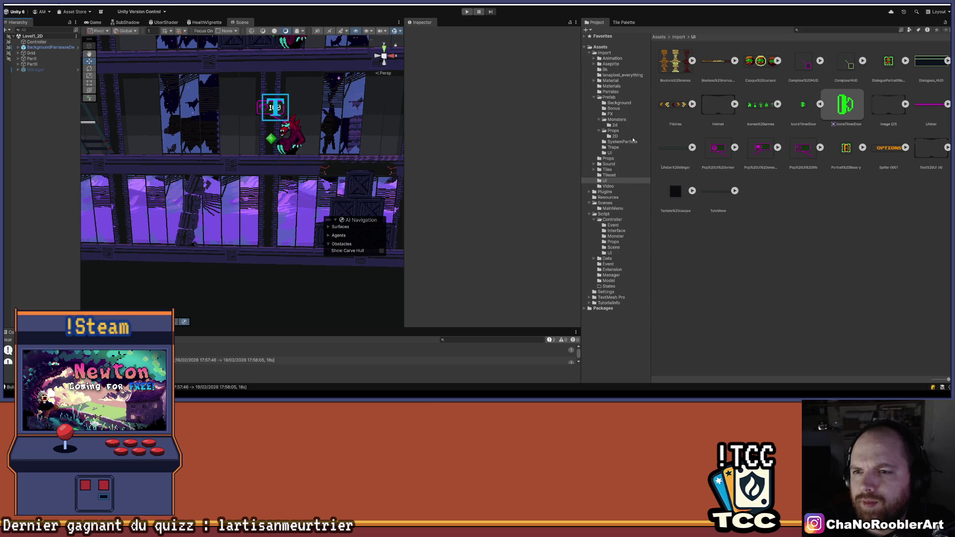
{"action": "left_click", "coordinate": [606, 203]}
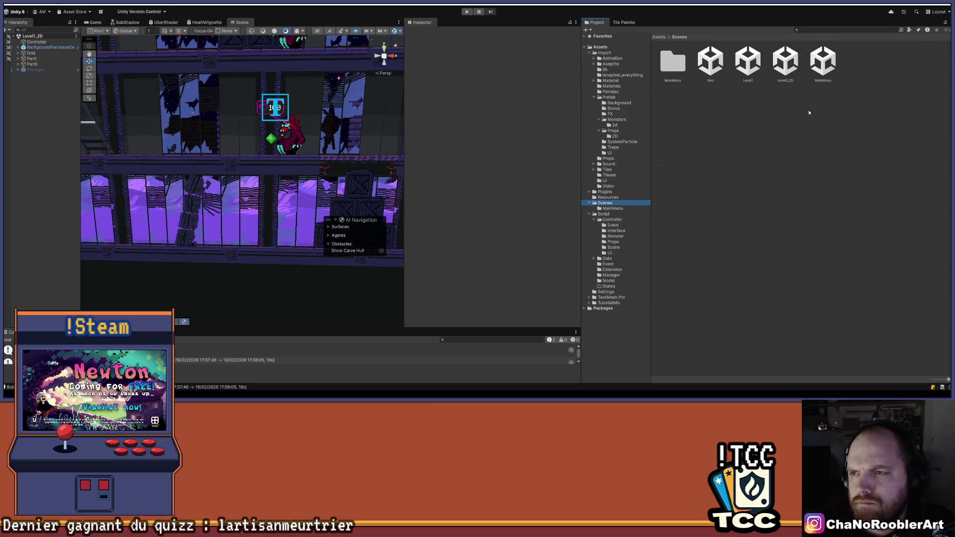
{"action": "double_click", "coordinate": [826, 70]}
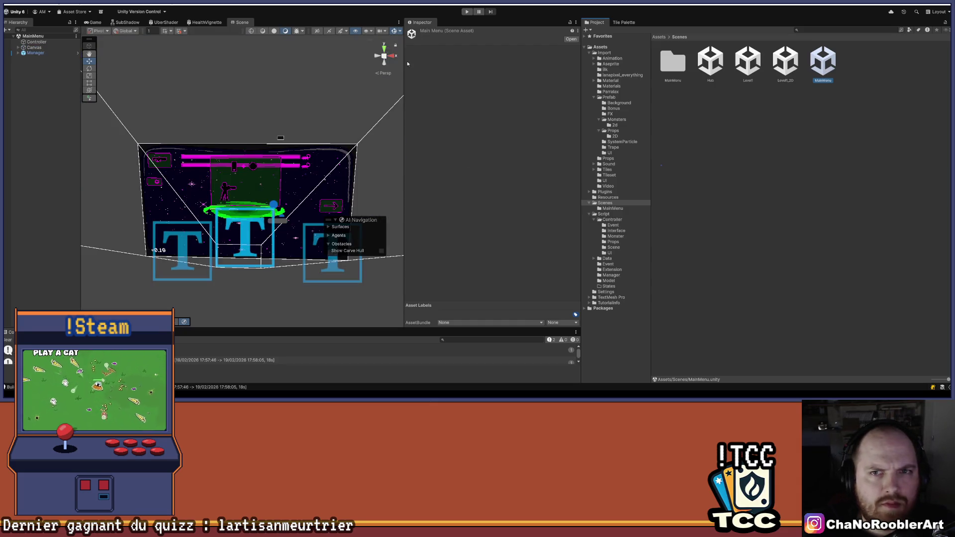
Step: Widen the Scene and Inspector panels and run the MainMenu scene in Play mode
{"action": "left_click_drag", "start_coordinate": [581, 68], "coordinate": [849, 67]}
{"action": "left_click", "coordinate": [467, 11]}
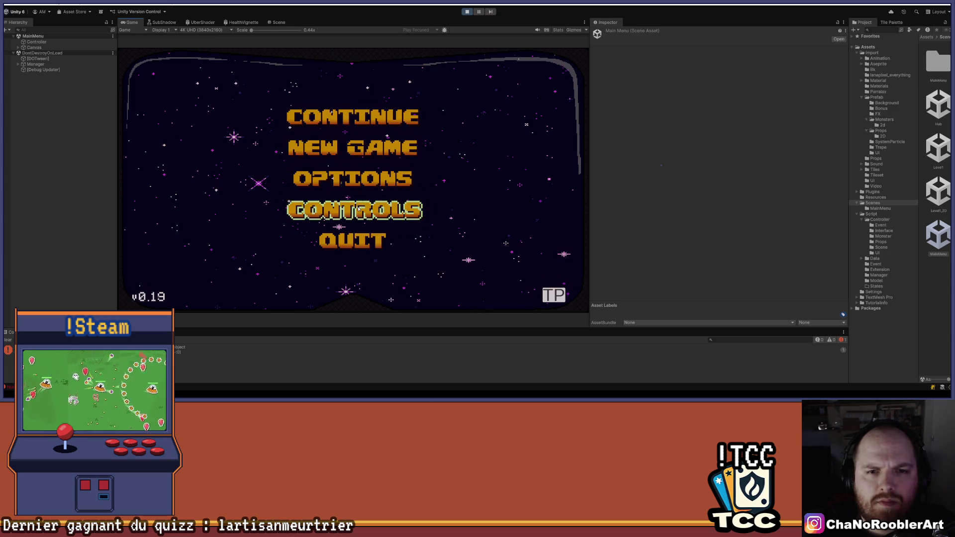
Step: Set the game language to français and check the French Controls and Options screens
{"action": "left_click", "coordinate": [344, 176]}
{"action": "left_click", "coordinate": [464, 108]}
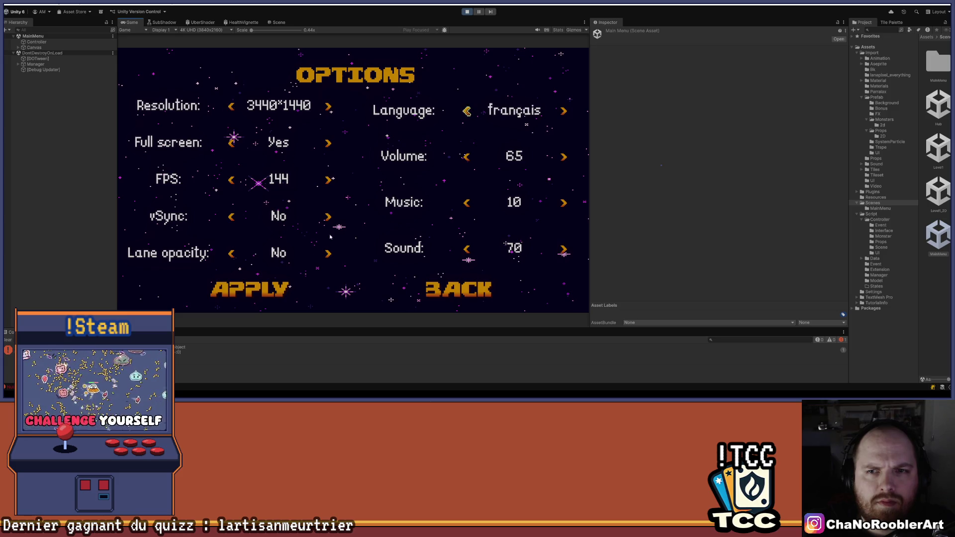
{"action": "left_click", "coordinate": [256, 288]}
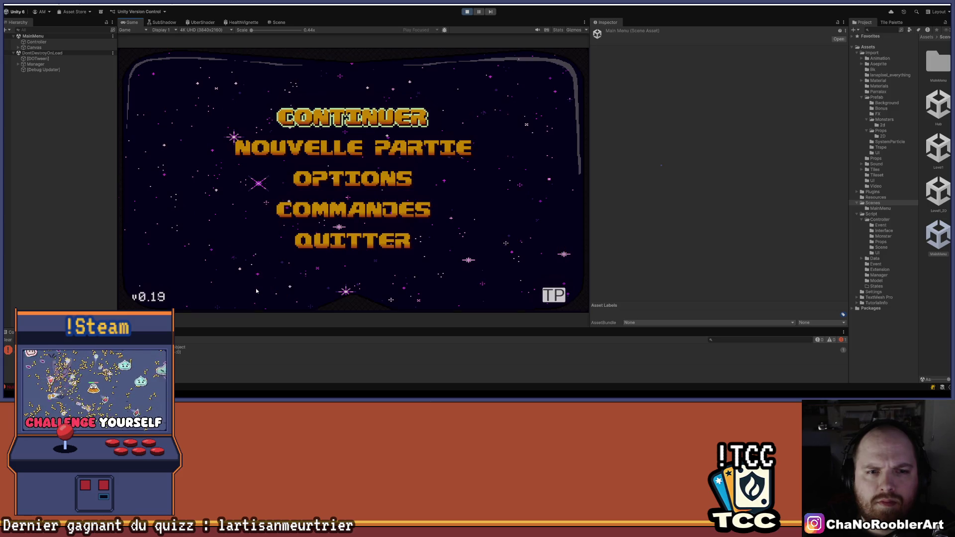
{"action": "left_click", "coordinate": [362, 219]}
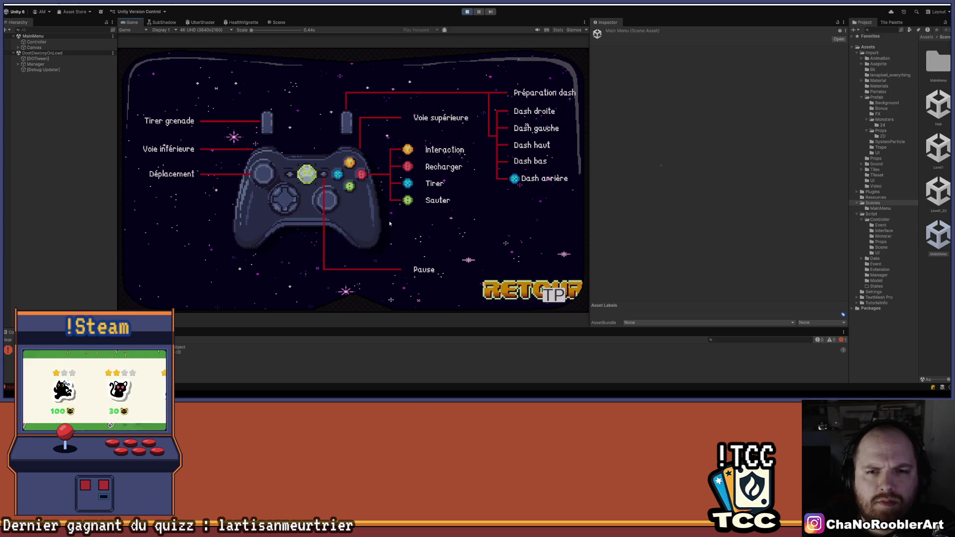
{"action": "left_click", "coordinate": [517, 298]}
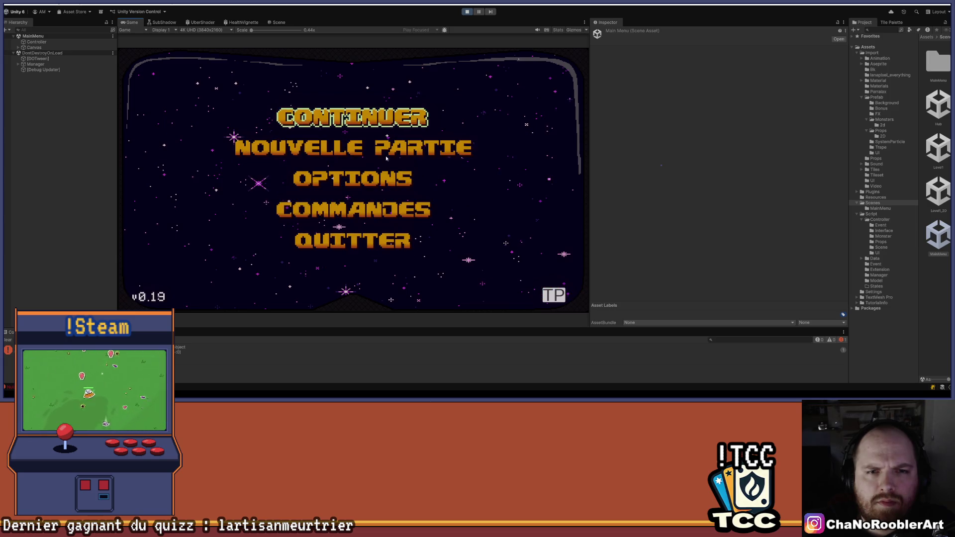
{"action": "left_click", "coordinate": [369, 175]}
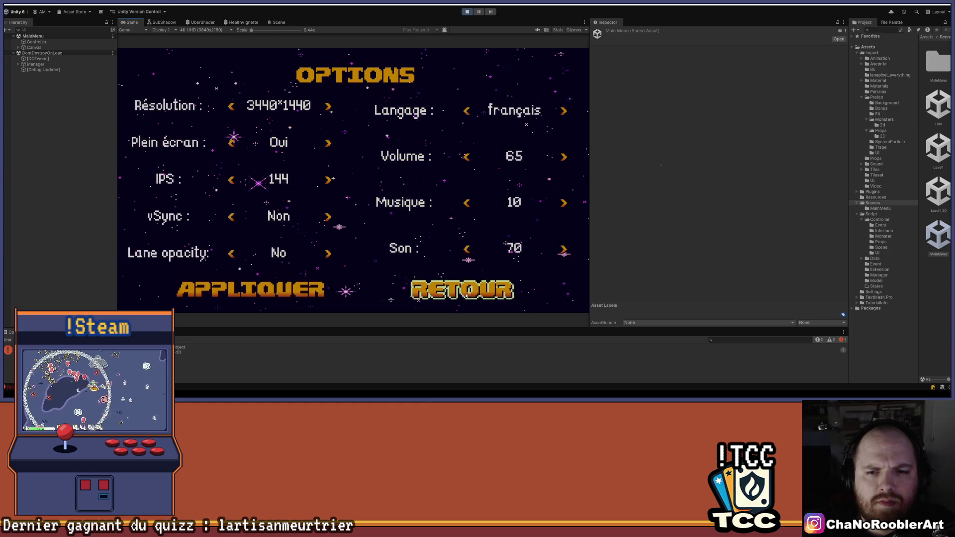
{"action": "left_click", "coordinate": [451, 290]}
Step: Continue into the Hub, check the French pause menu, then exit Play mode
{"action": "left_click", "coordinate": [360, 137]}
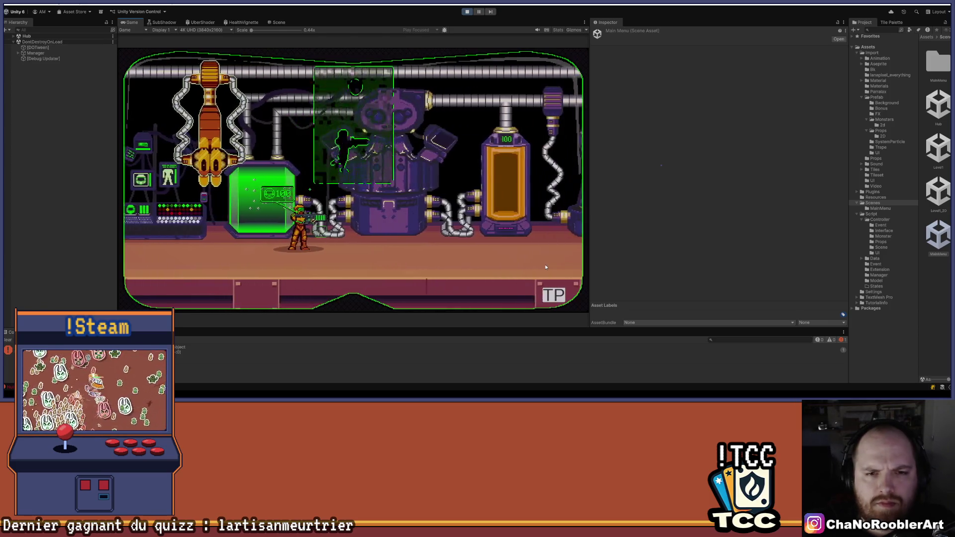
{"action": "key", "text": "Escape"}
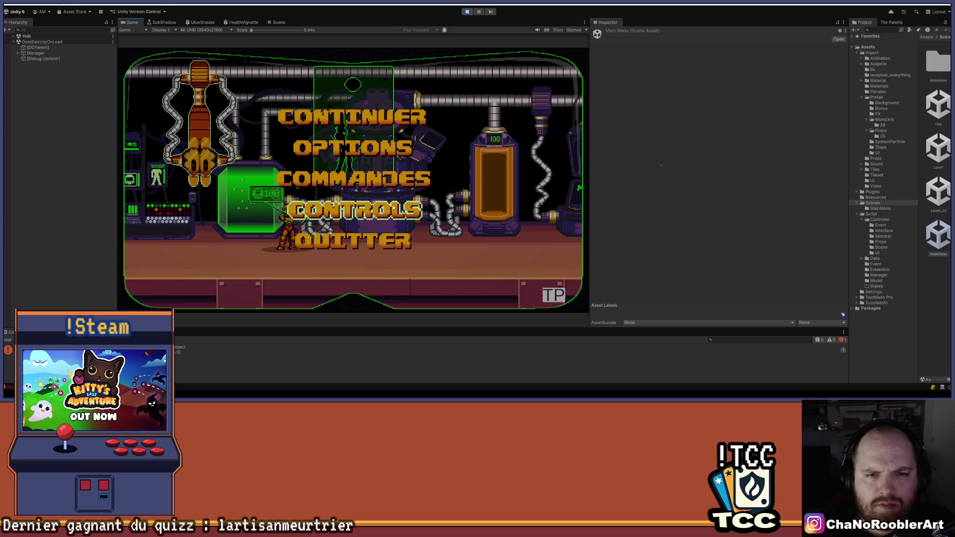
{"action": "key", "text": "Escape"}
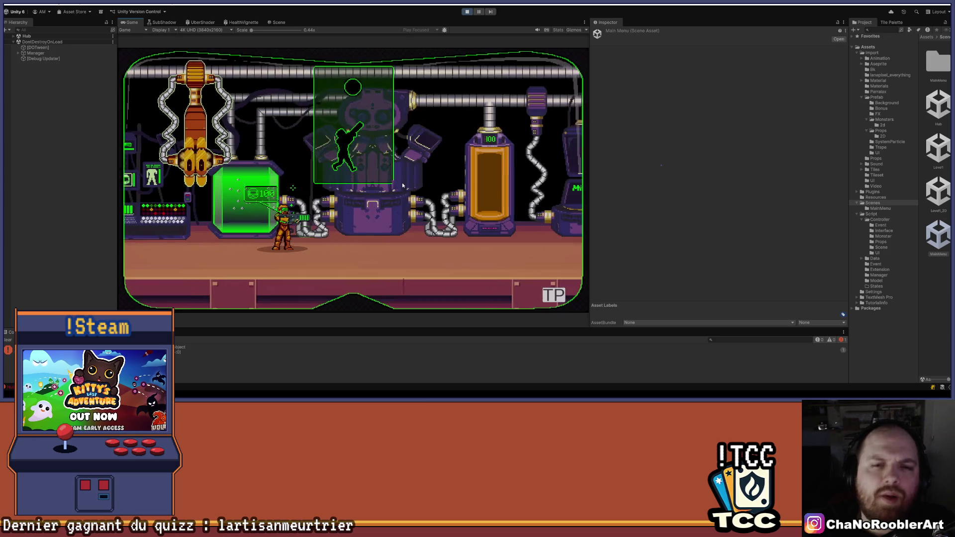
{"action": "key", "text": "ctrl+p"}
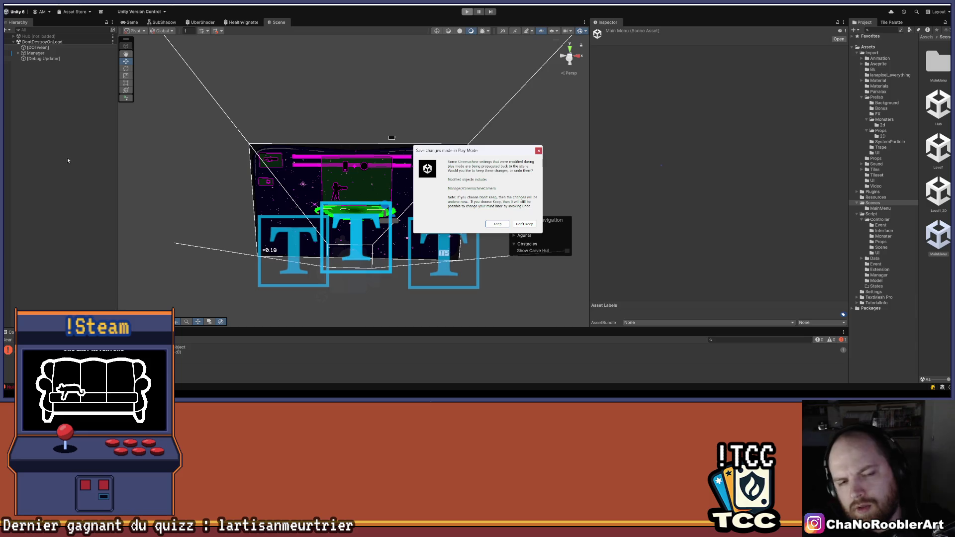
{"action": "left_click", "coordinate": [539, 152]}
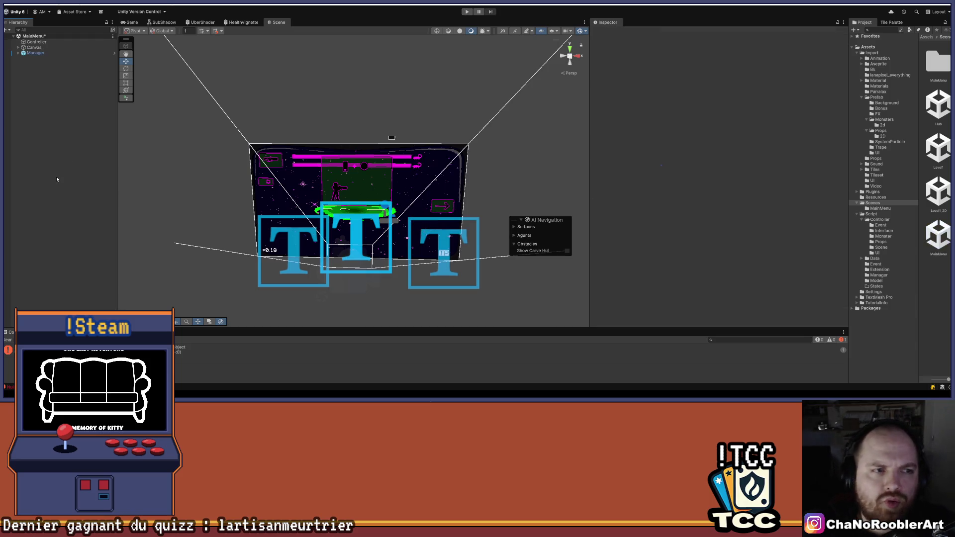
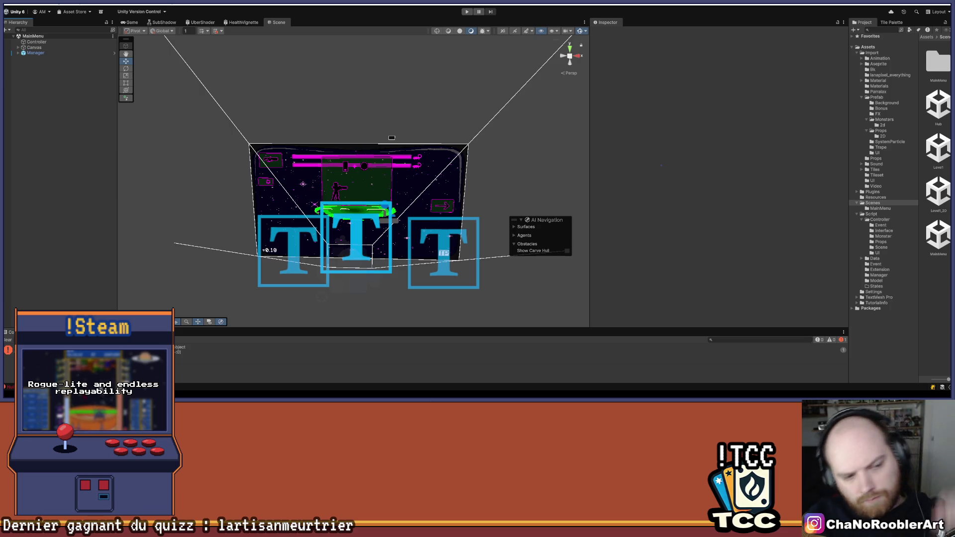
Step: Clear the Console and open the Level1_2D scene from Assets/Scenes
{"action": "left_click", "coordinate": [8, 340]}
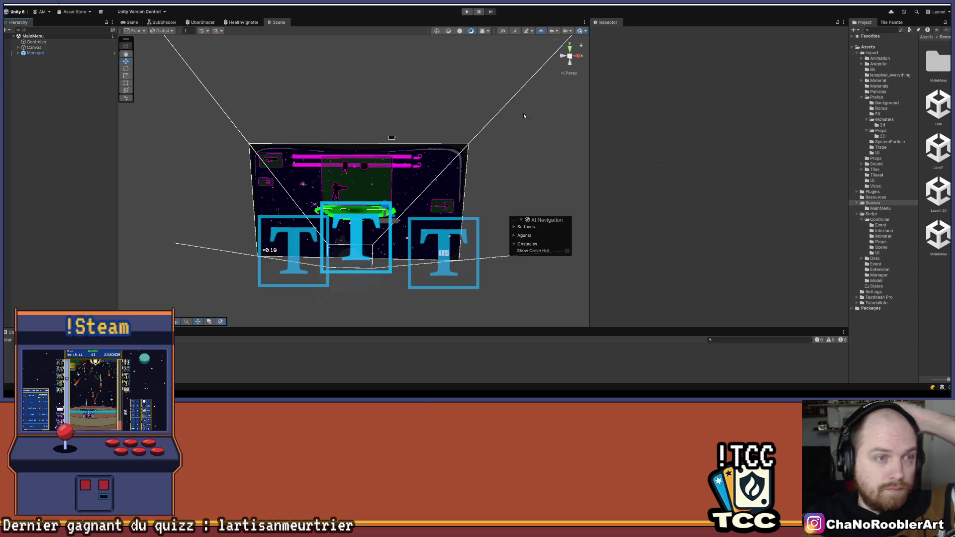
{"action": "left_click_drag", "start_coordinate": [849, 203], "coordinate": [673, 203]}
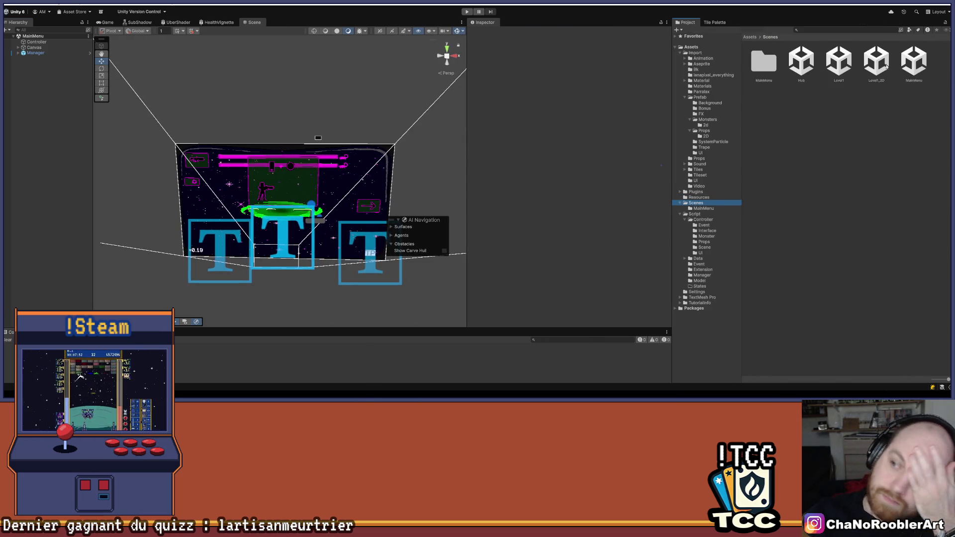
{"action": "double_click", "coordinate": [878, 67]}
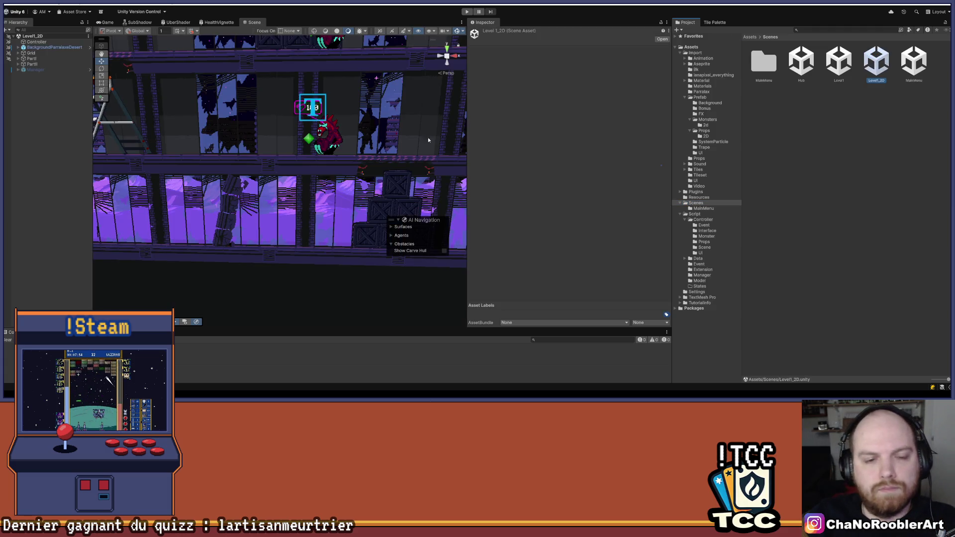
Step: Select the Manager object and make sure its active checkbox is ticked
{"action": "left_click", "coordinate": [35, 70]}
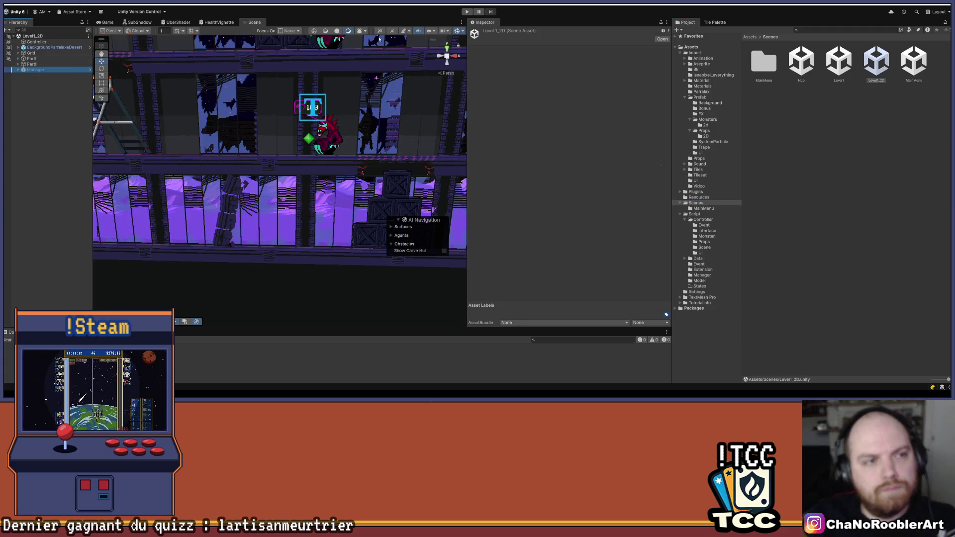
{"action": "left_click", "coordinate": [486, 33]}
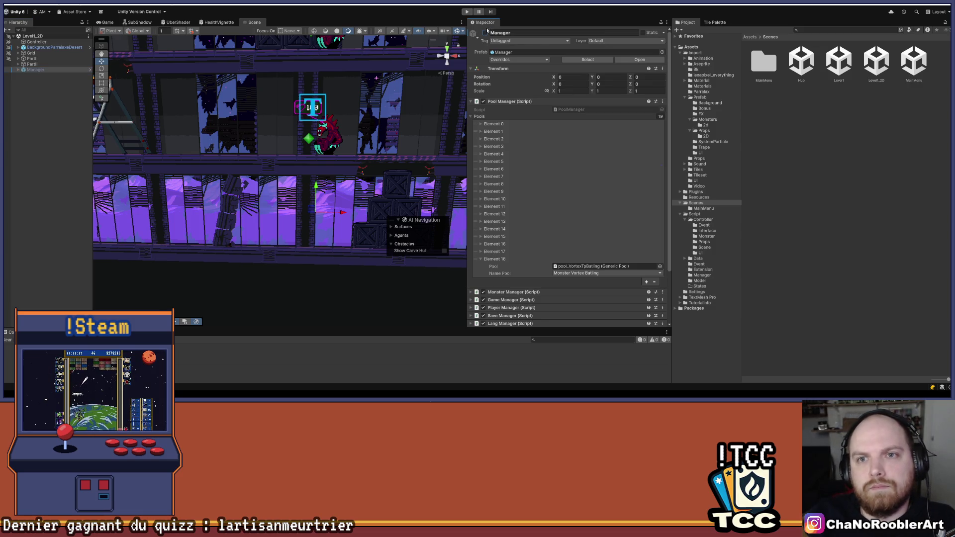
{"action": "left_click", "coordinate": [485, 33]}
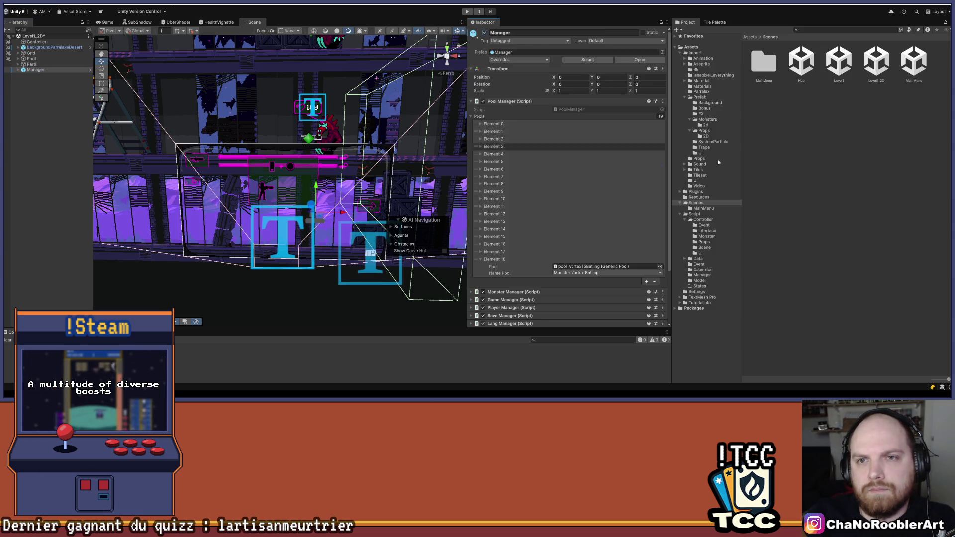
Step: Playtest Level1_2D by jumping the player onto the crates, then bring up Visual Studio
{"action": "key", "text": "ctrl+p"}
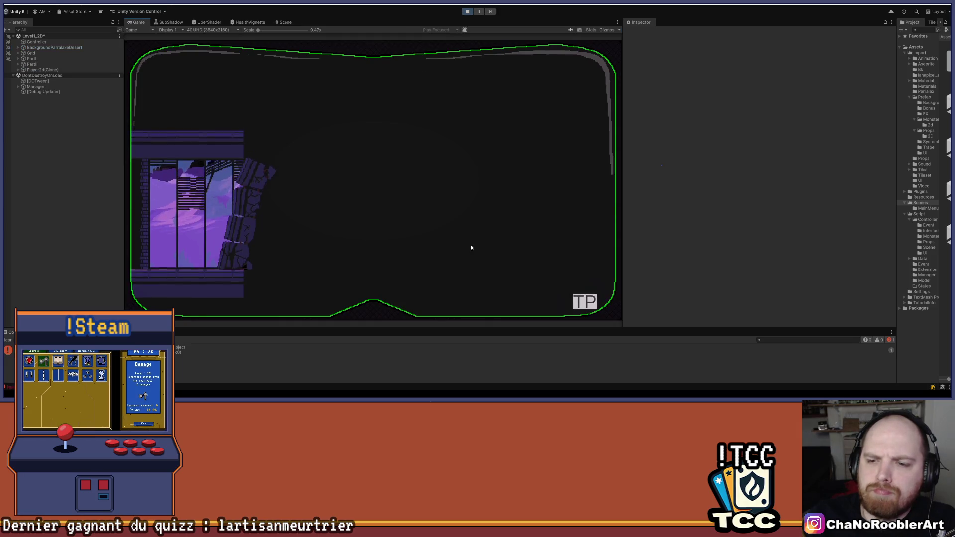
{"action": "key", "text": "space"}
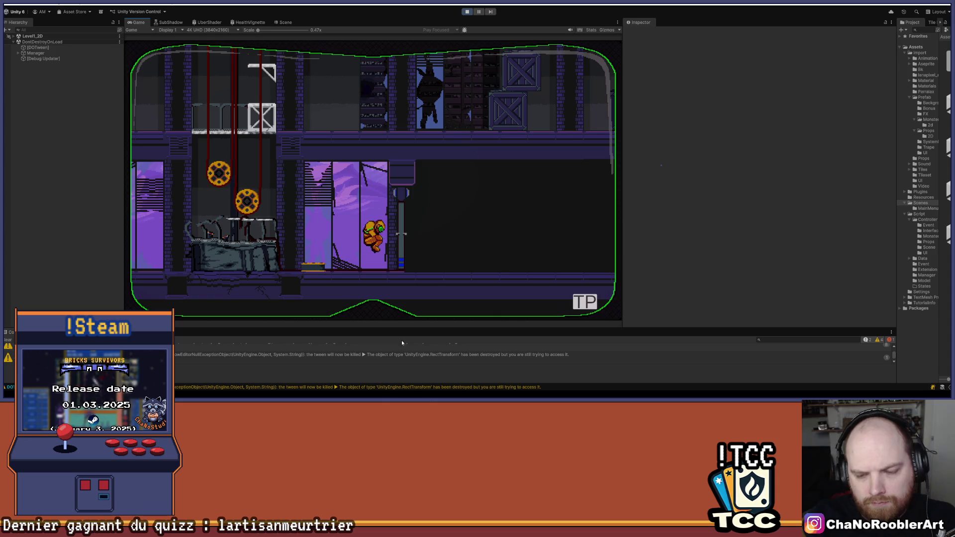
{"action": "key", "text": "super"}
{"action": "left_click", "coordinate": [517, 390]}
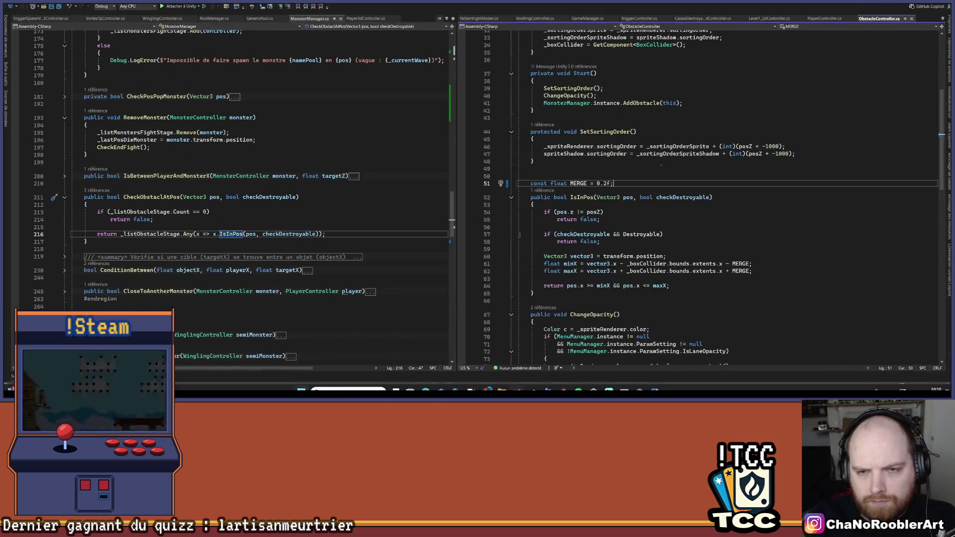
Step: Search PlayerController.cs for 'kick' and expand the TriggerKick method
{"action": "key", "text": "ctrl+minus"}
{"action": "key", "text": "ctrl+minus"}
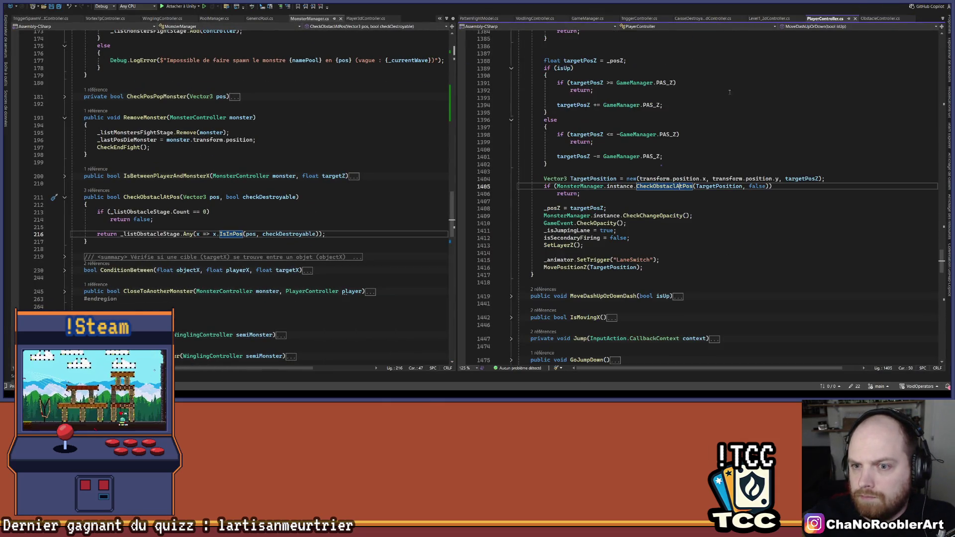
{"action": "scroll", "coordinate": [657, 287], "scroll_direction": "up", "scroll_amount": 20}
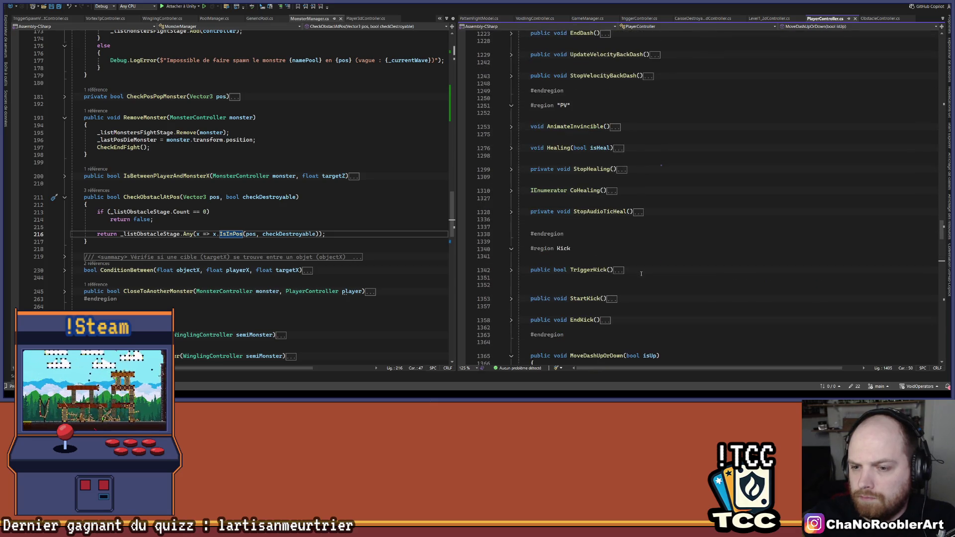
{"action": "scroll", "coordinate": [647, 199], "scroll_direction": "up", "scroll_amount": 12}
{"action": "left_click", "coordinate": [667, 155]}
{"action": "key", "text": "ctrl+f"}
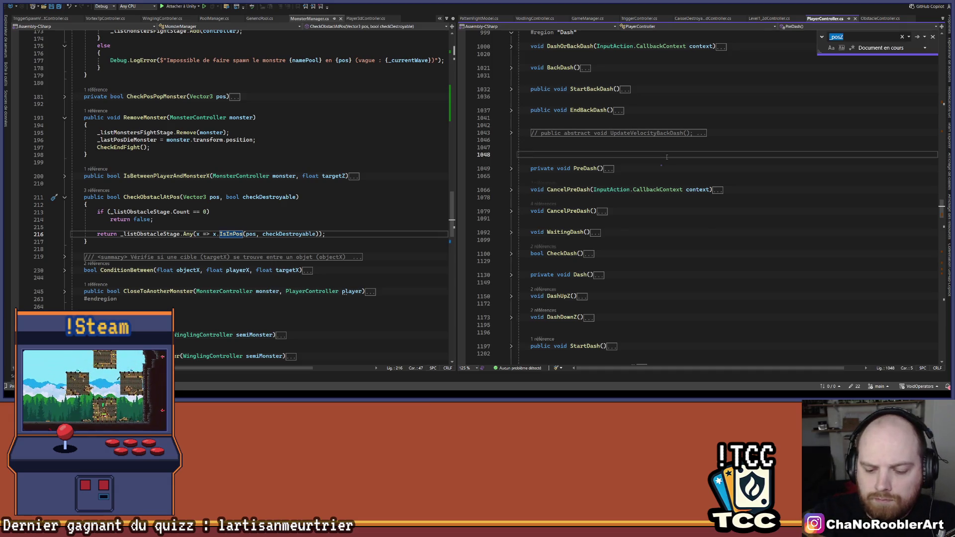
{"action": "type", "text": "kick"}
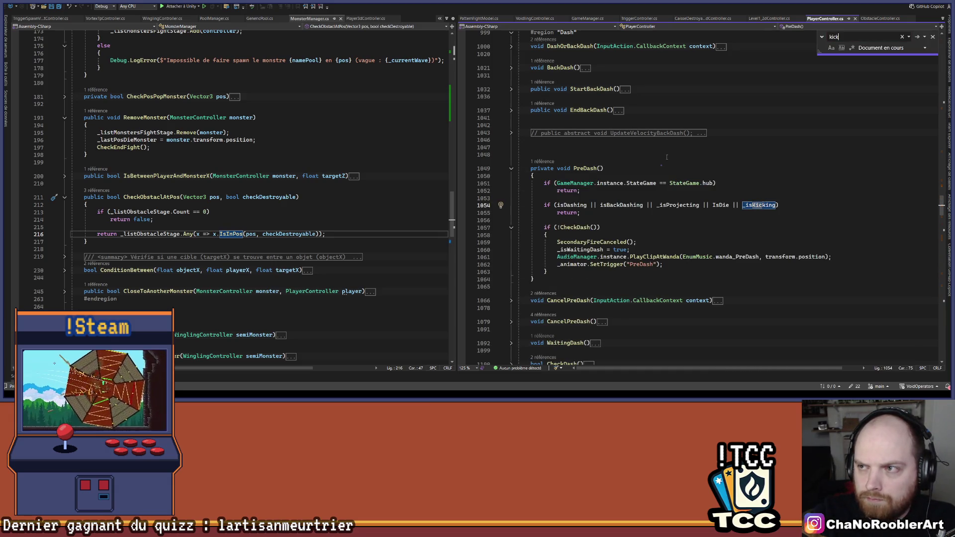
{"action": "key", "text": "Return"}
{"action": "key", "text": "Return"}
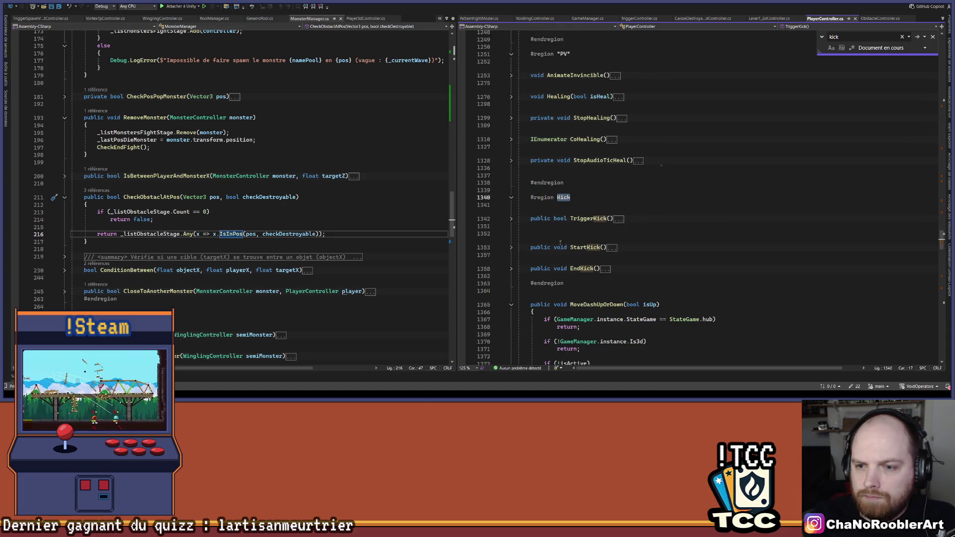
{"action": "left_click", "coordinate": [511, 219]}
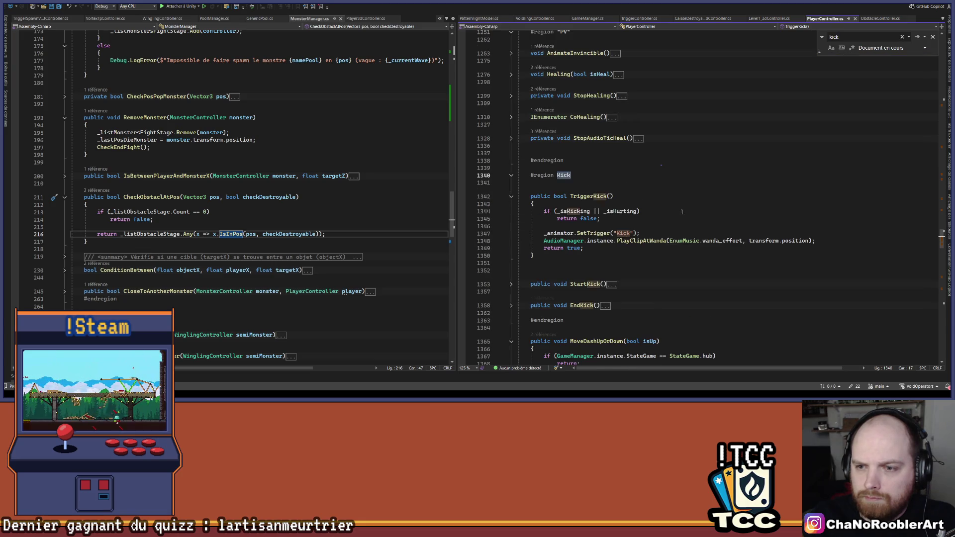
Step: Add '|| isDashing || !IsGrounded' to TriggerKick's blocking condition and return to Unity
{"action": "left_click", "coordinate": [637, 212]}
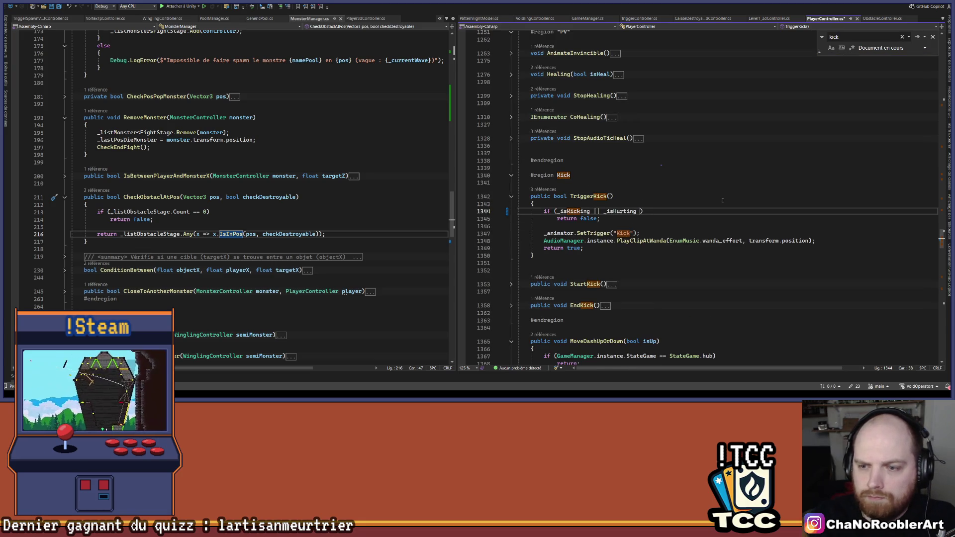
{"action": "type", "text": "|| _"}
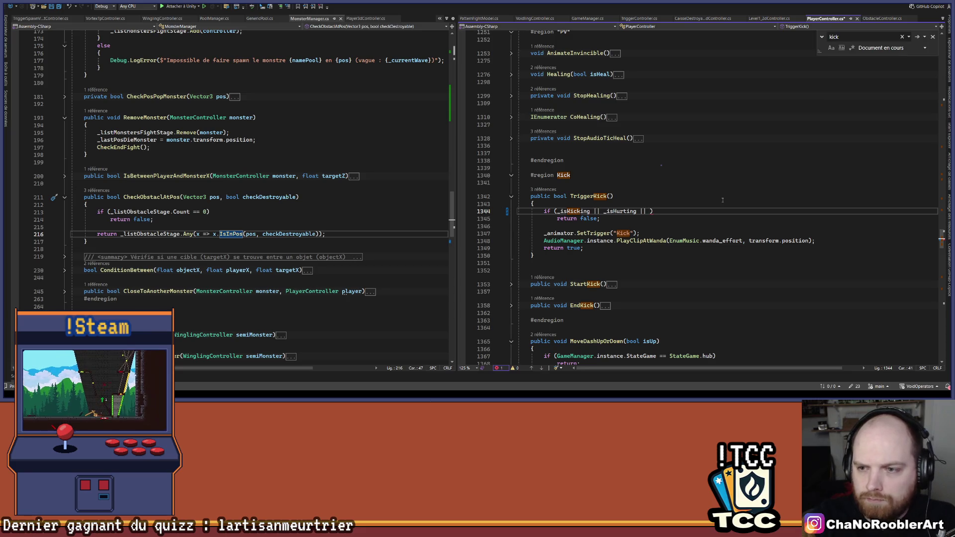
{"action": "type", "text": "isda"}
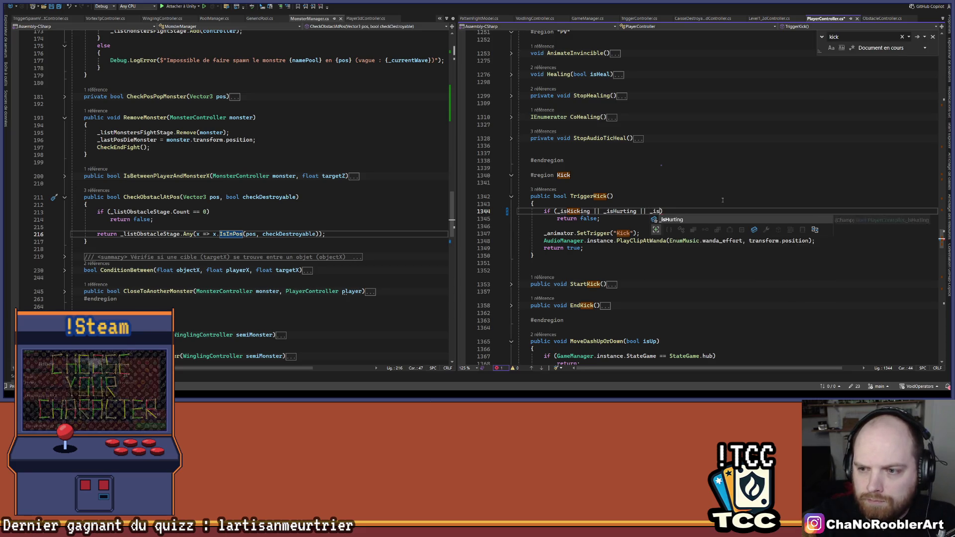
{"action": "key", "text": "BackSpace"}
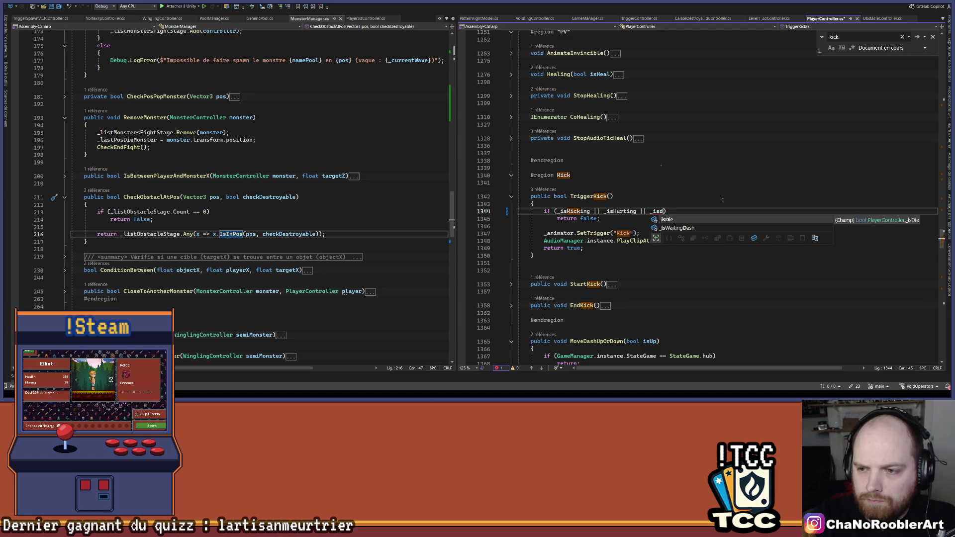
{"action": "key", "text": "BackSpace"}
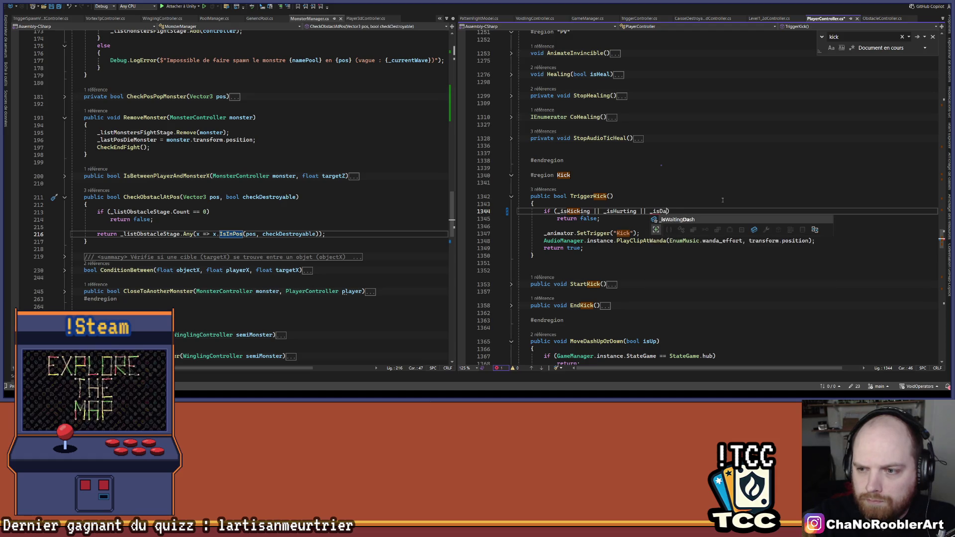
{"action": "key", "text": "BackSpace"}
{"action": "key", "text": "BackSpace"}
{"action": "key", "text": "BackSpace"}
{"action": "type", "text": "D"}
{"action": "key", "text": "BackSpace"}
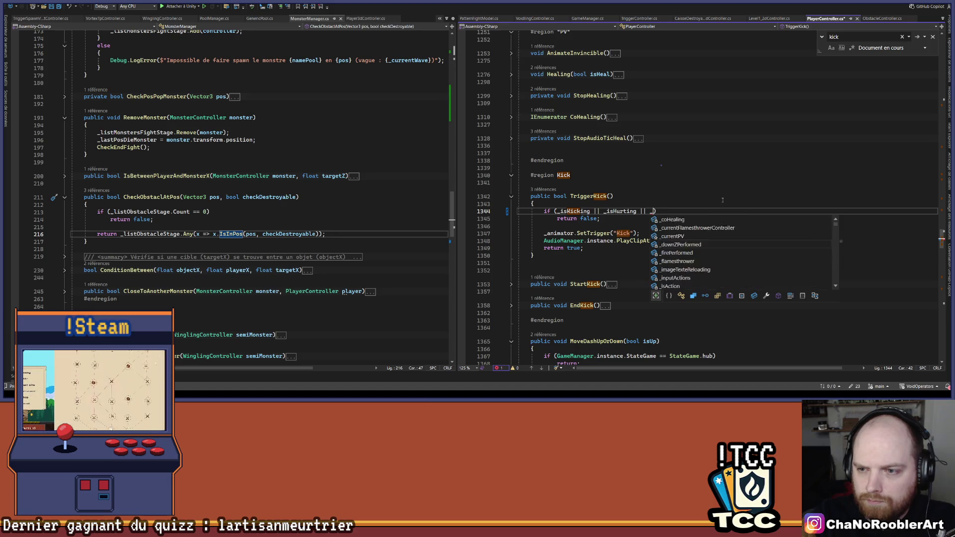
{"action": "type", "text": "Da"}
{"action": "key", "text": "BackSpace"}
{"action": "key", "text": "BackSpace"}
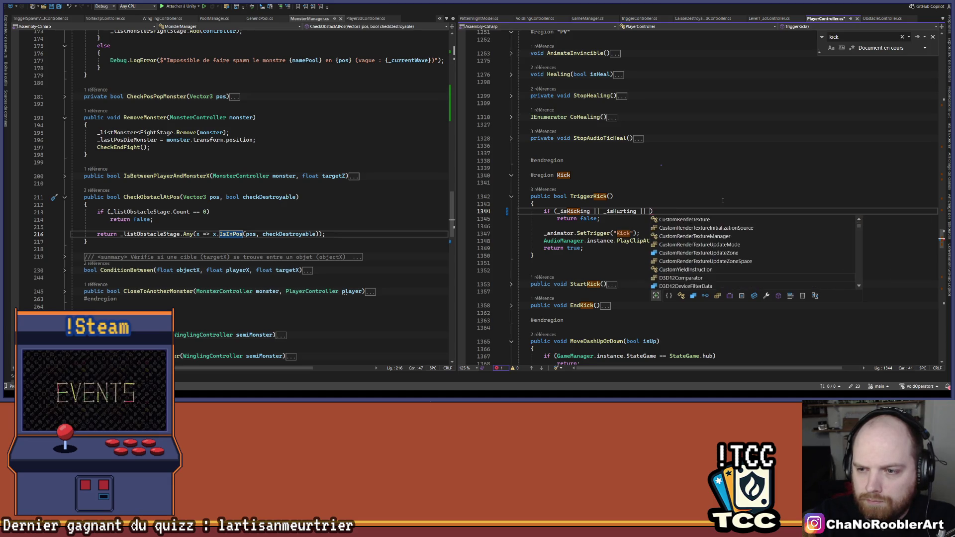
{"action": "type", "text": "isda"}
{"action": "key", "text": "Tab"}
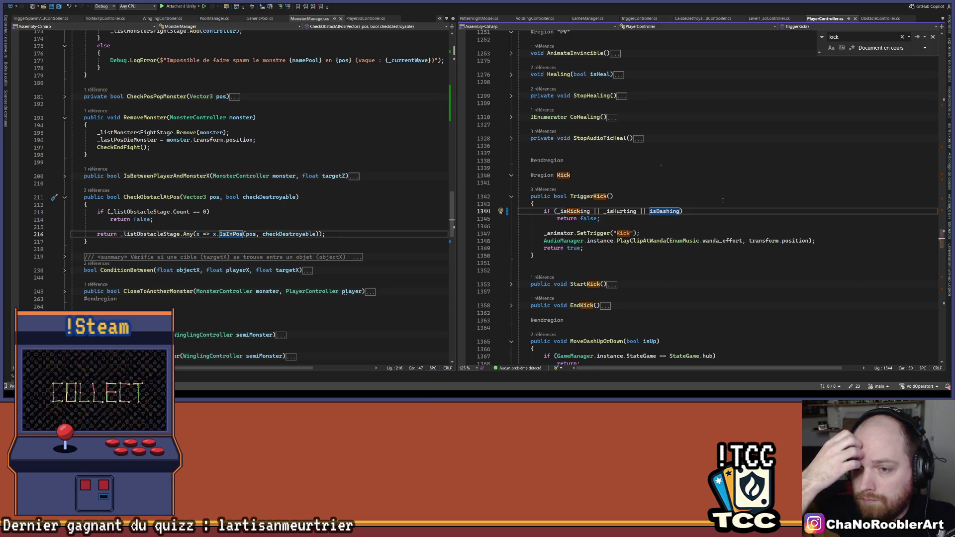
{"action": "type", "text": "|| u"}
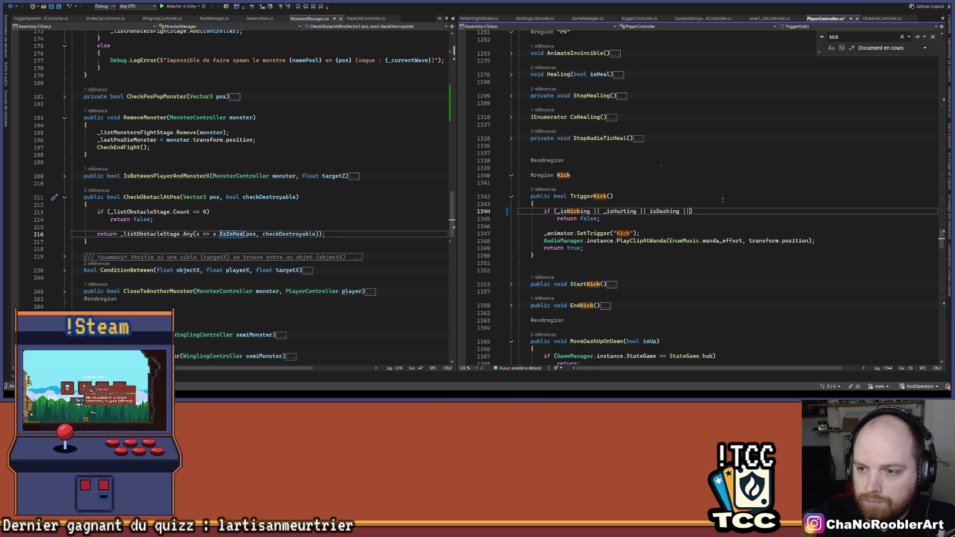
{"action": "type", "text": "gr"}
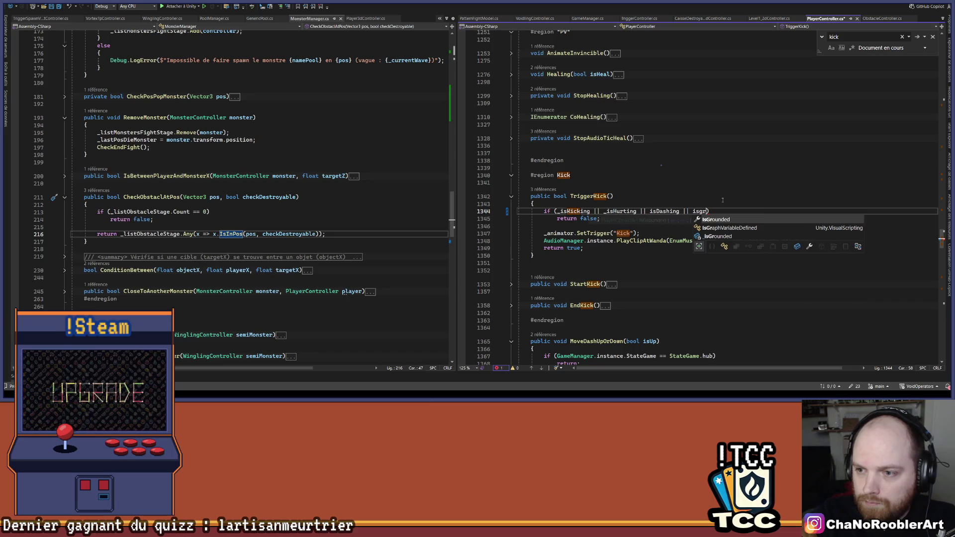
{"action": "key", "text": "Tab"}
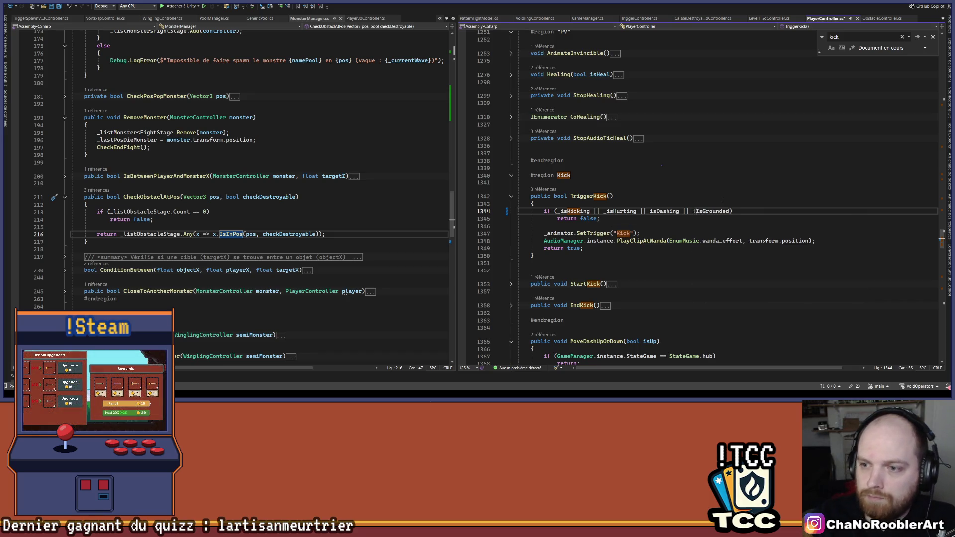
{"action": "key", "text": "Up"}
{"action": "key", "text": "Up"}
{"action": "key", "text": "Up"}
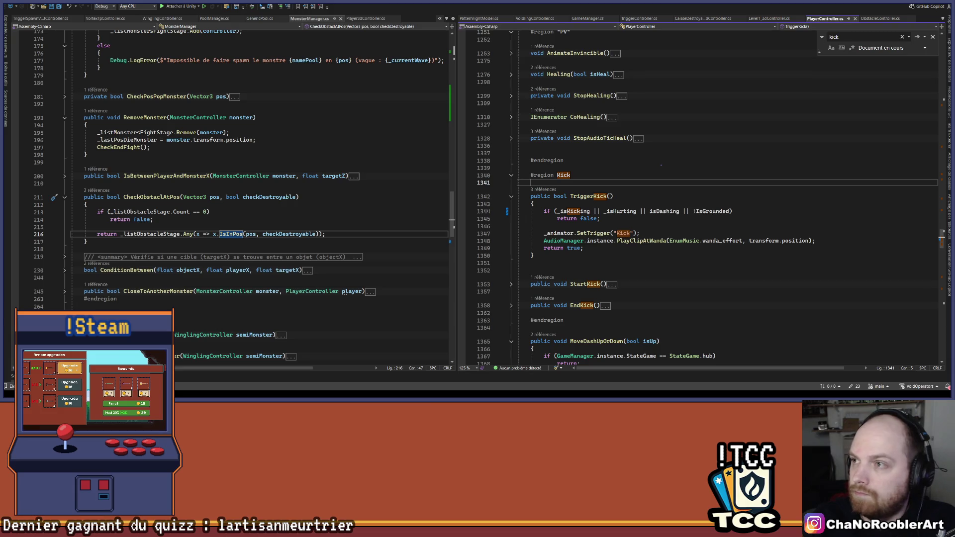
{"action": "key", "text": "alt+Tab"}
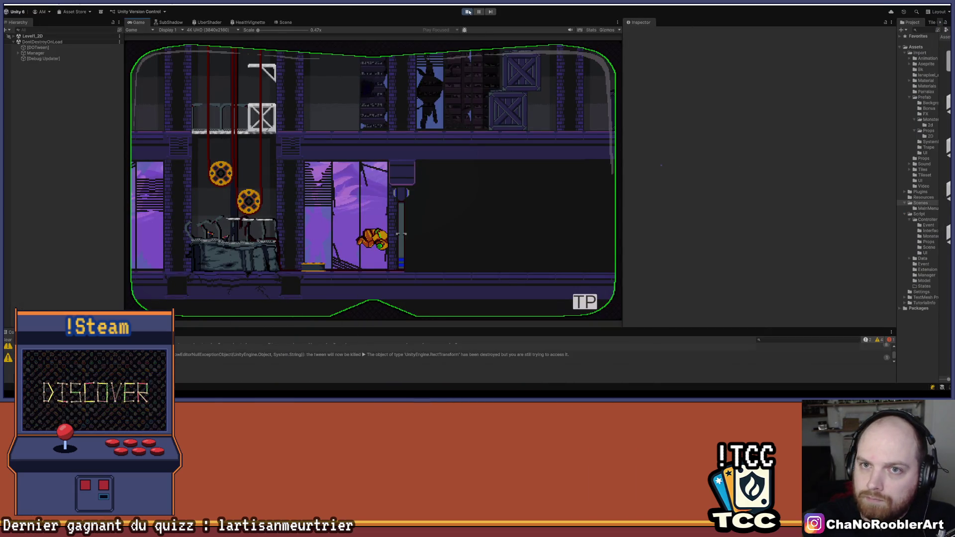
Step: Restart play mode to test the new kick condition, then stop the game
{"action": "left_click", "coordinate": [469, 12]}
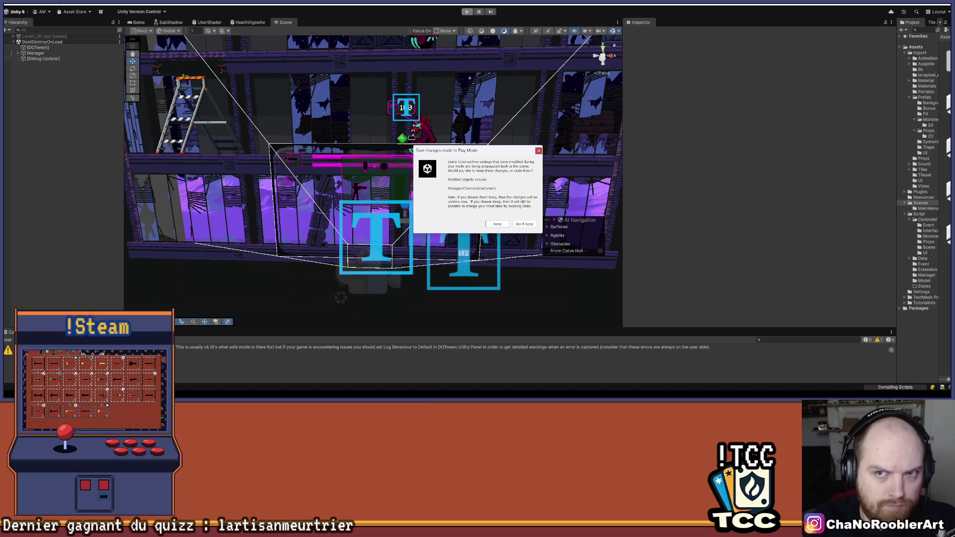
{"action": "left_click", "coordinate": [524, 224]}
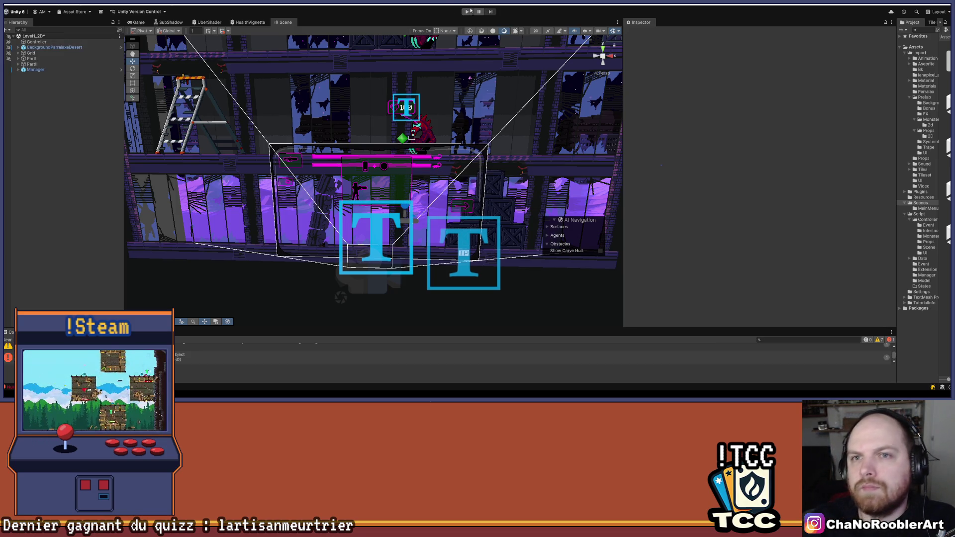
{"action": "left_click", "coordinate": [466, 12]}
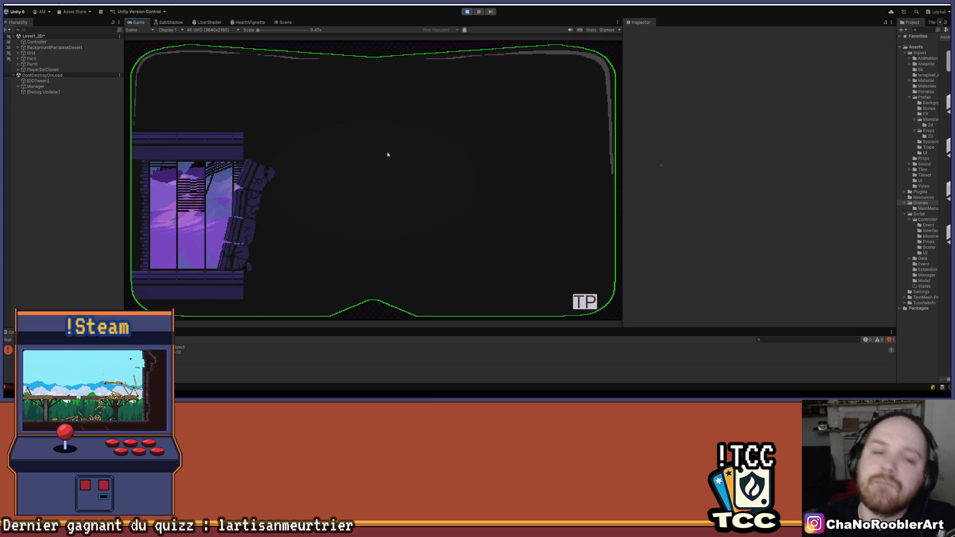
{"action": "left_click", "coordinate": [577, 305]}
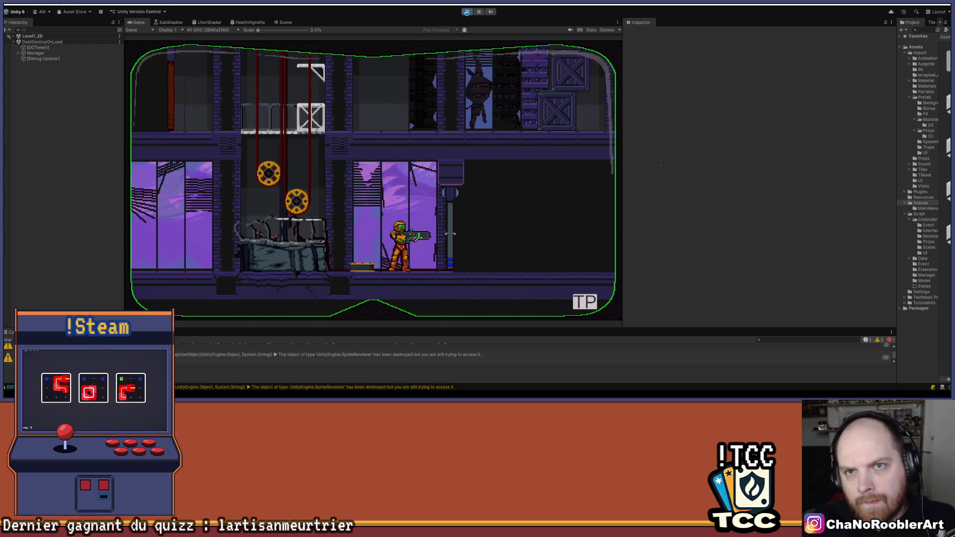
{"action": "left_click", "coordinate": [467, 13]}
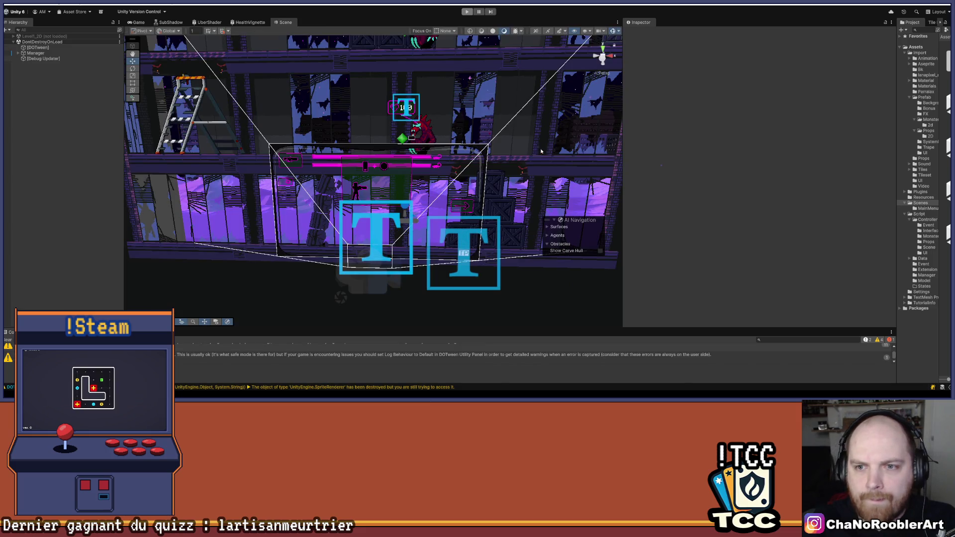
Step: Inspect the TilemapWall and then the TilemapFront objects in the Hierarchy
{"action": "scroll", "coordinate": [481, 75], "scroll_direction": "up", "scroll_amount": 5}
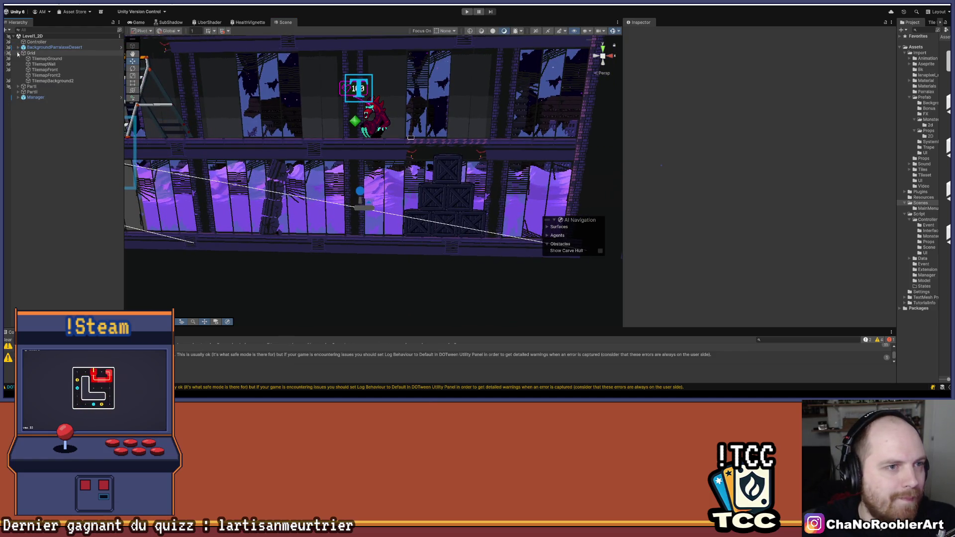
{"action": "left_click", "coordinate": [50, 64]}
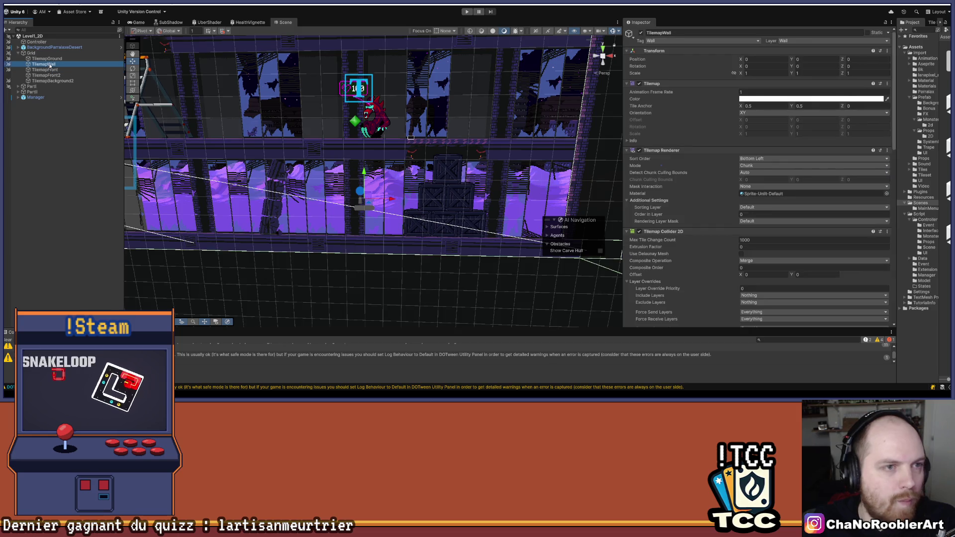
{"action": "scroll", "coordinate": [756, 199], "scroll_direction": "down", "scroll_amount": 10}
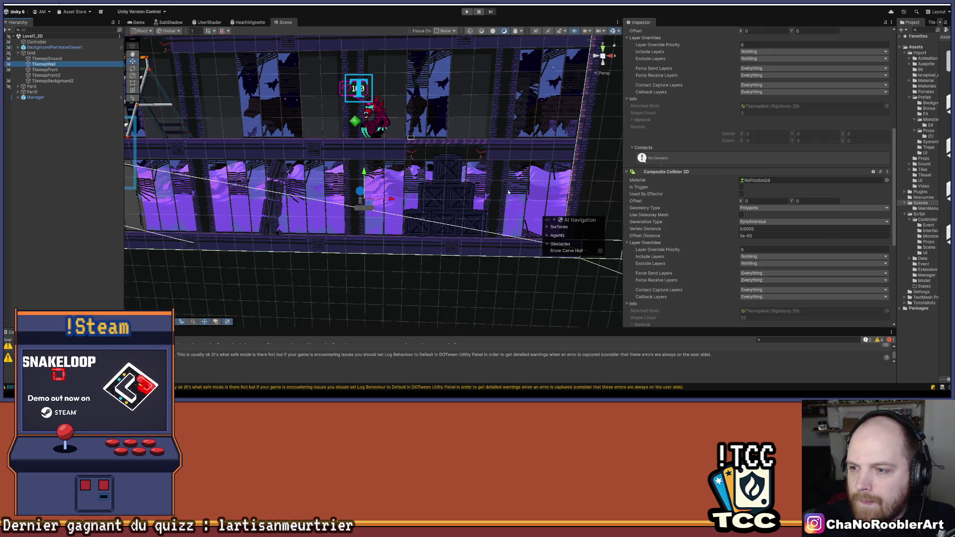
{"action": "left_click", "coordinate": [50, 70]}
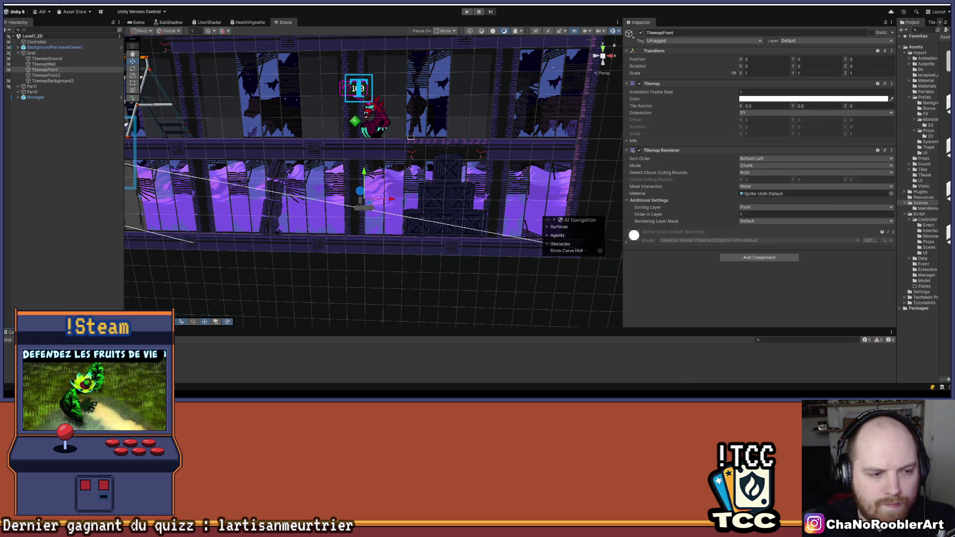
Step: Browse the Material and Import folders, then ping TilemapFront's Sprite-Unlit-Default material
{"action": "left_click_drag", "start_coordinate": [887, 112], "coordinate": [754, 111]}
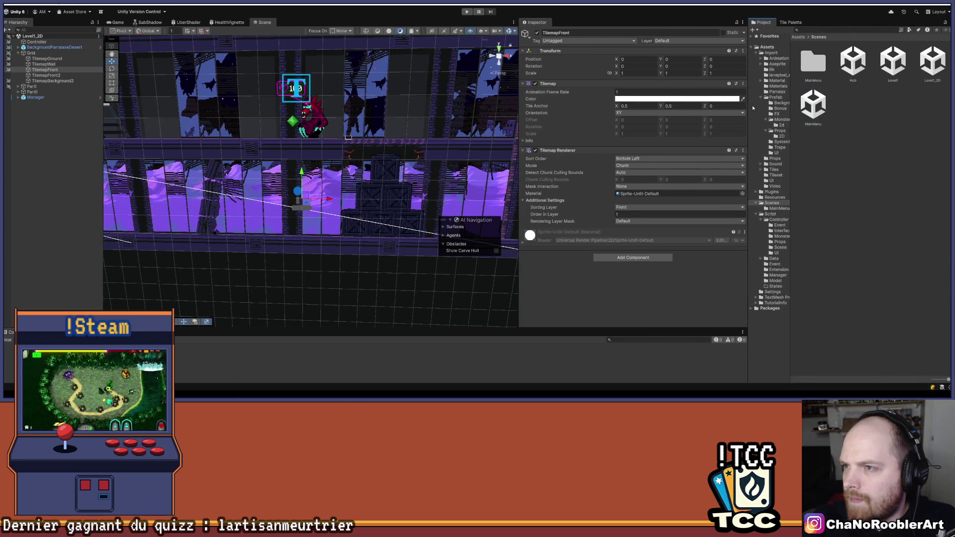
{"action": "left_click", "coordinate": [777, 80]}
{"action": "left_click_drag", "start_coordinate": [790, 83], "coordinate": [839, 89]}
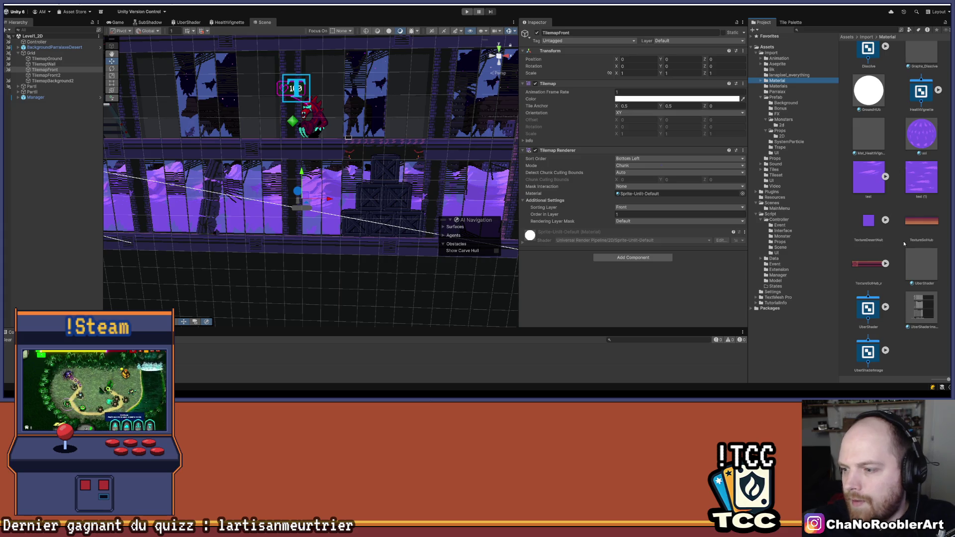
{"action": "scroll", "coordinate": [906, 246], "scroll_direction": "up", "scroll_amount": 3}
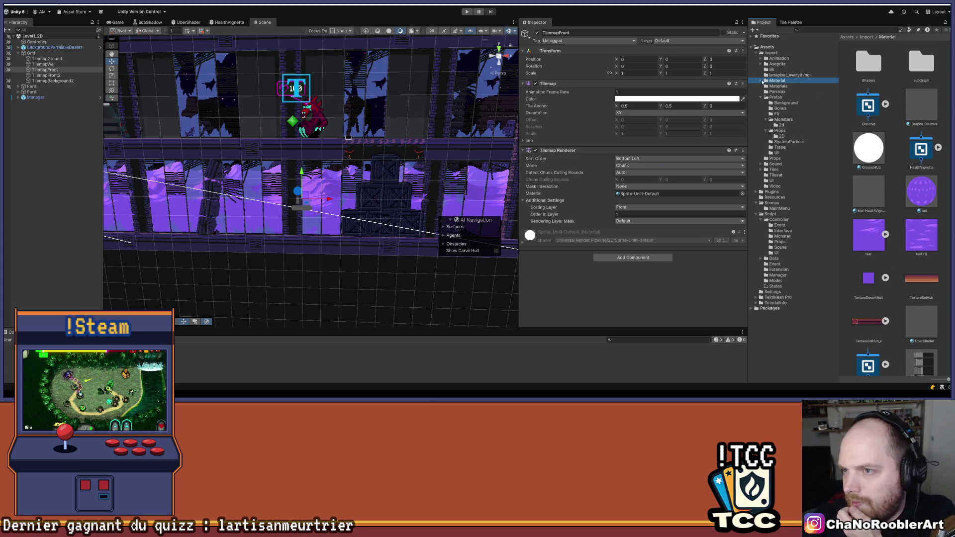
{"action": "left_click", "coordinate": [762, 81]}
{"action": "scroll", "coordinate": [845, 161], "scroll_direction": "down", "scroll_amount": 3}
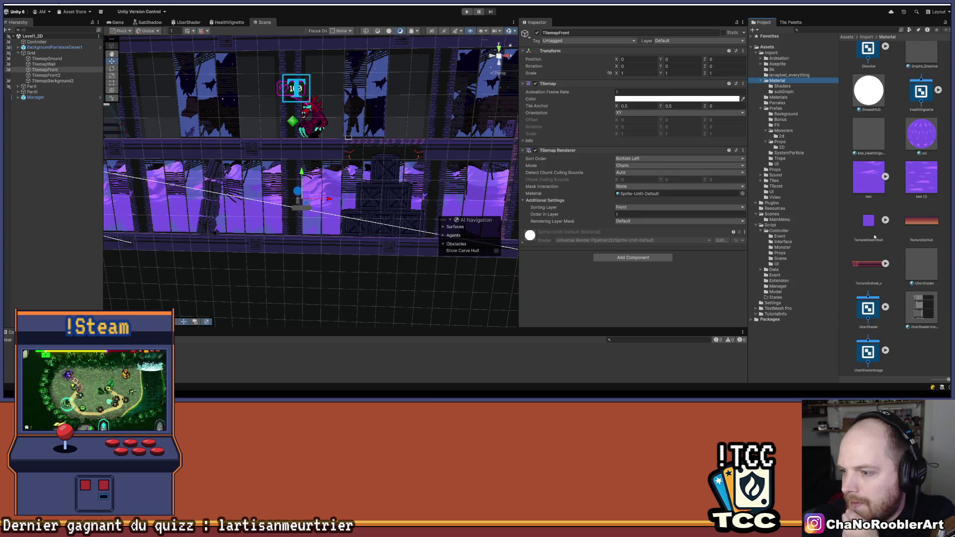
{"action": "scroll", "coordinate": [868, 231], "scroll_direction": "up", "scroll_amount": 3}
{"action": "left_click", "coordinate": [787, 97]}
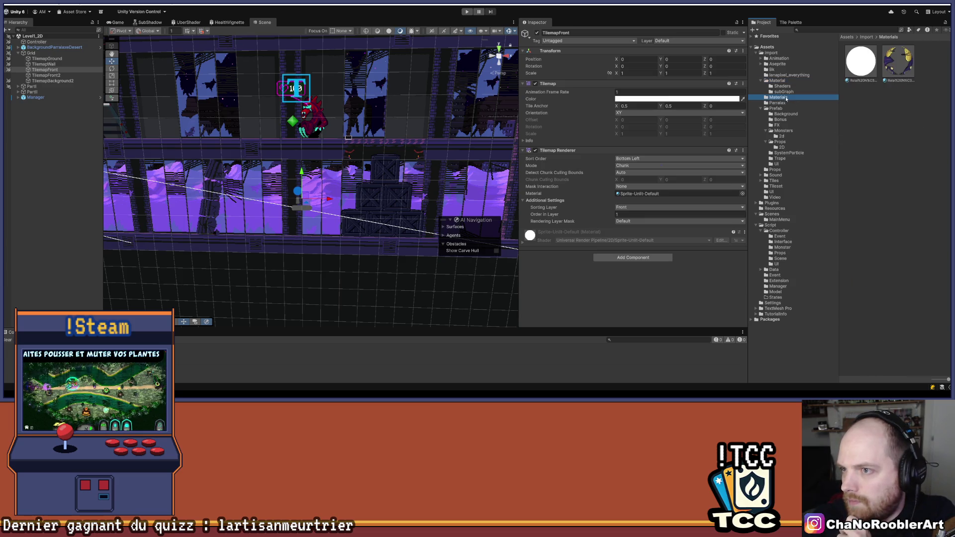
{"action": "left_click", "coordinate": [788, 82]}
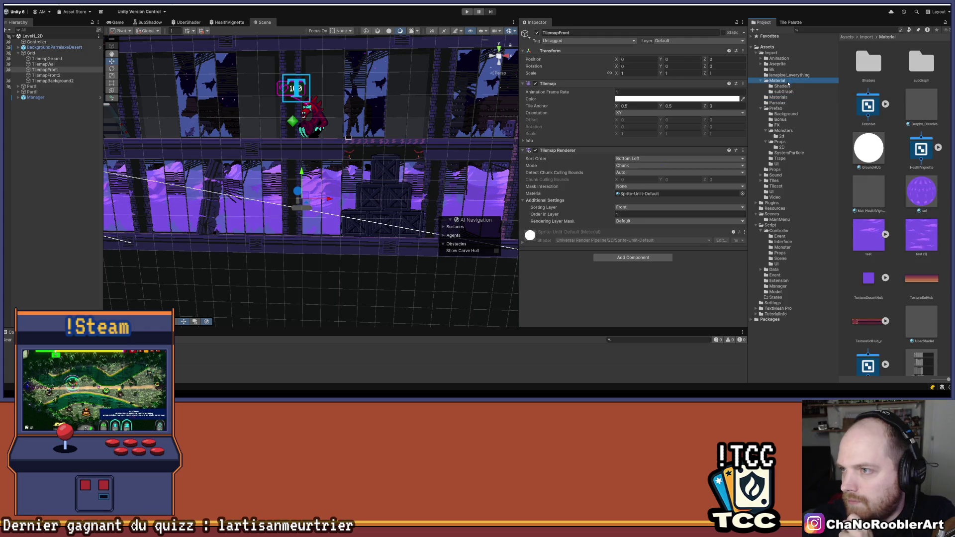
{"action": "scroll", "coordinate": [888, 130], "scroll_direction": "down", "scroll_amount": 2}
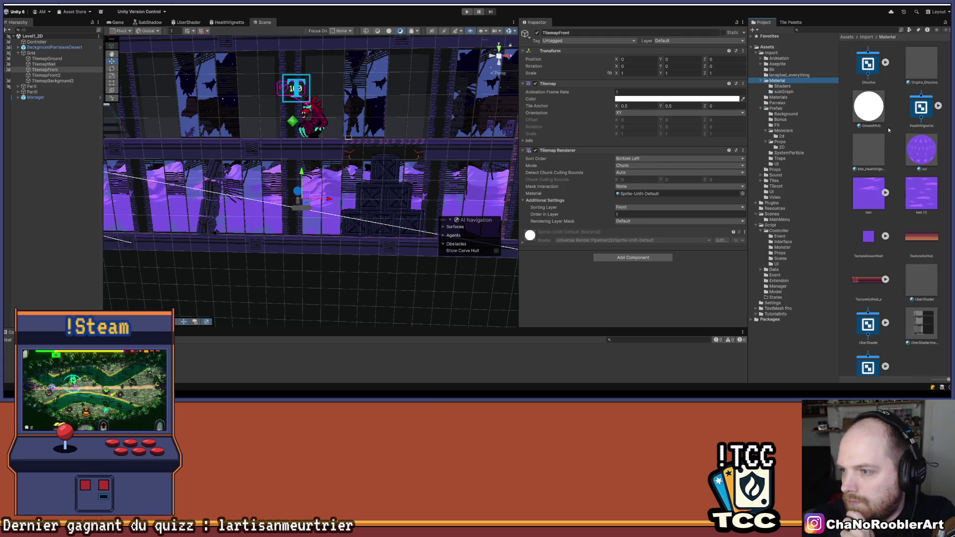
{"action": "scroll", "coordinate": [886, 131], "scroll_direction": "down", "scroll_amount": 1}
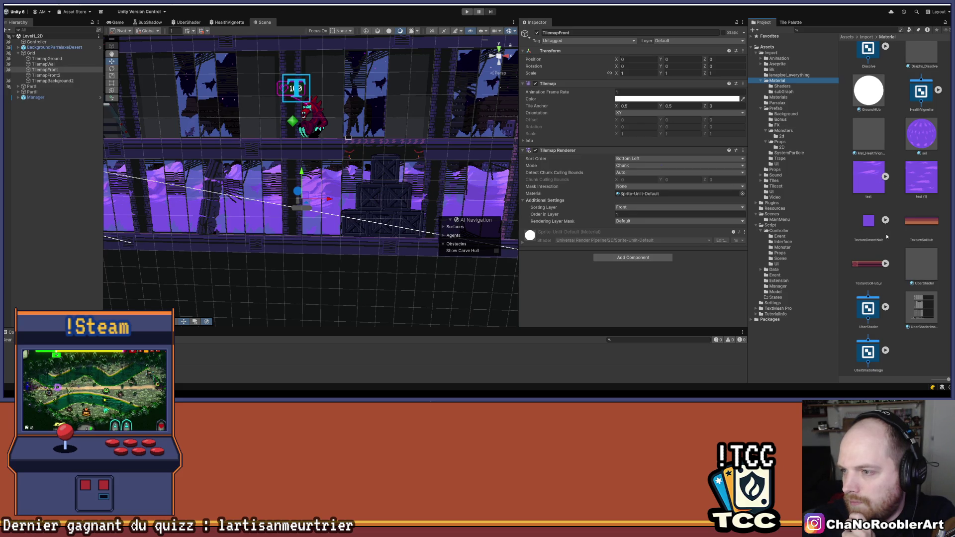
{"action": "scroll", "coordinate": [885, 234], "scroll_direction": "up", "scroll_amount": 3}
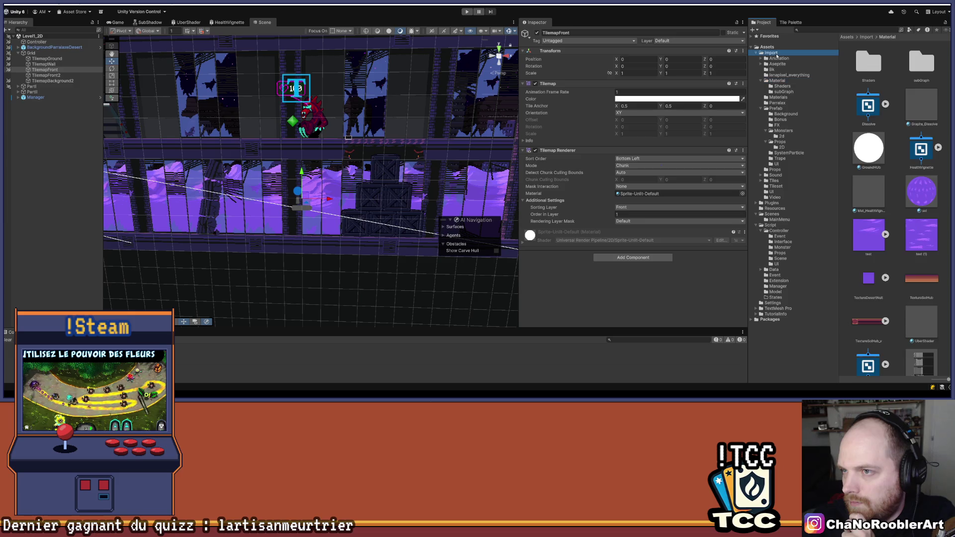
{"action": "left_click", "coordinate": [777, 54]}
{"action": "scroll", "coordinate": [870, 175], "scroll_direction": "down", "scroll_amount": 8}
{"action": "scroll", "coordinate": [870, 175], "scroll_direction": "down", "scroll_amount": 6}
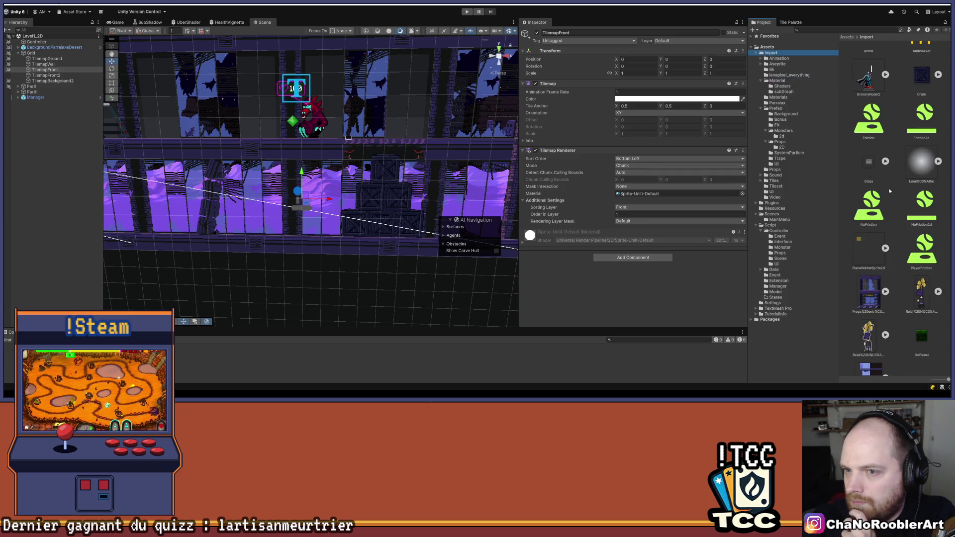
{"action": "left_click", "coordinate": [673, 195]}
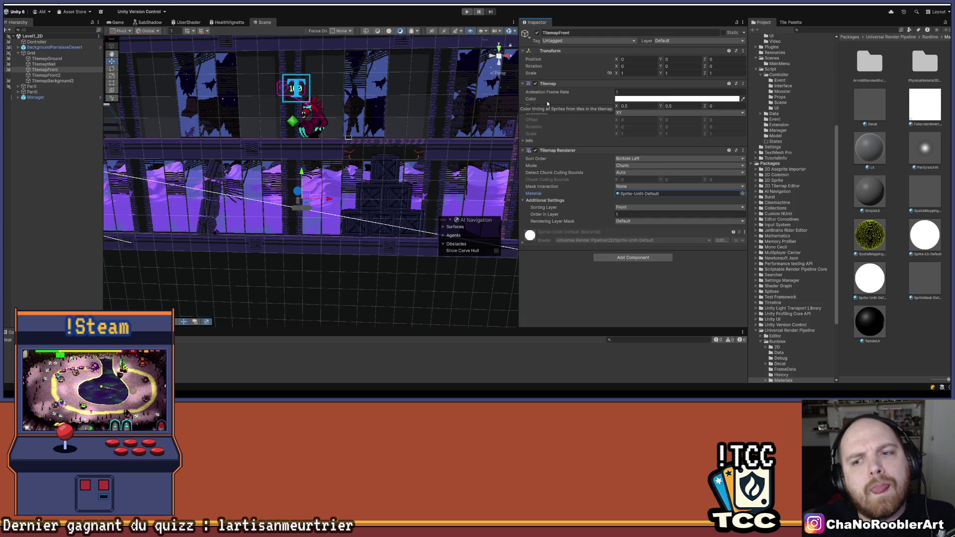
Step: Peek at the tilemap material settings, then frame TilemapFront in the Scene view
{"action": "left_click", "coordinate": [522, 243]}
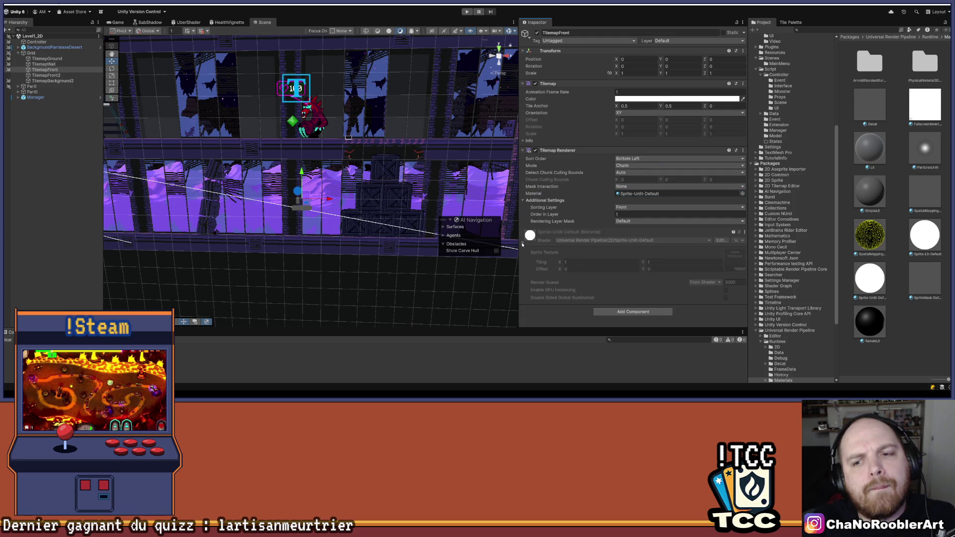
{"action": "left_click", "coordinate": [522, 243]}
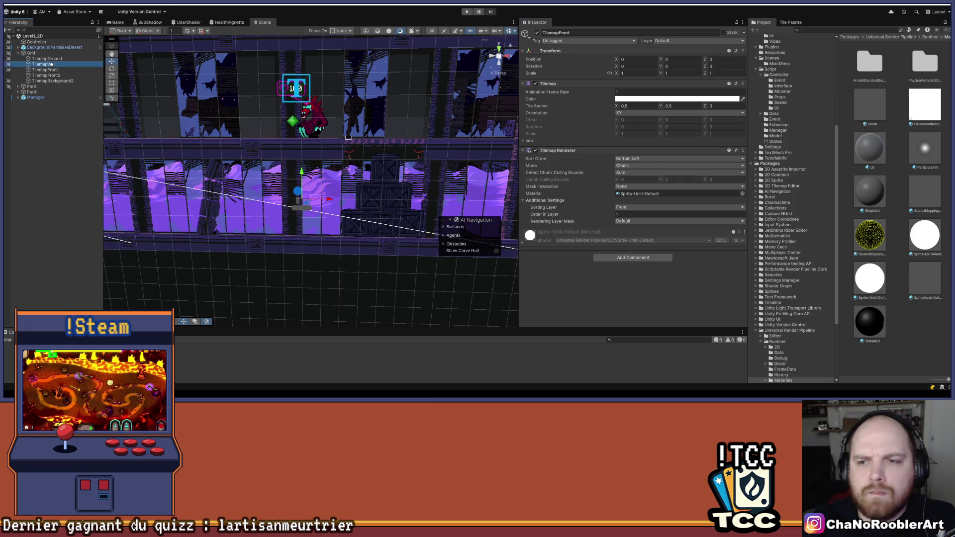
{"action": "scroll", "coordinate": [518, 125], "scroll_direction": "down", "scroll_amount": 3}
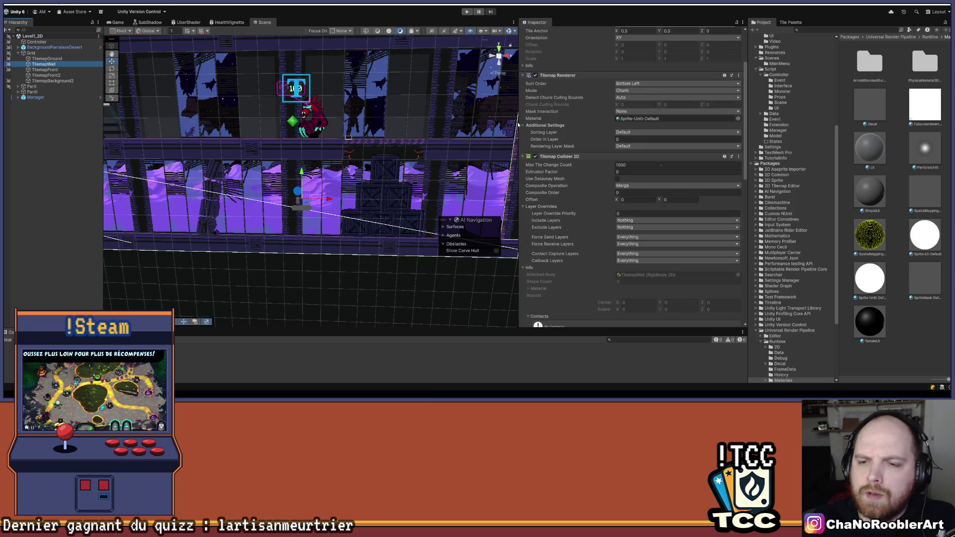
{"action": "double_click", "coordinate": [45, 70]}
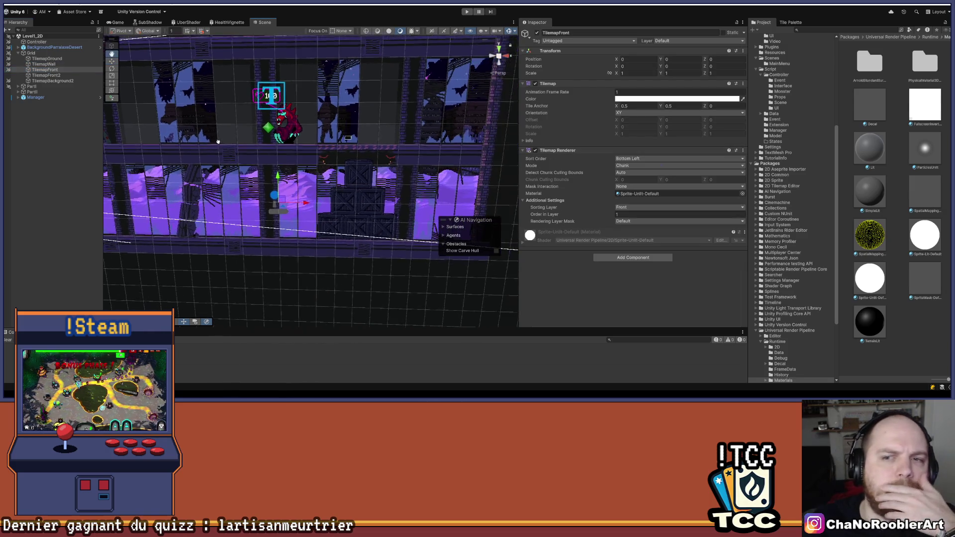
{"action": "scroll", "coordinate": [213, 171], "scroll_direction": "up", "scroll_amount": 5}
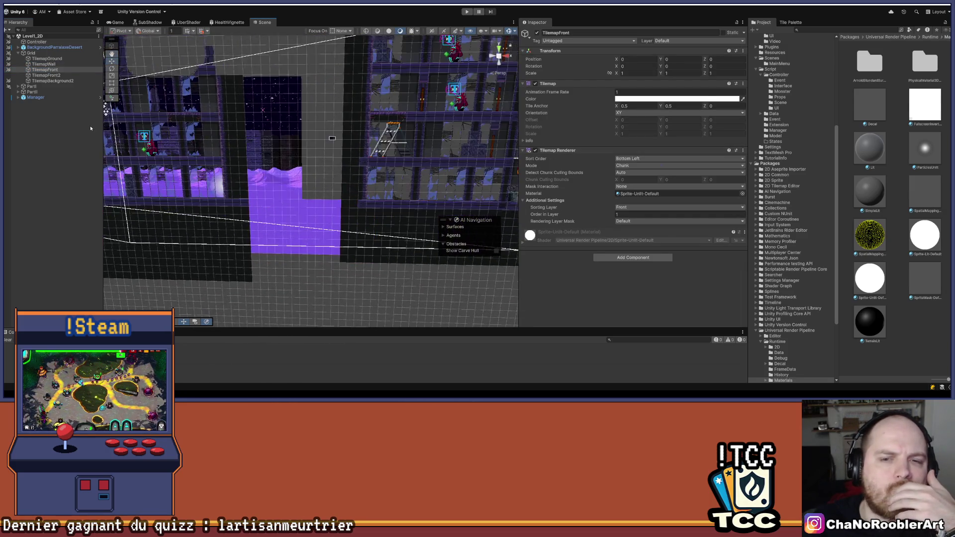
{"action": "key", "text": "f"}
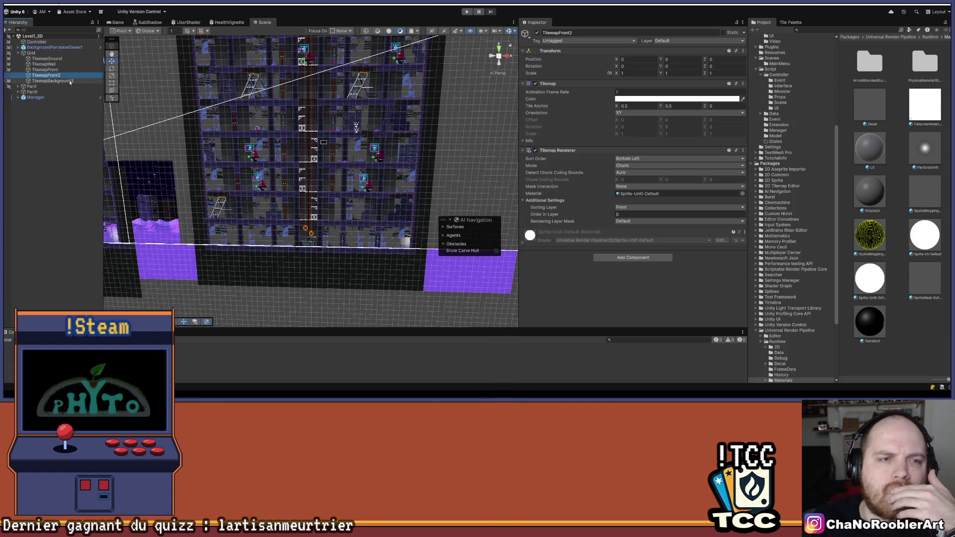
Step: Review TilemapWall's Composite Collider 2D and static Rigidbody 2D, then deselect it
{"action": "left_click", "coordinate": [47, 58]}
{"action": "left_click", "coordinate": [47, 64]}
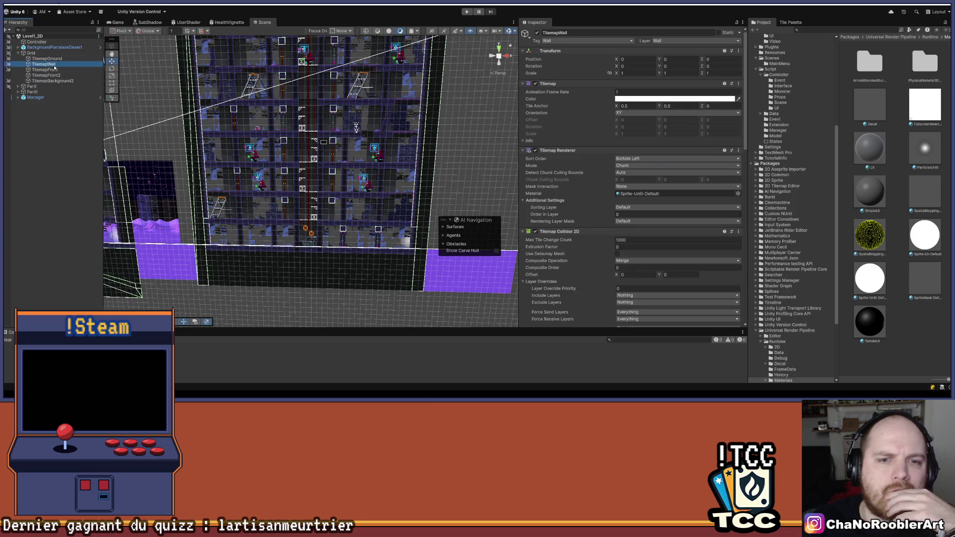
{"action": "scroll", "coordinate": [644, 138], "scroll_direction": "down", "scroll_amount": 5}
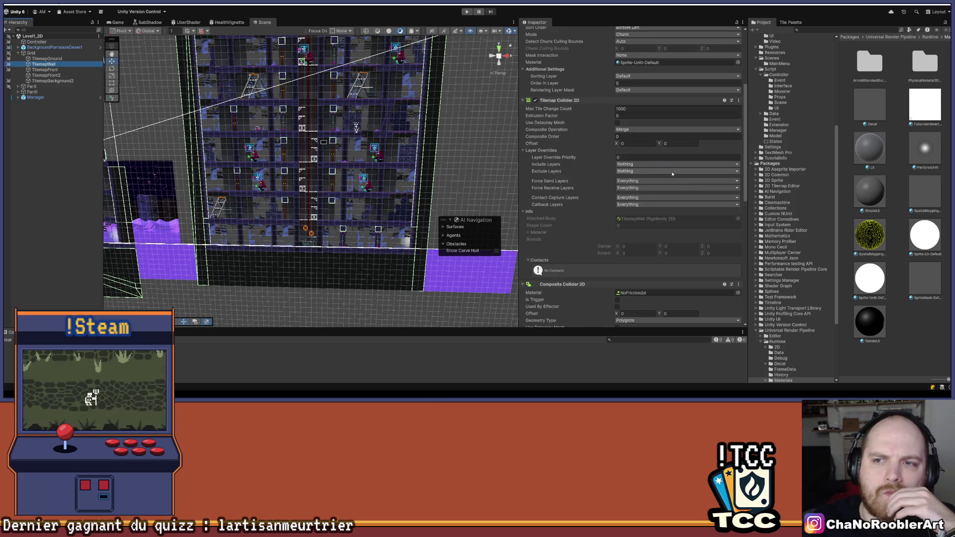
{"action": "scroll", "coordinate": [672, 173], "scroll_direction": "down", "scroll_amount": 2}
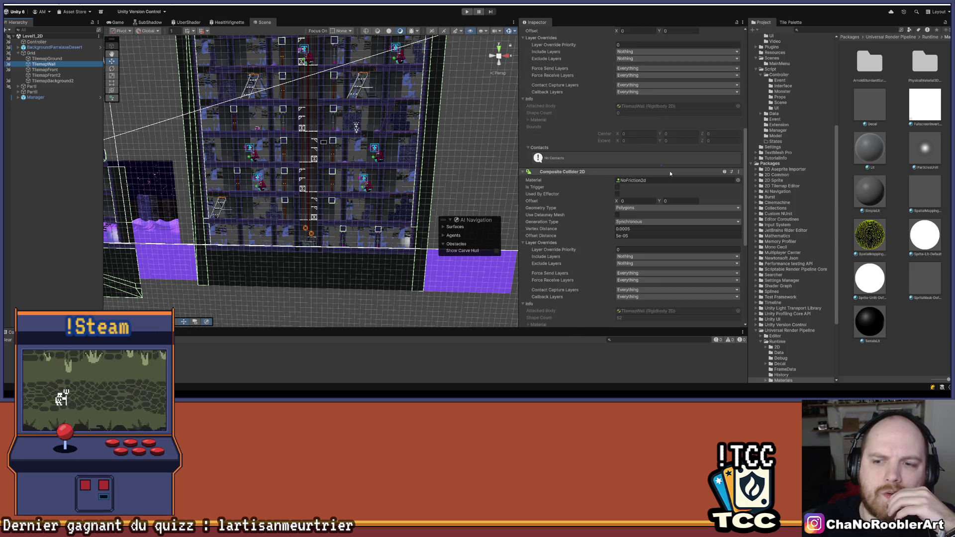
{"action": "scroll", "coordinate": [670, 171], "scroll_direction": "down", "scroll_amount": 6}
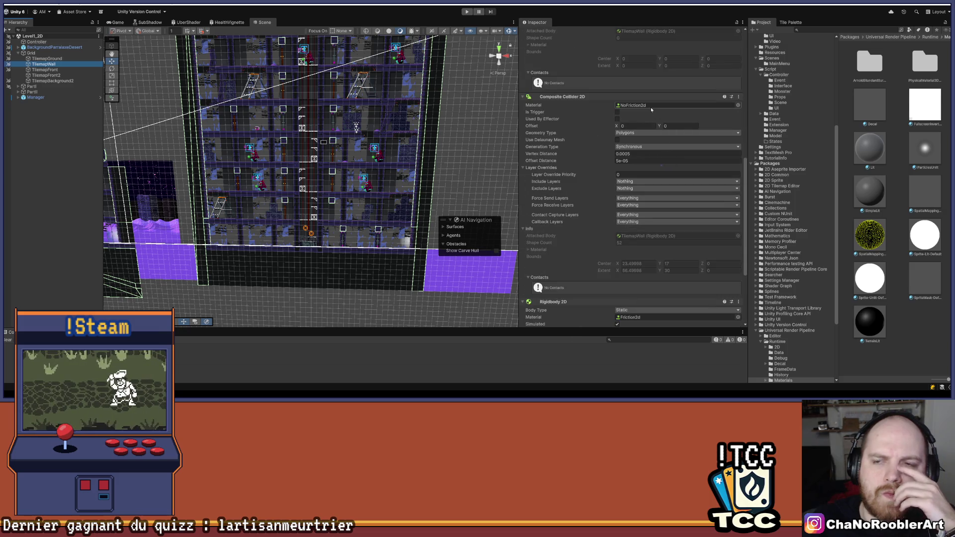
{"action": "left_click", "coordinate": [75, 162]}
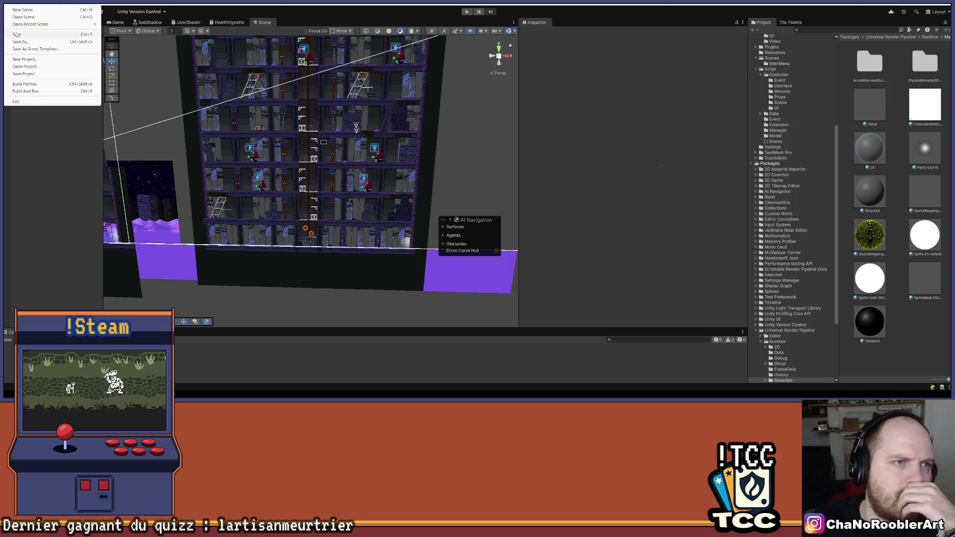
Step: Start play mode and run the character right past the pillar and machinery, jumping along the way
{"action": "left_click", "coordinate": [467, 12]}
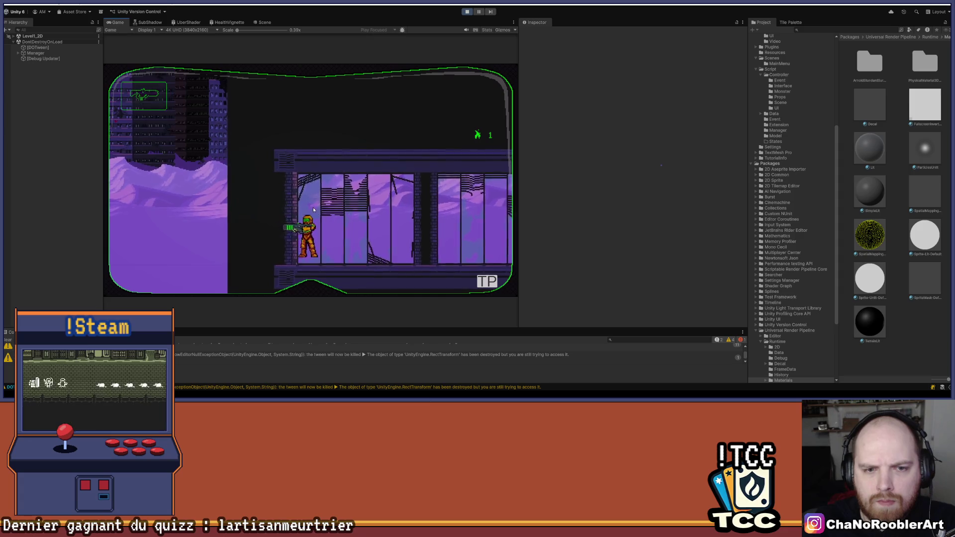
{"action": "key", "text": "space"}
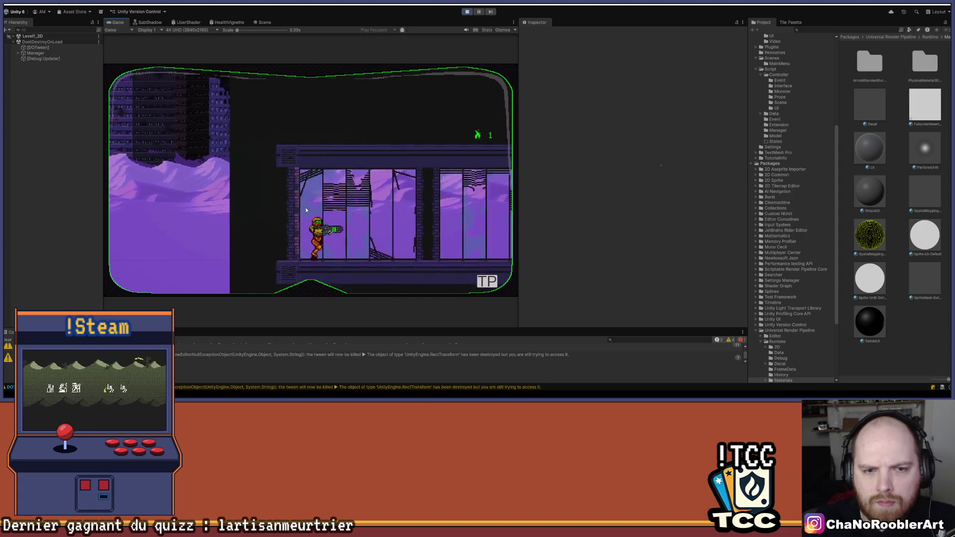
{"action": "key", "text": "d"}
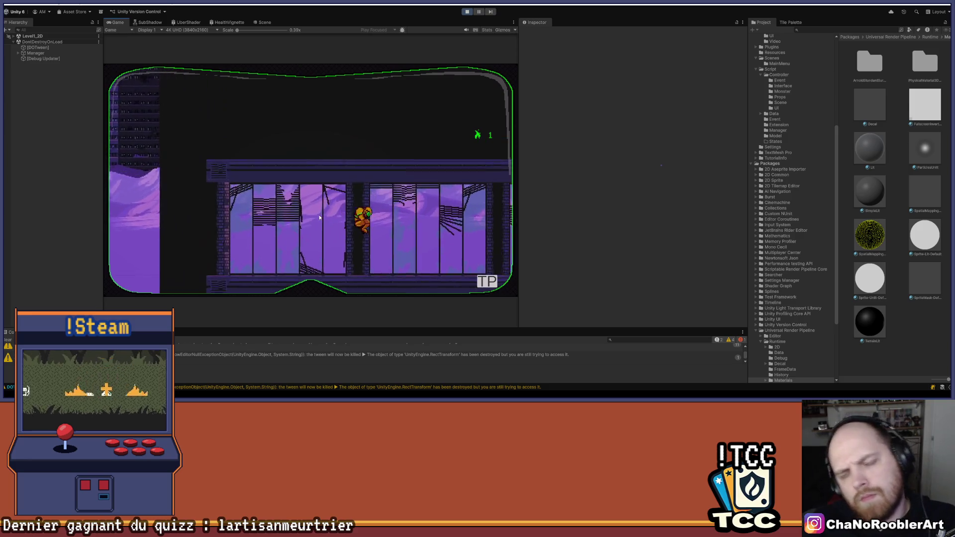
{"action": "key", "text": "d"}
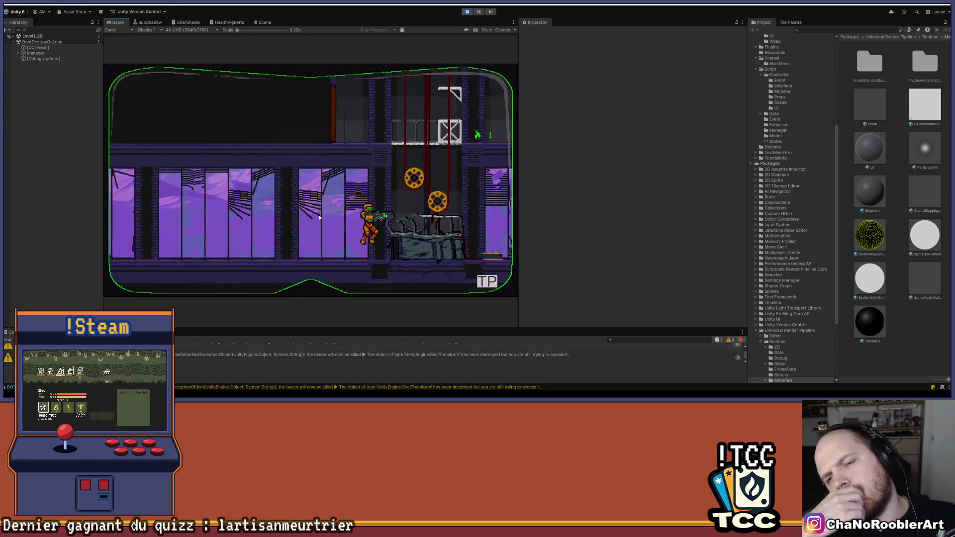
{"action": "key", "text": "d"}
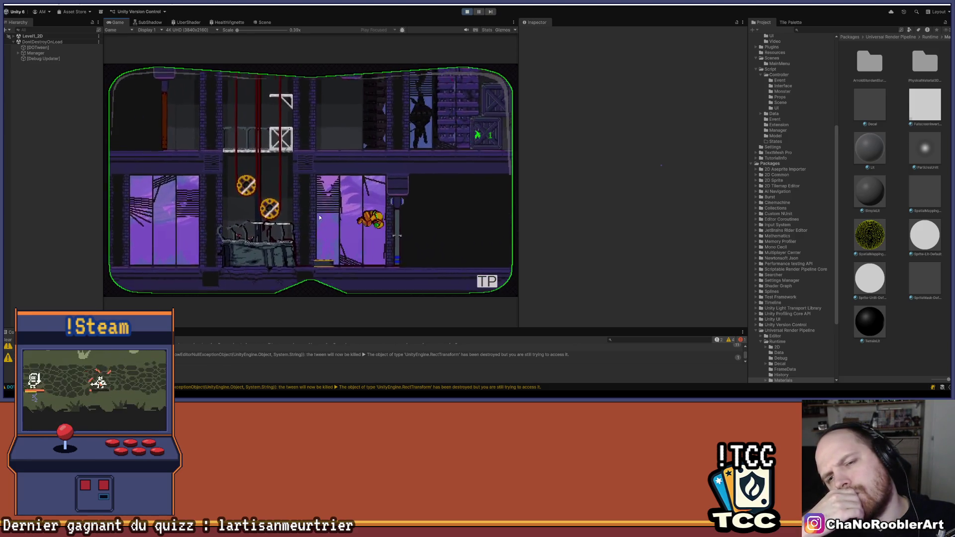
{"action": "key", "text": "a"}
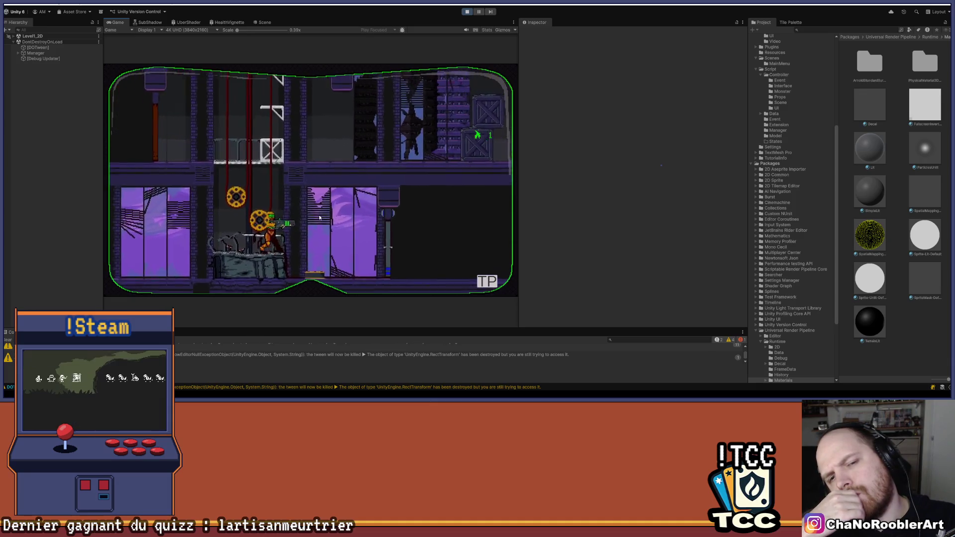
{"action": "key", "text": "space"}
{"action": "key", "text": "d"}
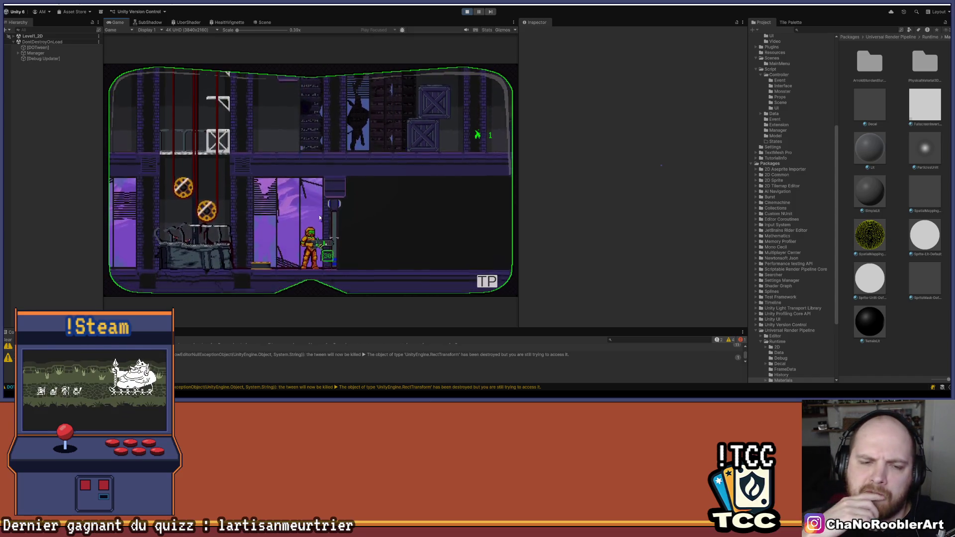
Step: Climb and drop through the vertical shaft to the upper ledge, then stop the game
{"action": "key", "text": "a"}
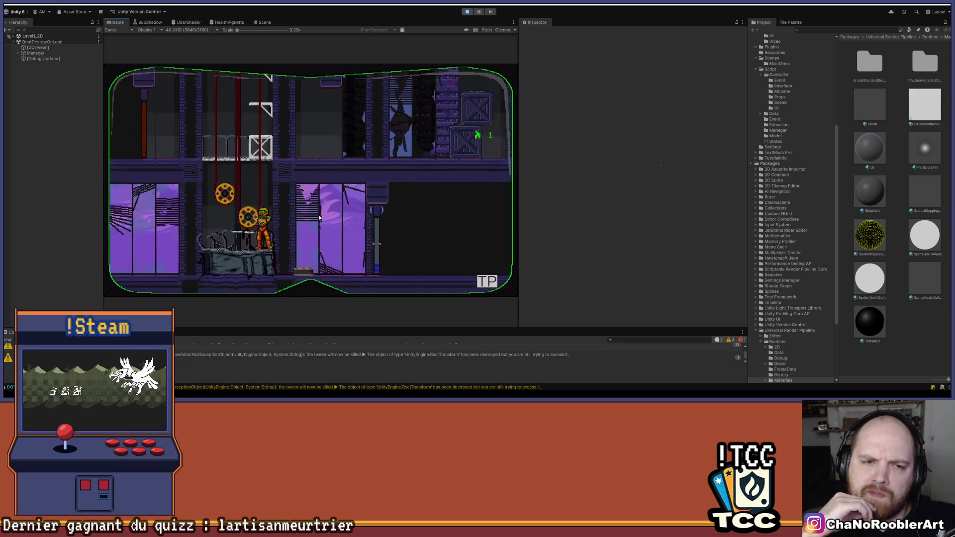
{"action": "key", "text": "space"}
{"action": "key", "text": "d"}
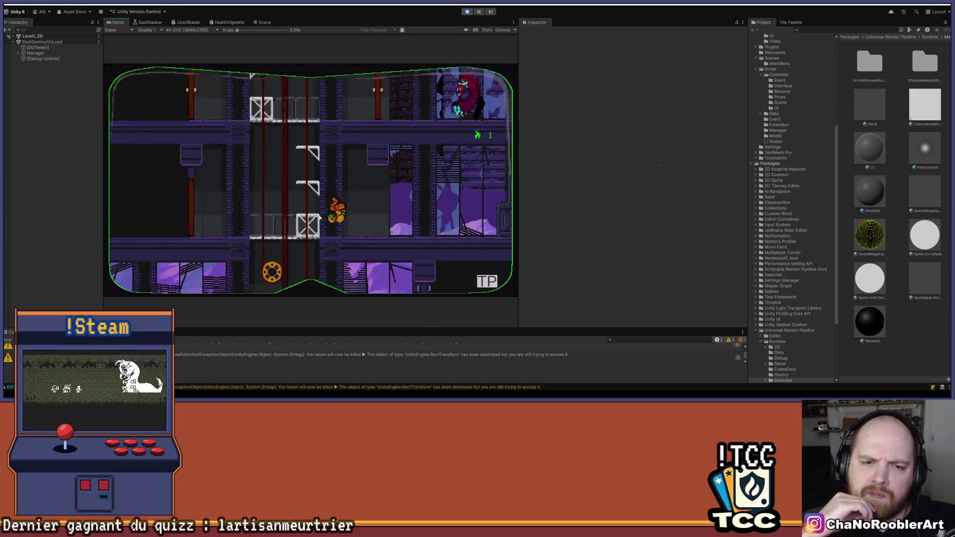
{"action": "key", "text": "a"}
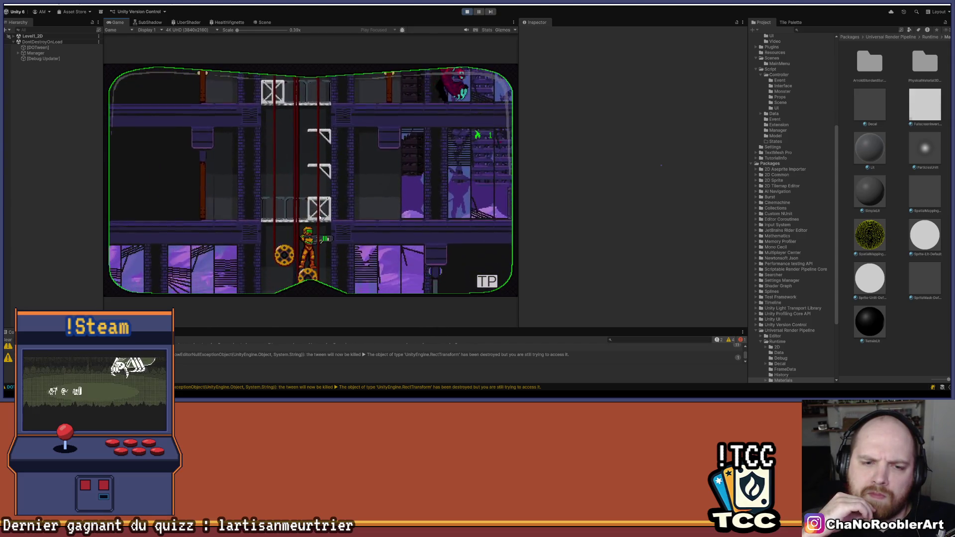
{"action": "key", "text": "d"}
{"action": "key", "text": "a"}
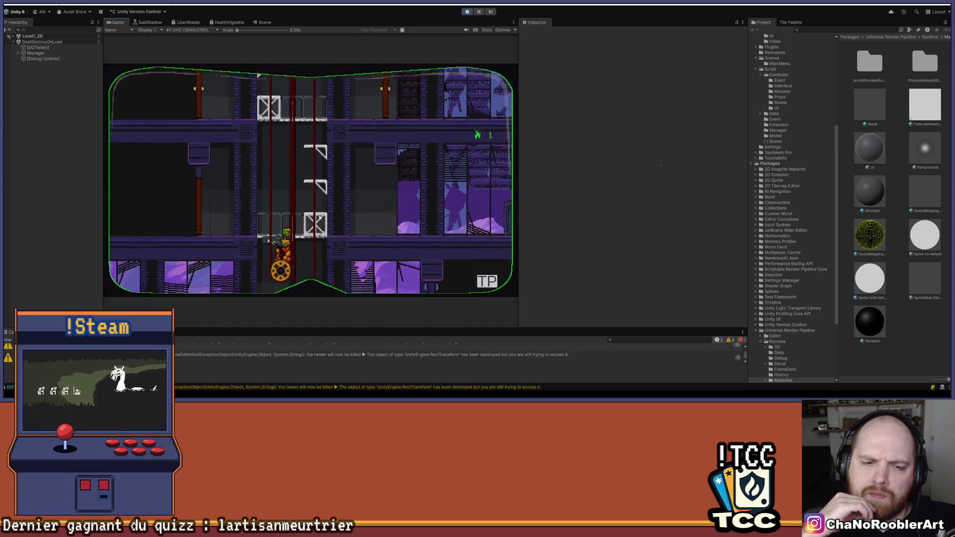
{"action": "key", "text": "space"}
{"action": "key", "text": "a"}
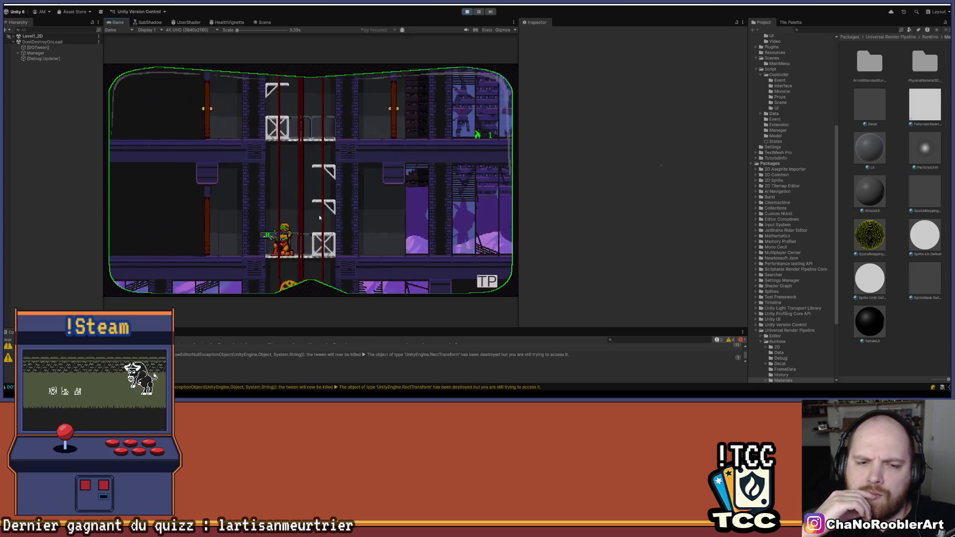
{"action": "key", "text": "d"}
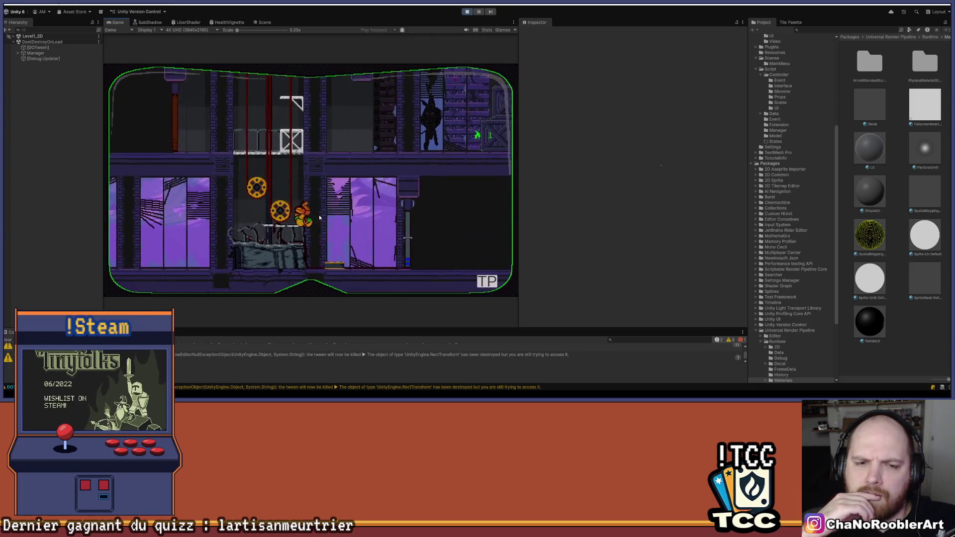
{"action": "key", "text": "space"}
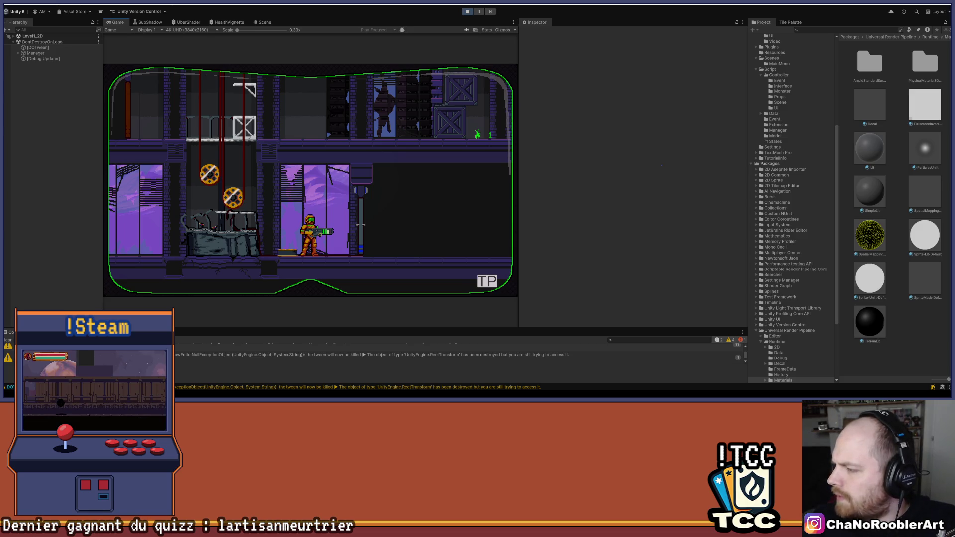
{"action": "left_click", "coordinate": [471, 13]}
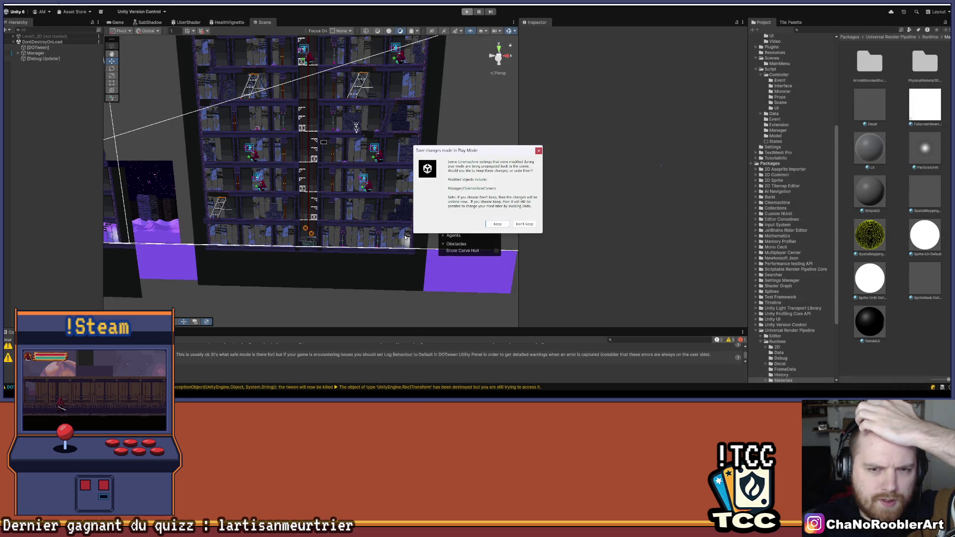
Step: Dismiss the play-mode changes prompt and inspect each tilemap layer from TilemapFront to TilemapWall
{"action": "left_click", "coordinate": [538, 150]}
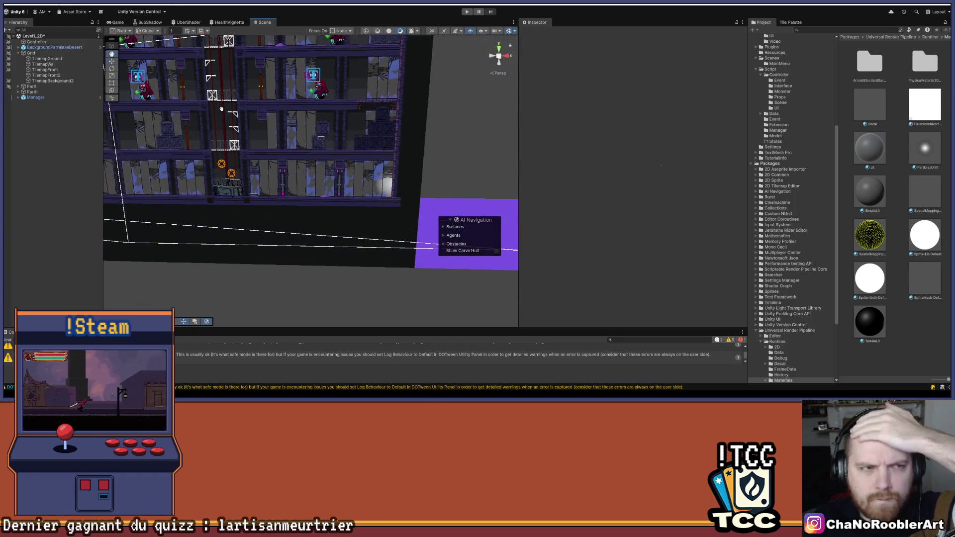
{"action": "left_click", "coordinate": [45, 70]}
{"action": "scroll", "coordinate": [365, 163], "scroll_direction": "up", "scroll_amount": 3}
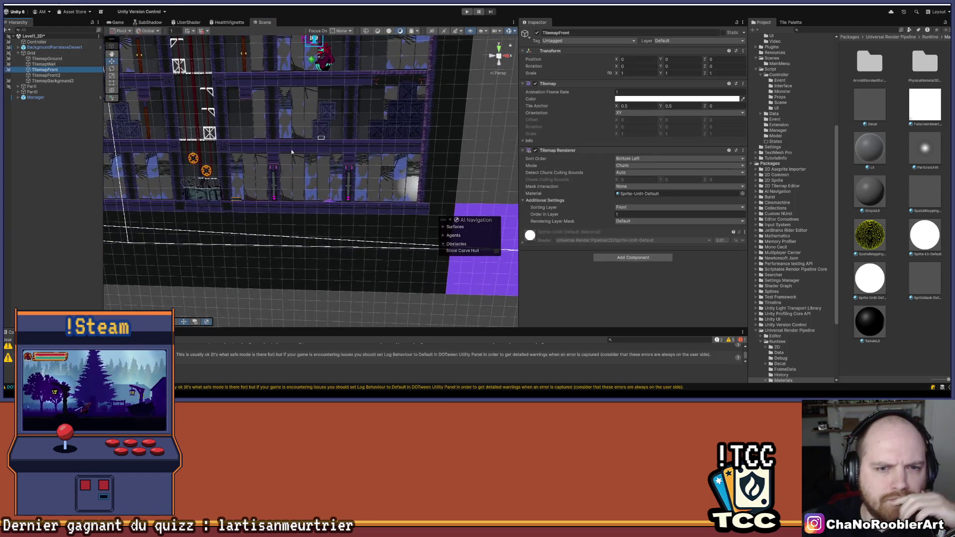
{"action": "left_click_drag", "start_coordinate": [365, 163], "coordinate": [423, 168]}
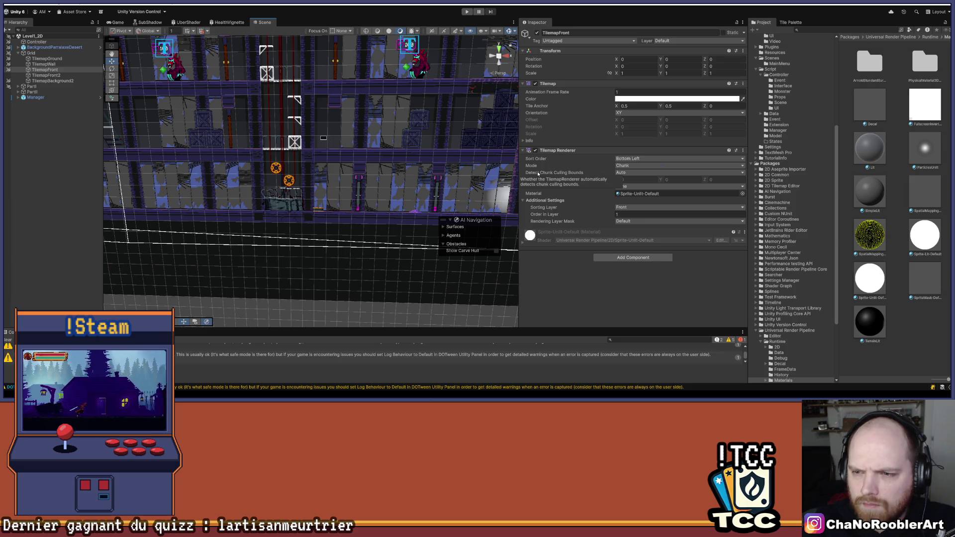
{"action": "left_click", "coordinate": [46, 75]}
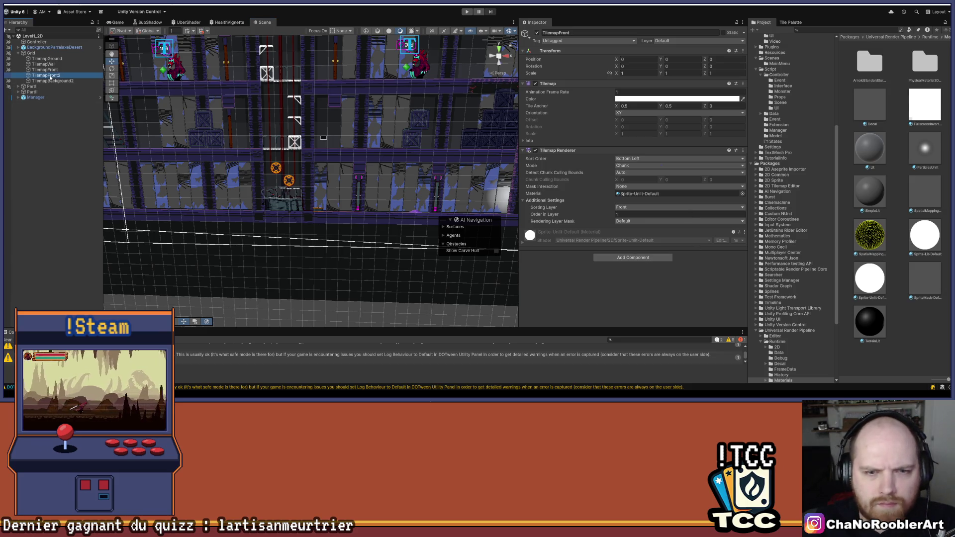
{"action": "left_click", "coordinate": [50, 69]}
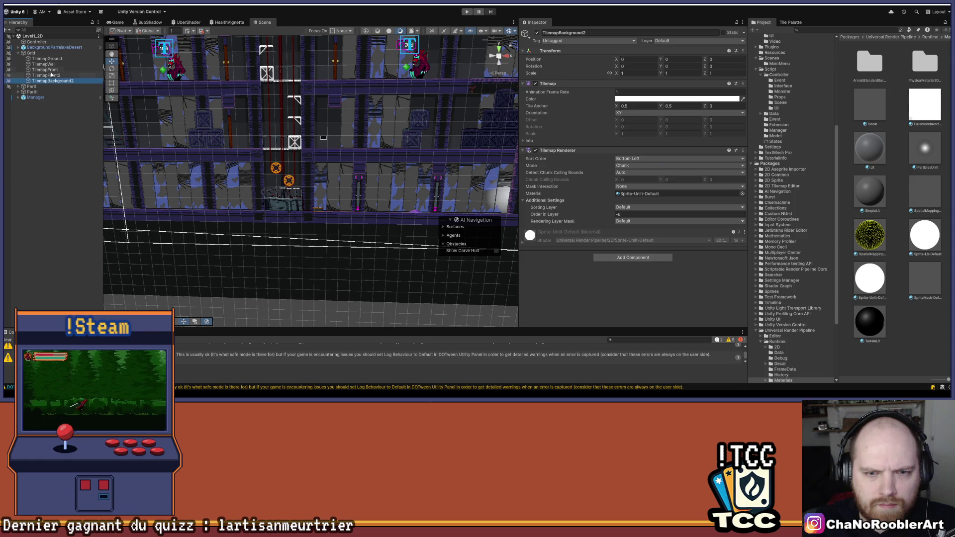
{"action": "left_click", "coordinate": [51, 65]}
{"action": "left_click", "coordinate": [47, 58]}
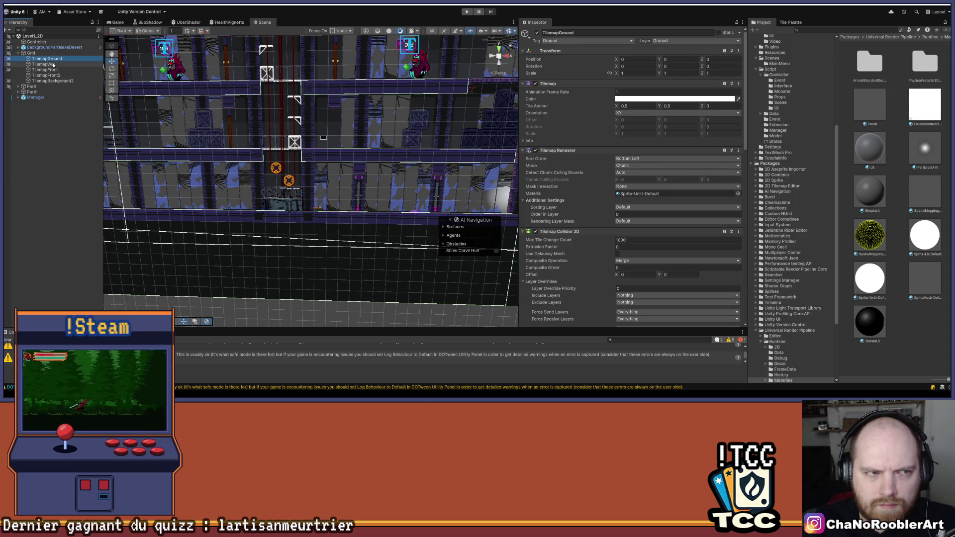
{"action": "left_click", "coordinate": [54, 65]}
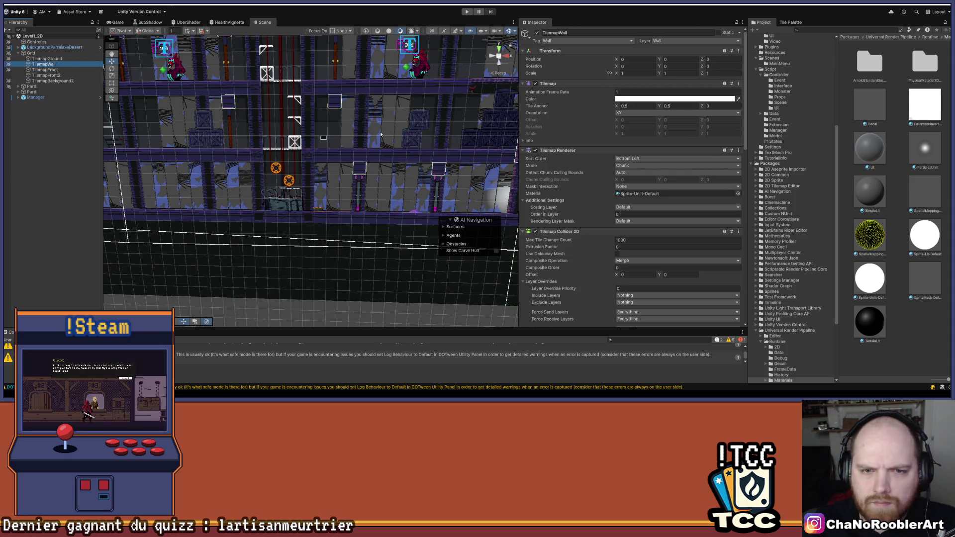
{"action": "scroll", "coordinate": [669, 213], "scroll_direction": "down", "scroll_amount": 3}
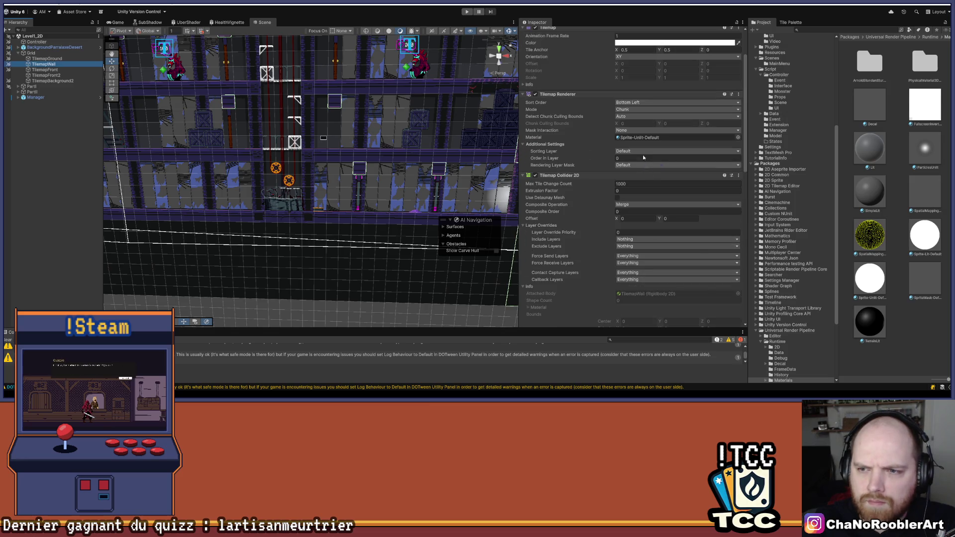
{"action": "scroll", "coordinate": [633, 135], "scroll_direction": "down", "scroll_amount": 5}
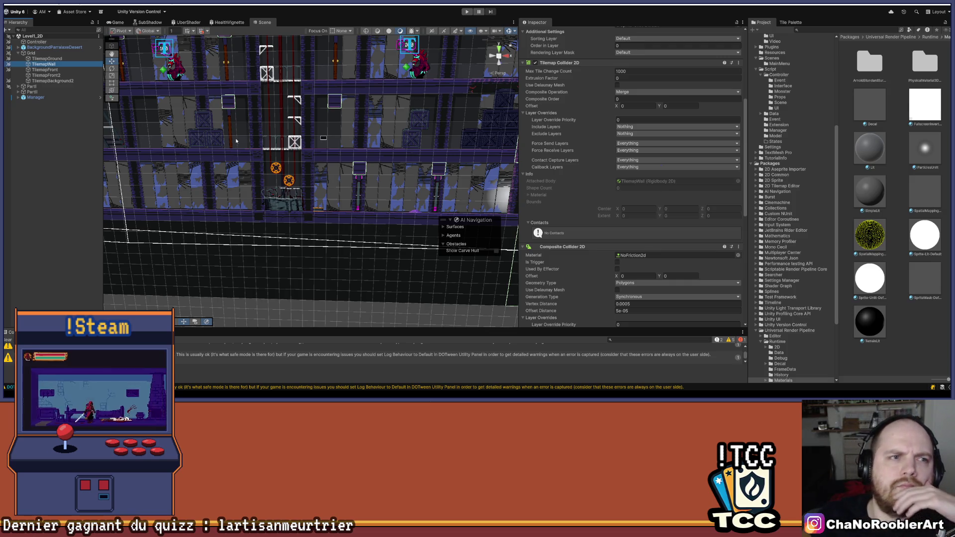
{"action": "scroll", "coordinate": [540, 39], "scroll_direction": "up", "scroll_amount": 8}
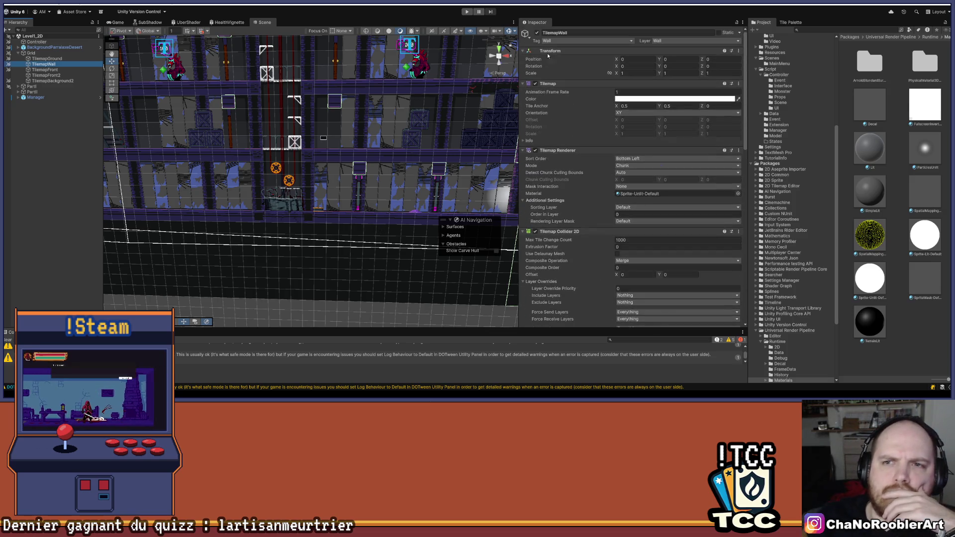
Step: Toggle the TilemapWall, TilemapFront and TilemapFront2 layers to see which tiles each holds
{"action": "left_click", "coordinate": [536, 33]}
{"action": "left_click", "coordinate": [536, 33]}
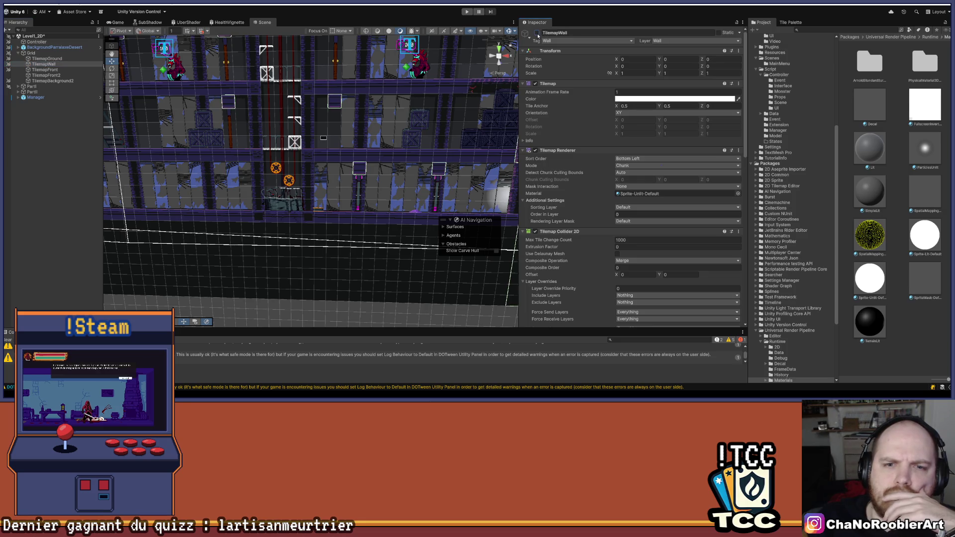
{"action": "left_click", "coordinate": [44, 70]}
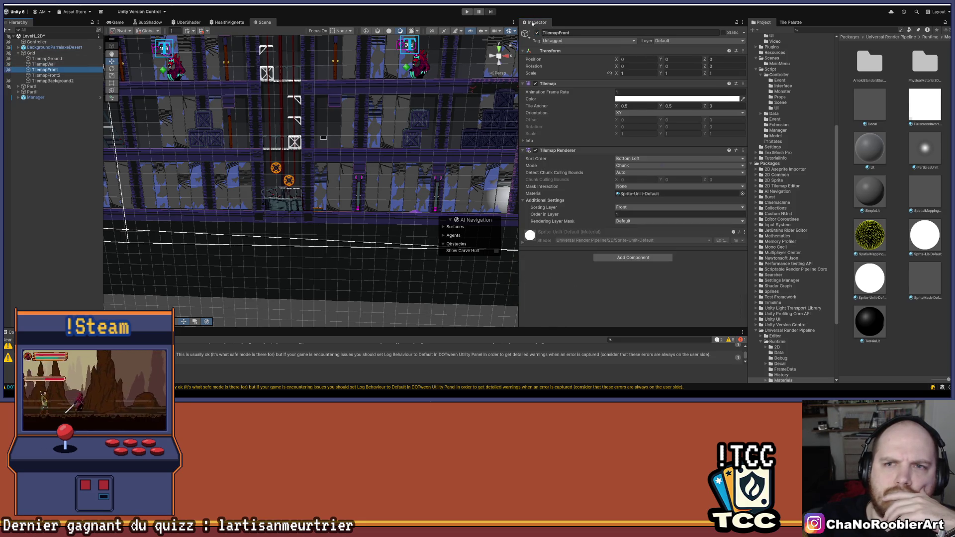
{"action": "left_click", "coordinate": [537, 33]}
{"action": "left_click", "coordinate": [537, 34]}
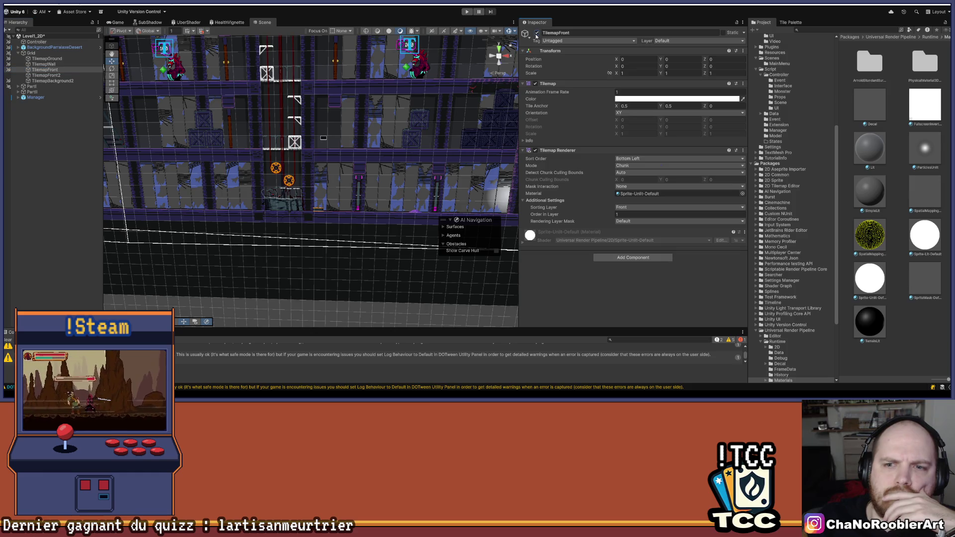
{"action": "left_click_drag", "start_coordinate": [410, 110], "coordinate": [390, 91]}
{"action": "key", "text": "Down"}
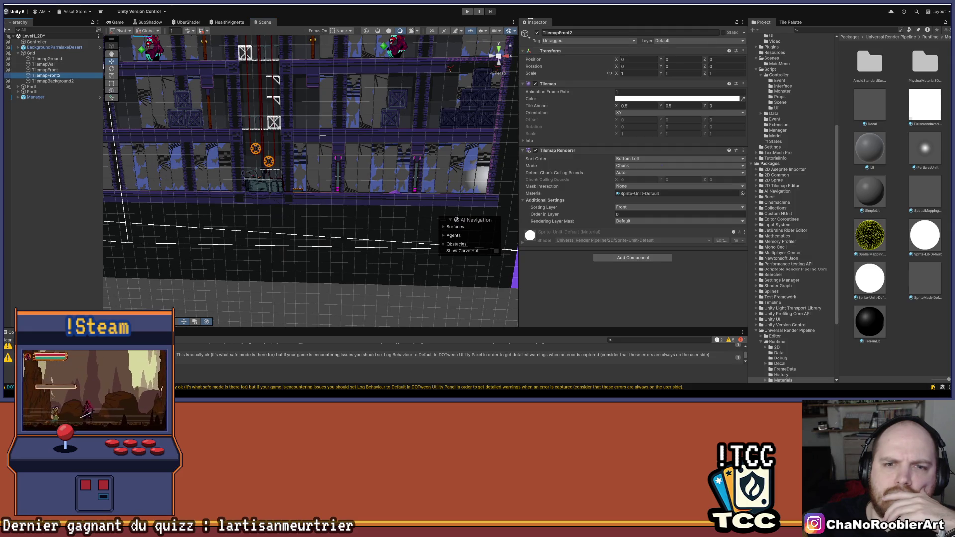
{"action": "left_click", "coordinate": [537, 34]}
{"action": "key", "text": "Up"}
{"action": "key", "text": "Up"}
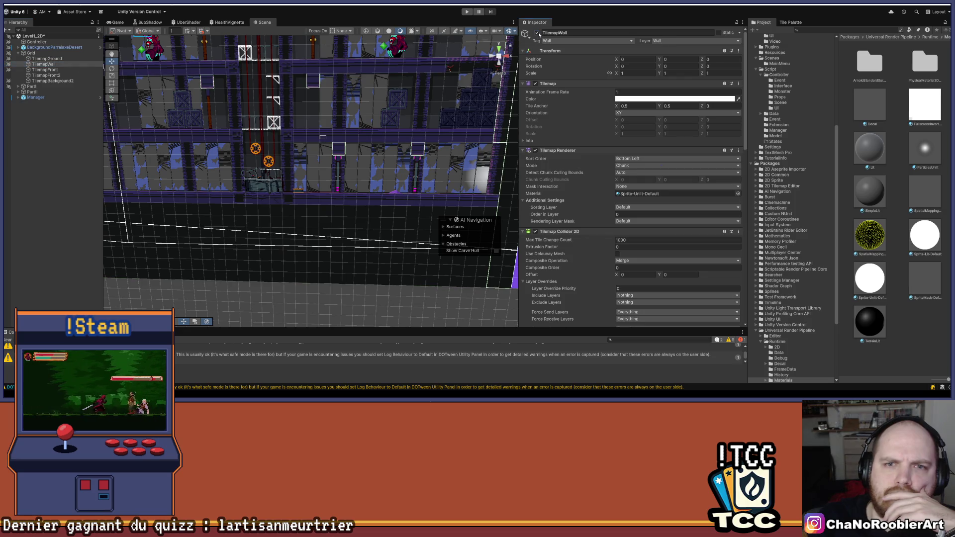
{"action": "left_click", "coordinate": [537, 34]}
{"action": "key", "text": "Down"}
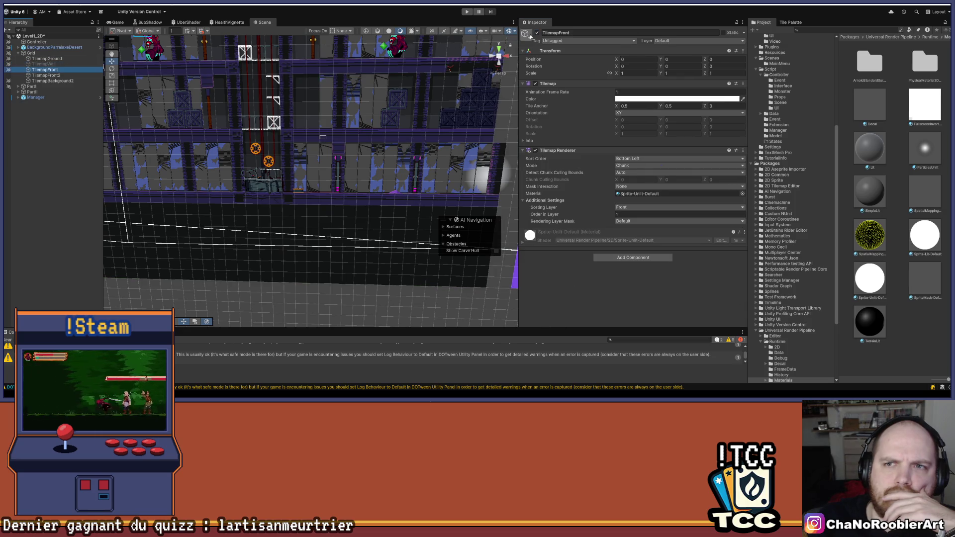
{"action": "left_click", "coordinate": [77, 78]}
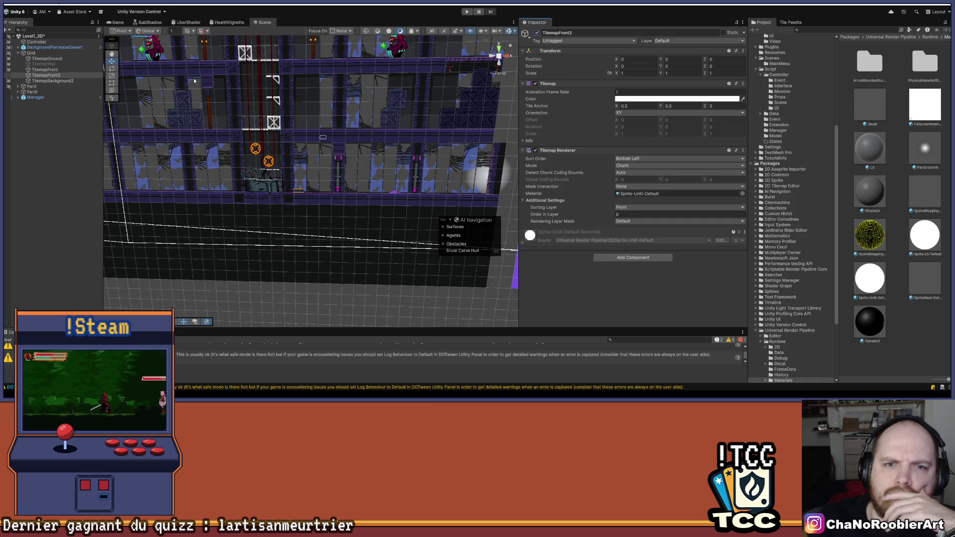
Step: Compare the TilemapGround, TilemapBackground2 and TilemapFront2 tiles by toggling each layer's visibility
{"action": "key", "text": "Up"}
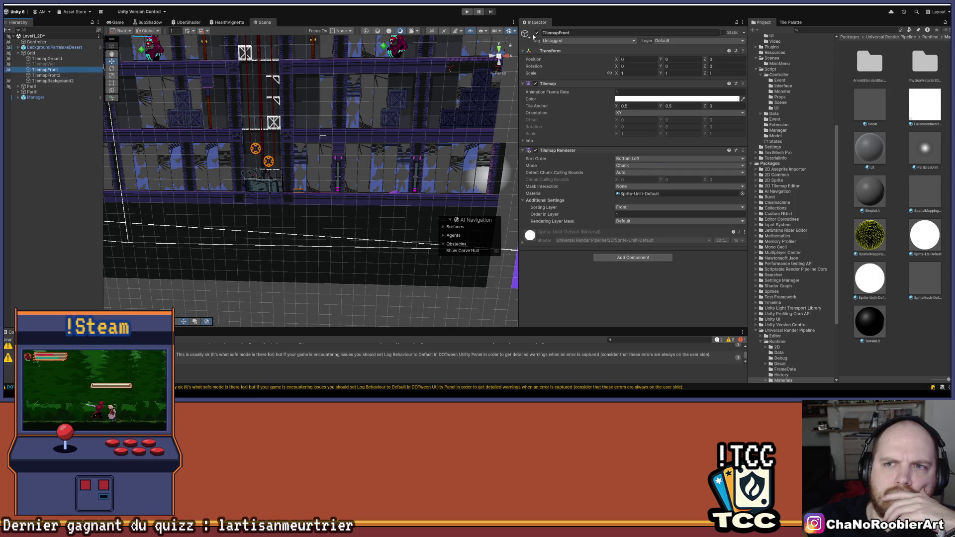
{"action": "key", "text": "Up"}
{"action": "key", "text": "Up"}
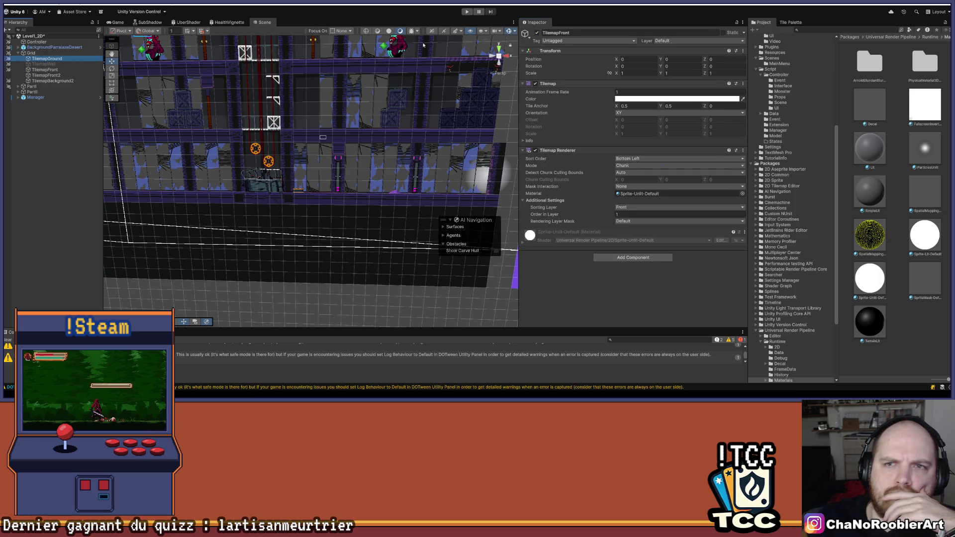
{"action": "left_click", "coordinate": [537, 33]}
{"action": "left_click", "coordinate": [538, 33]}
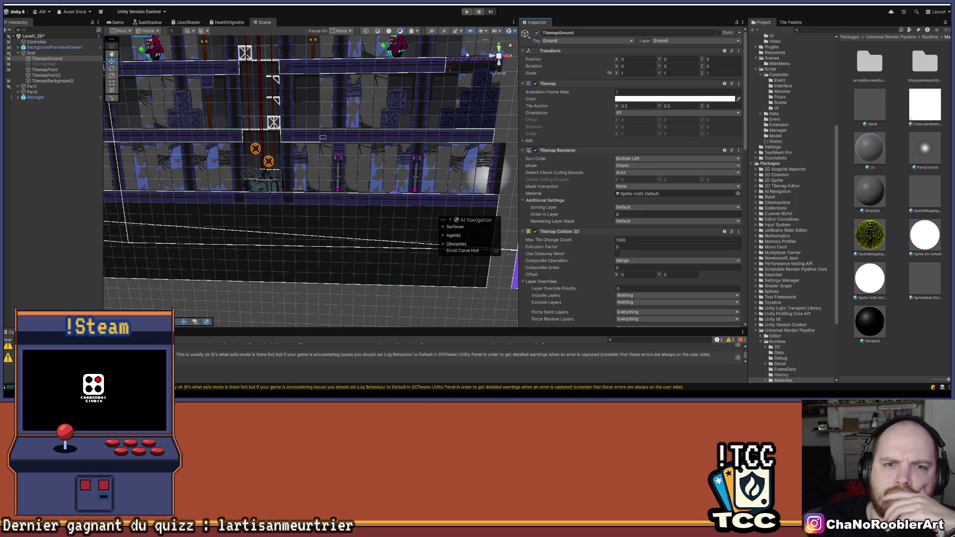
{"action": "left_click", "coordinate": [53, 80]}
{"action": "left_click", "coordinate": [537, 33]}
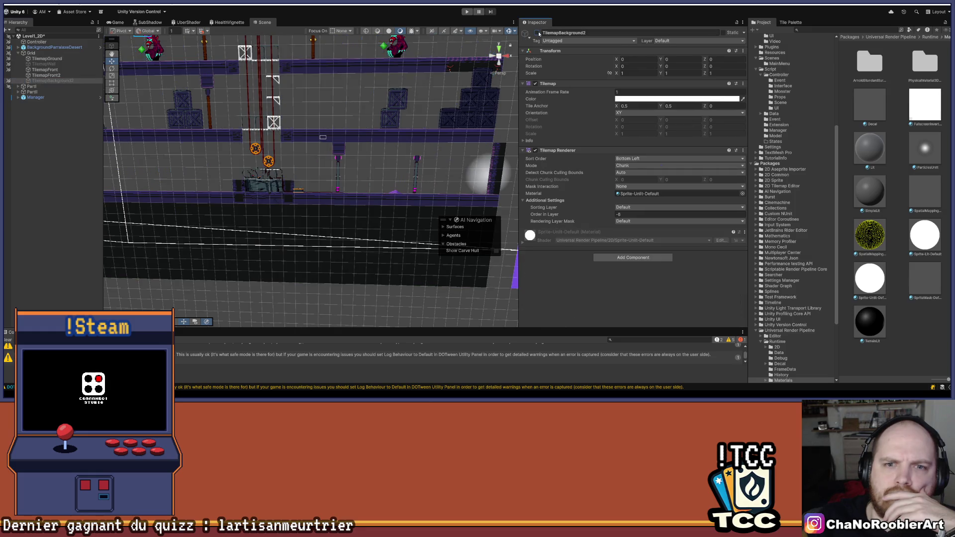
{"action": "left_click", "coordinate": [537, 33]}
{"action": "left_click", "coordinate": [538, 33]}
{"action": "left_click", "coordinate": [537, 33]}
{"action": "left_click", "coordinate": [75, 76]}
{"action": "left_click", "coordinate": [538, 33]}
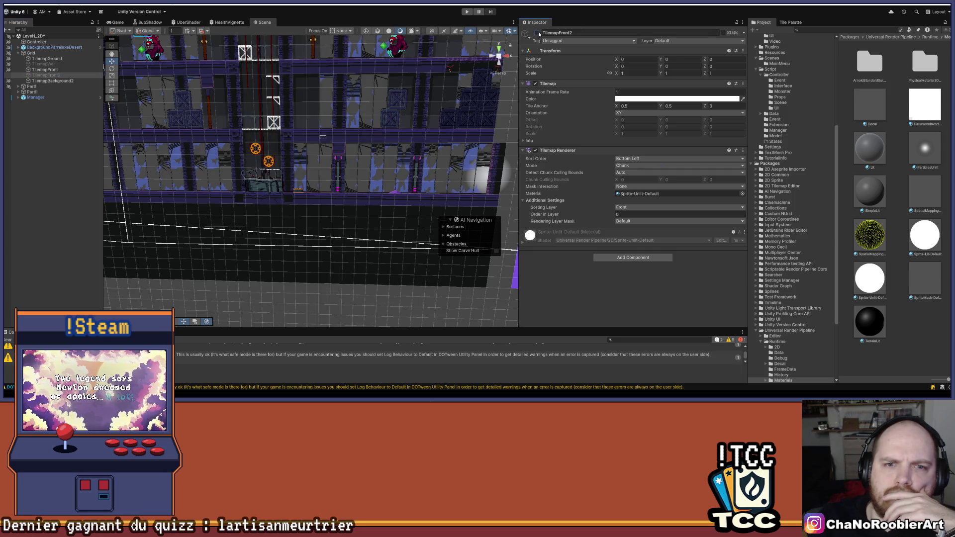
Step: Deactivate the TilemapGround, TilemapFront and TilemapFront2 layers
{"action": "left_click", "coordinate": [45, 69]}
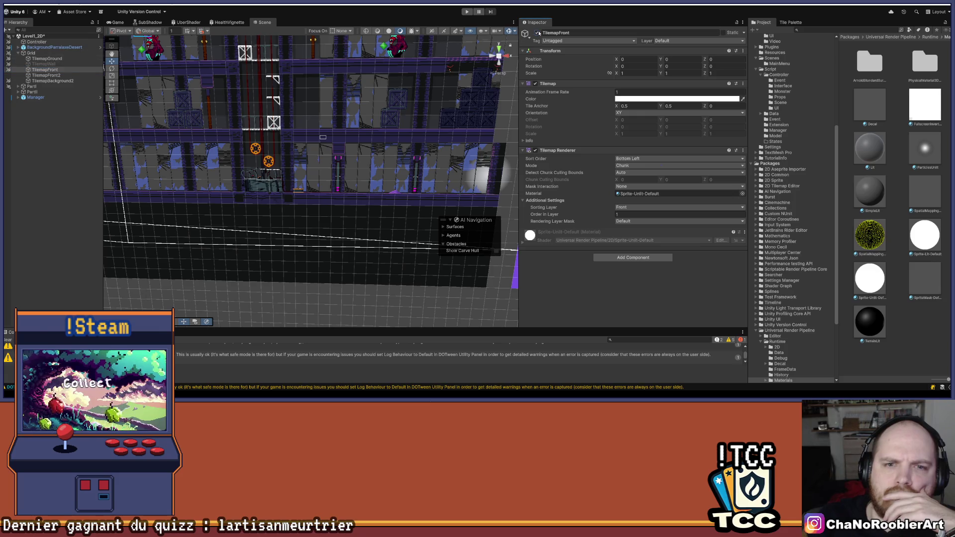
{"action": "key", "text": "Up"}
{"action": "key", "text": "Up"}
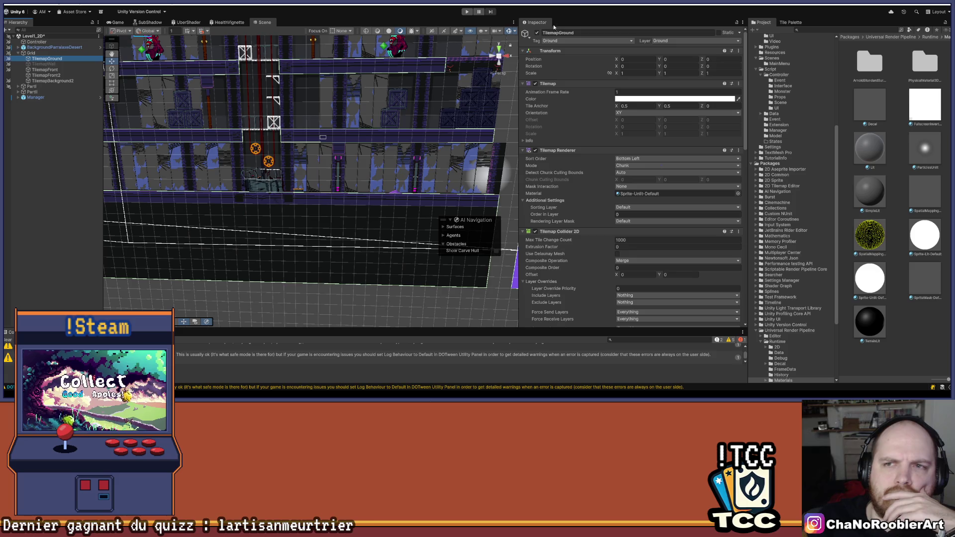
{"action": "left_click", "coordinate": [537, 33]}
{"action": "key", "text": "Down"}
{"action": "key", "text": "Down"}
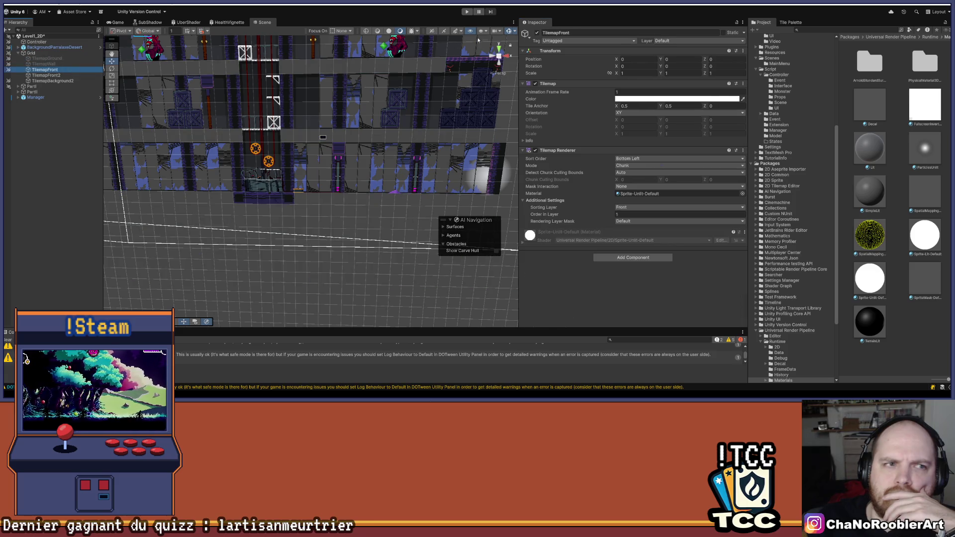
{"action": "left_click", "coordinate": [537, 33]}
{"action": "left_click", "coordinate": [72, 75]}
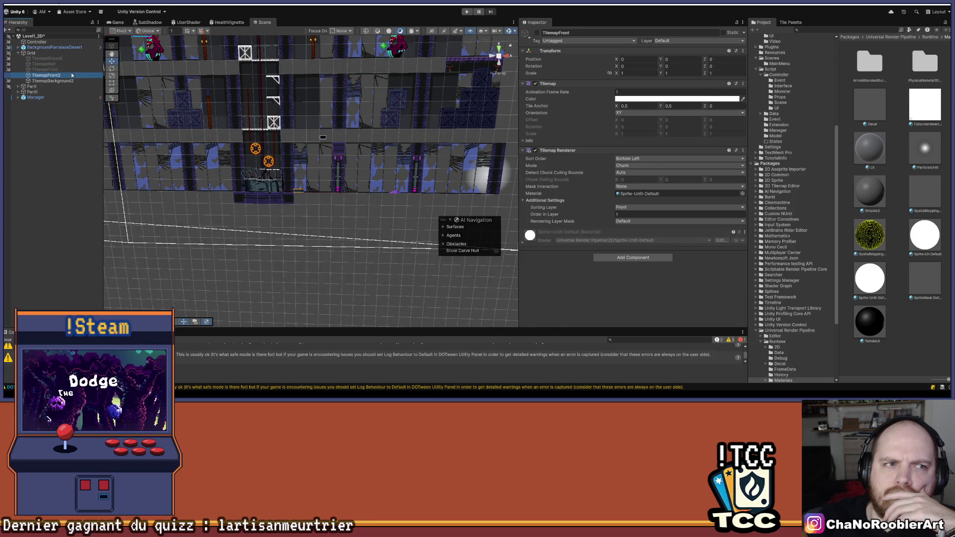
{"action": "left_click", "coordinate": [537, 33]}
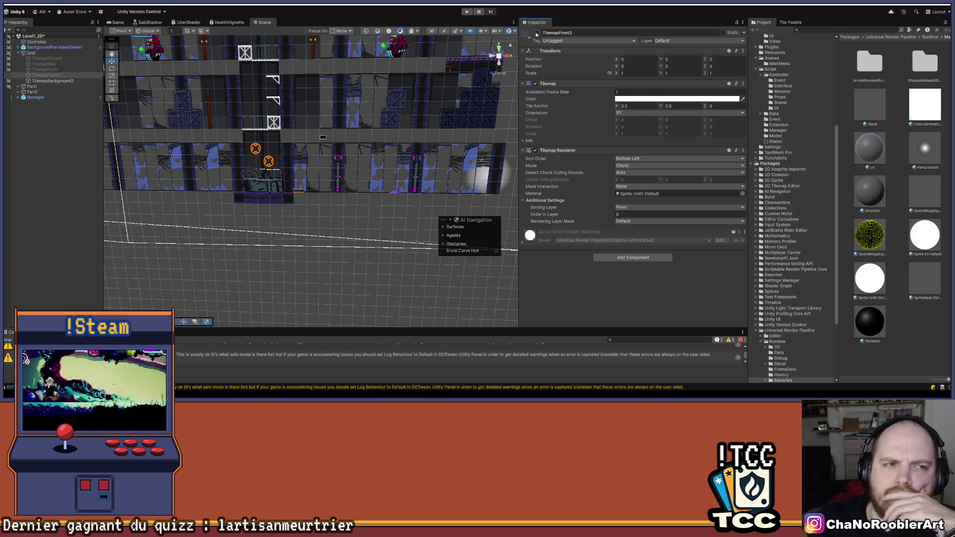
{"action": "left_click", "coordinate": [60, 76]}
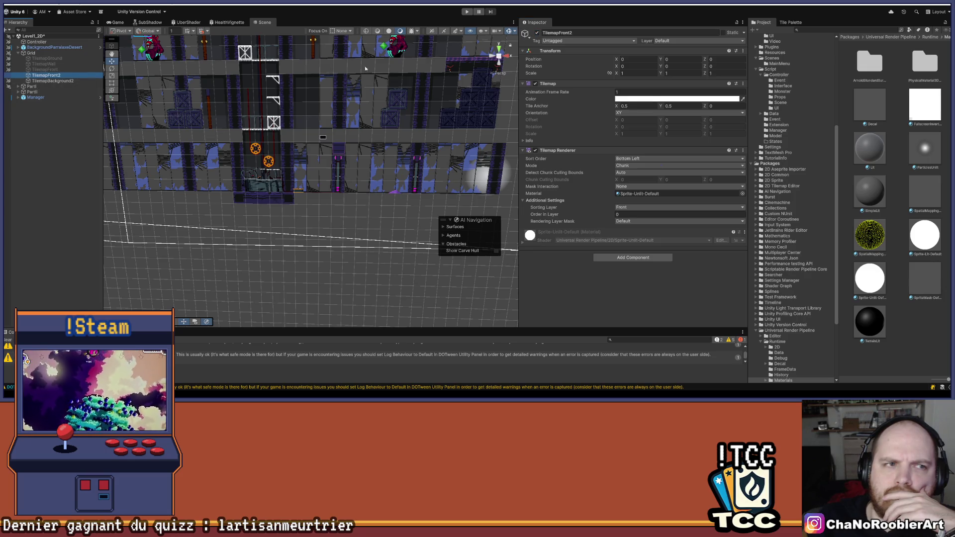
{"action": "left_click", "coordinate": [790, 21]}
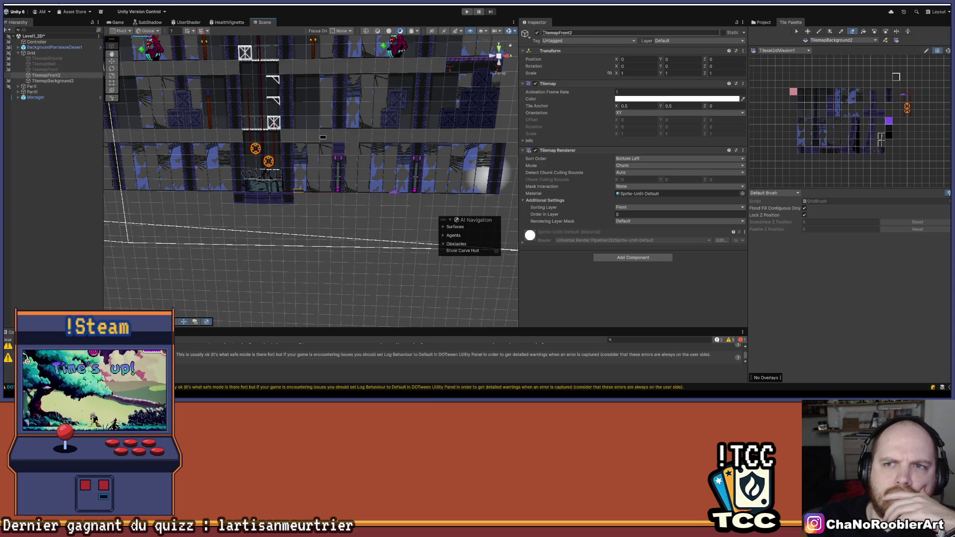
Step: Re-enable the TilemapFront2, TilemapFront, TilemapWall and TilemapGround layers, with the Tile Palette open
{"action": "left_click", "coordinate": [538, 33]}
{"action": "left_click", "coordinate": [50, 76]}
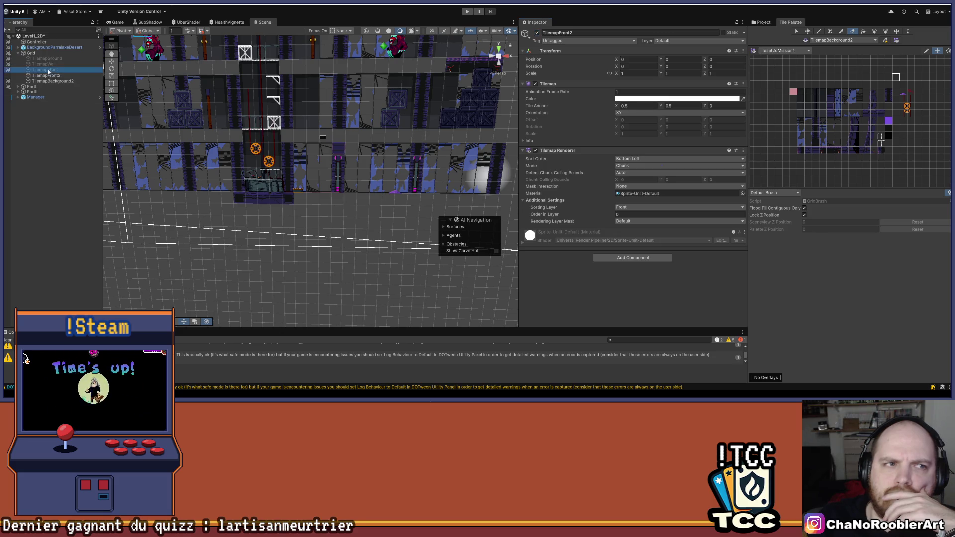
{"action": "left_click", "coordinate": [829, 84]}
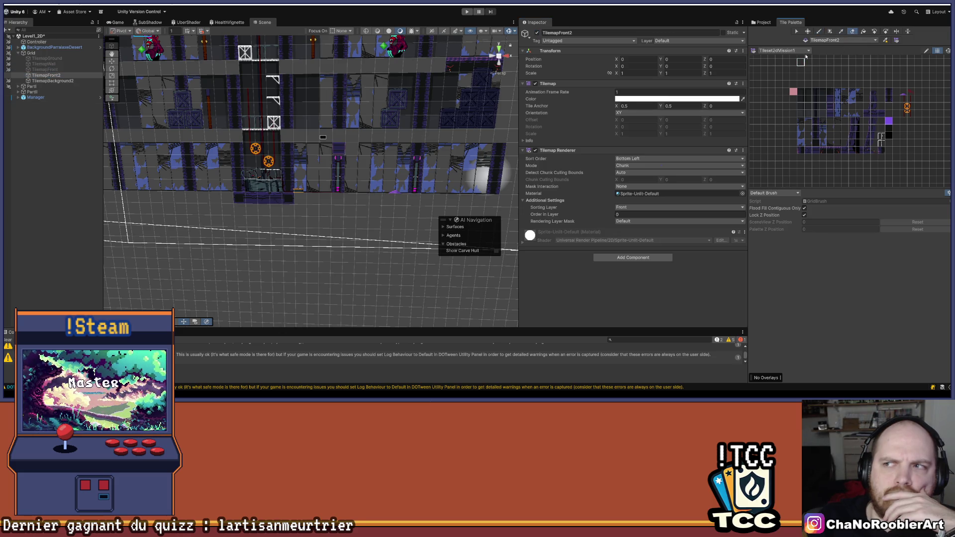
{"action": "left_click", "coordinate": [81, 70]}
{"action": "left_click", "coordinate": [538, 33]}
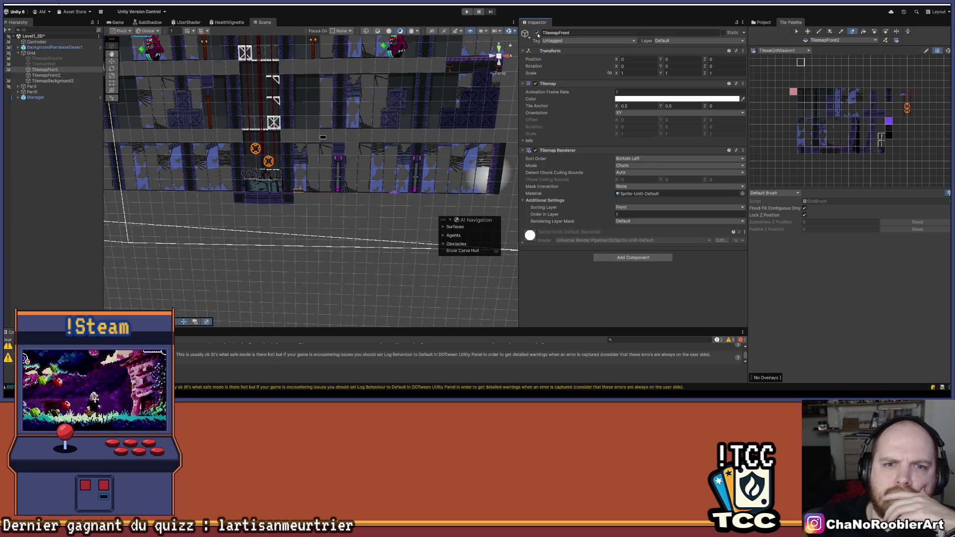
{"action": "left_click", "coordinate": [54, 70]}
{"action": "key", "text": "Up"}
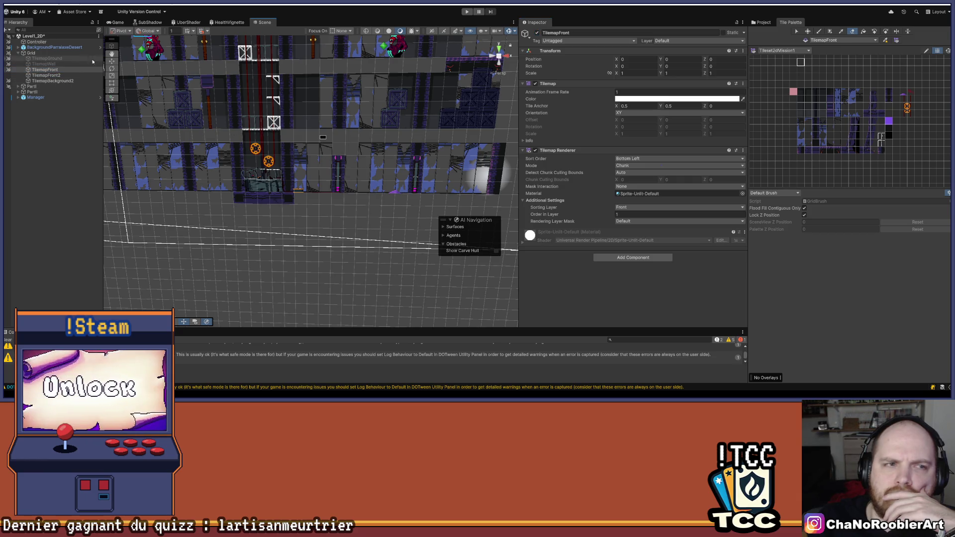
{"action": "left_click", "coordinate": [537, 33]}
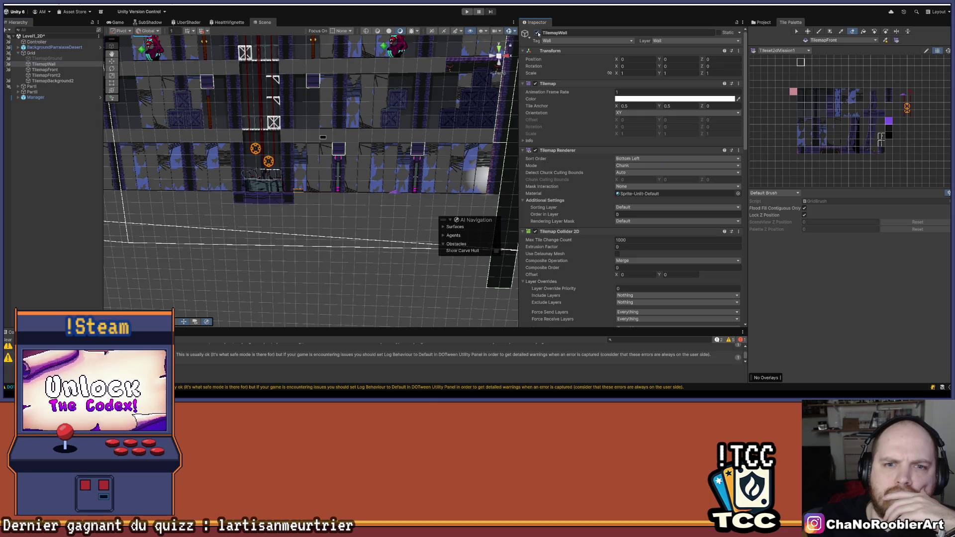
{"action": "key", "text": "Up"}
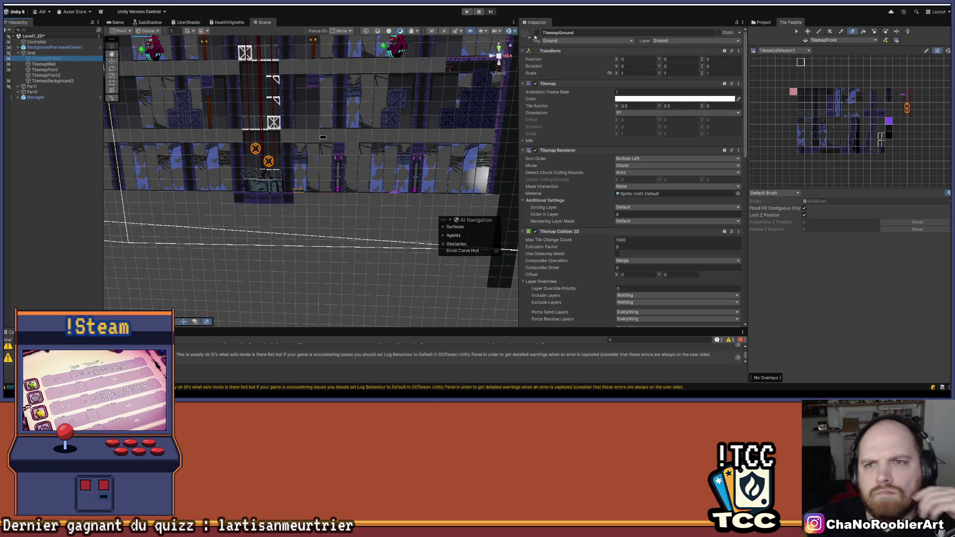
Step: Collapse the Grid's tilemap children, switch to the Game view and start play mode
{"action": "left_click", "coordinate": [219, 132]}
{"action": "scroll", "coordinate": [219, 133], "scroll_direction": "down", "scroll_amount": 3}
{"action": "scroll", "coordinate": [219, 132], "scroll_direction": "down", "scroll_amount": 2}
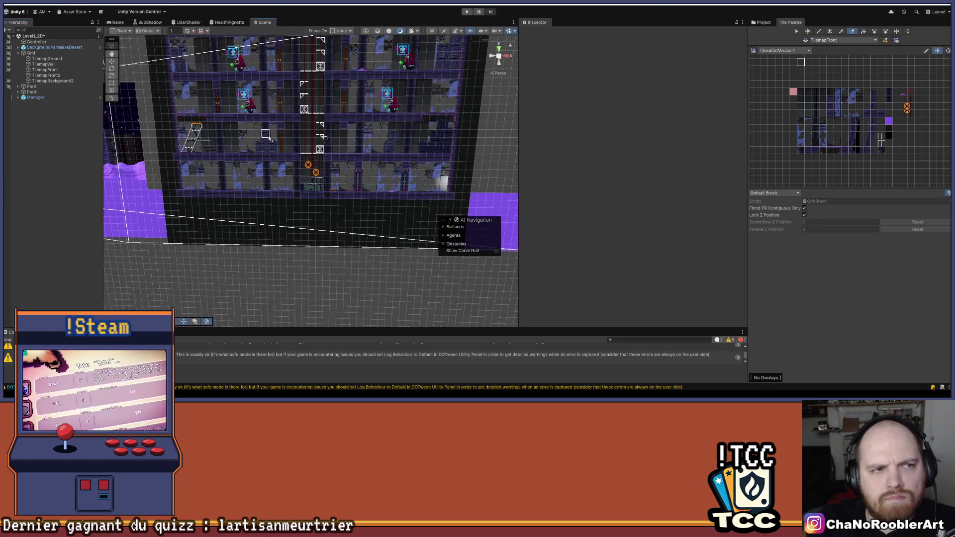
{"action": "scroll", "coordinate": [138, 38], "scroll_direction": "down", "scroll_amount": 2}
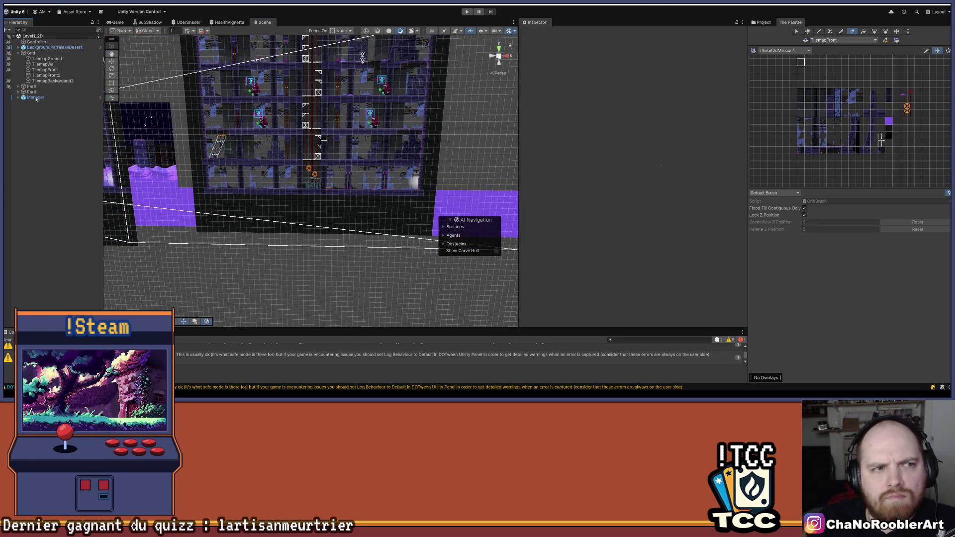
{"action": "left_click", "coordinate": [18, 53]}
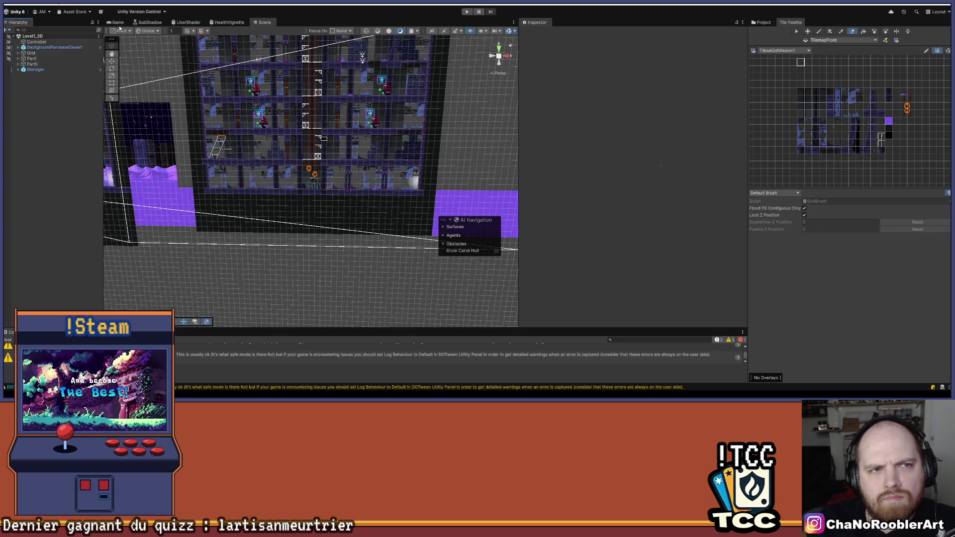
{"action": "left_click", "coordinate": [118, 22]}
{"action": "left_click", "coordinate": [466, 12]}
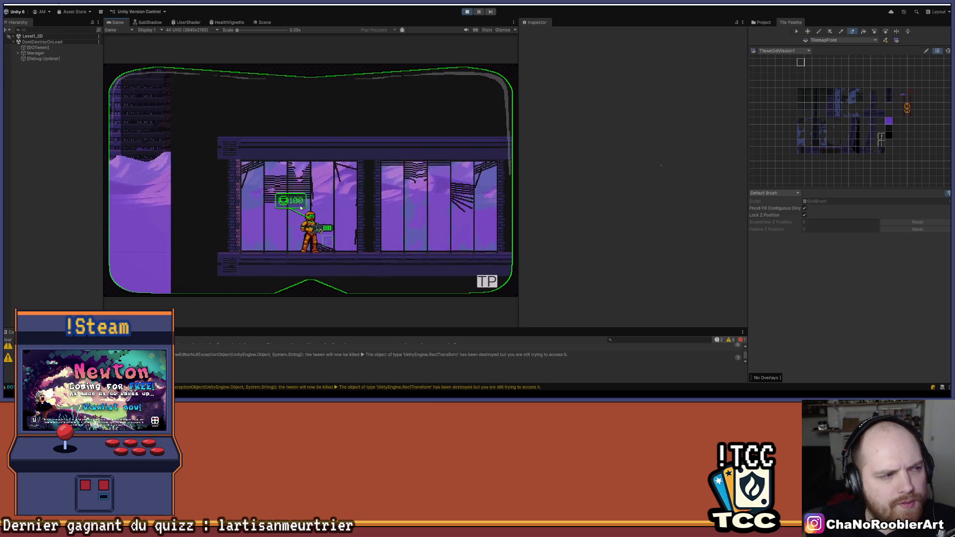
Step: Run and jump the player right past the spinning machinery into the dark room and back, then stop
{"action": "key", "text": "d"}
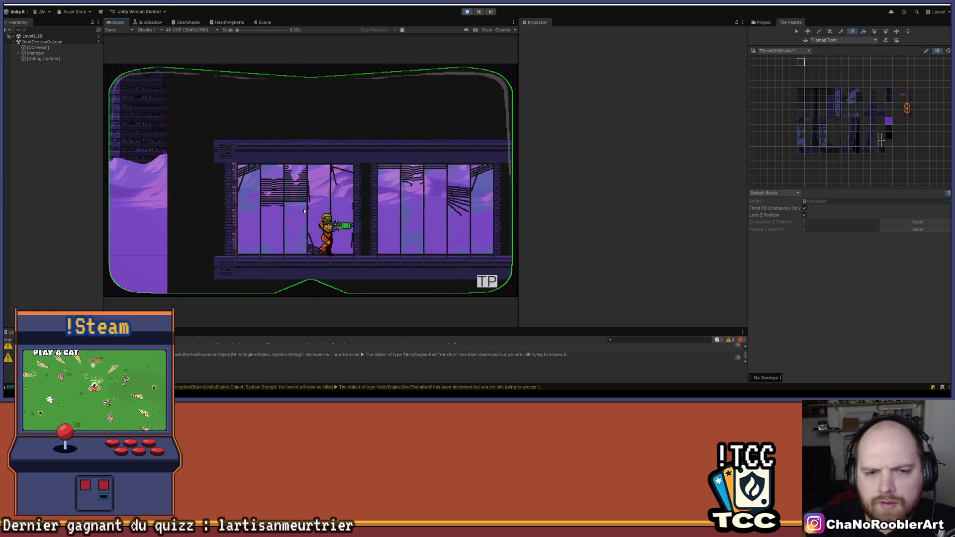
{"action": "key", "text": "space"}
{"action": "key", "text": "space"}
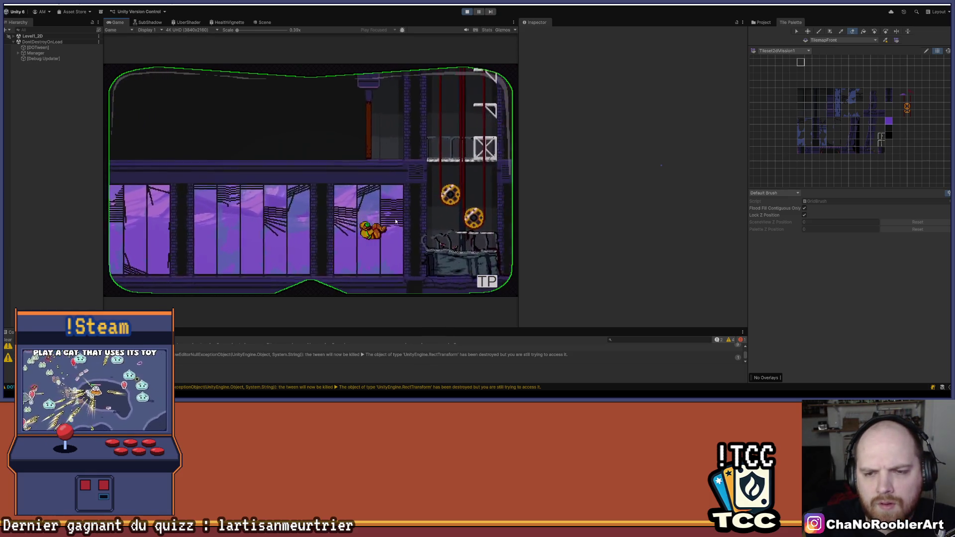
{"action": "key", "text": "d"}
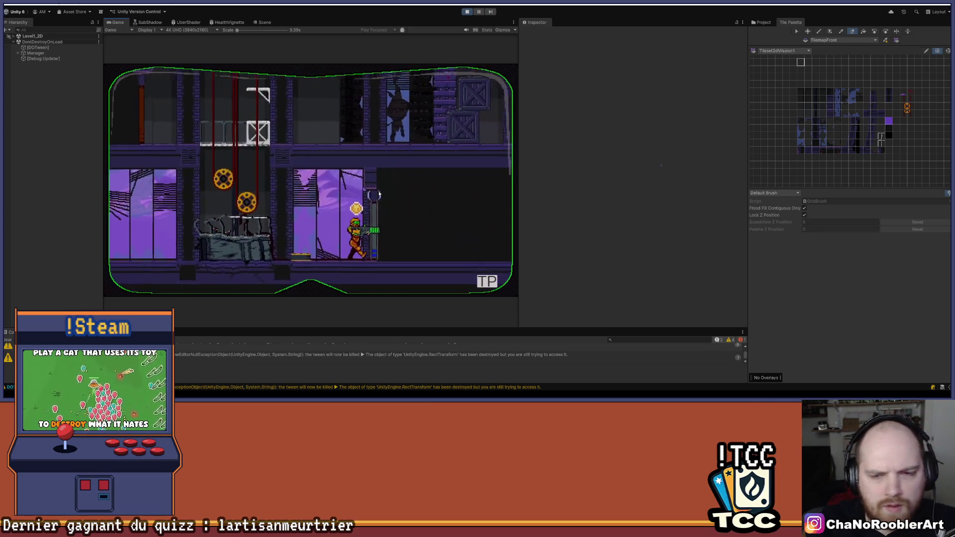
{"action": "key", "text": "a"}
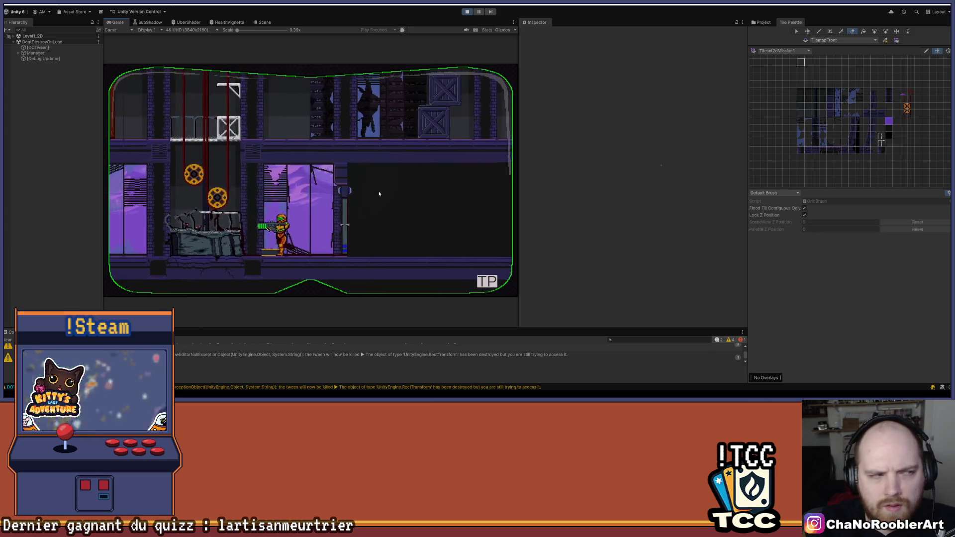
{"action": "key", "text": "space"}
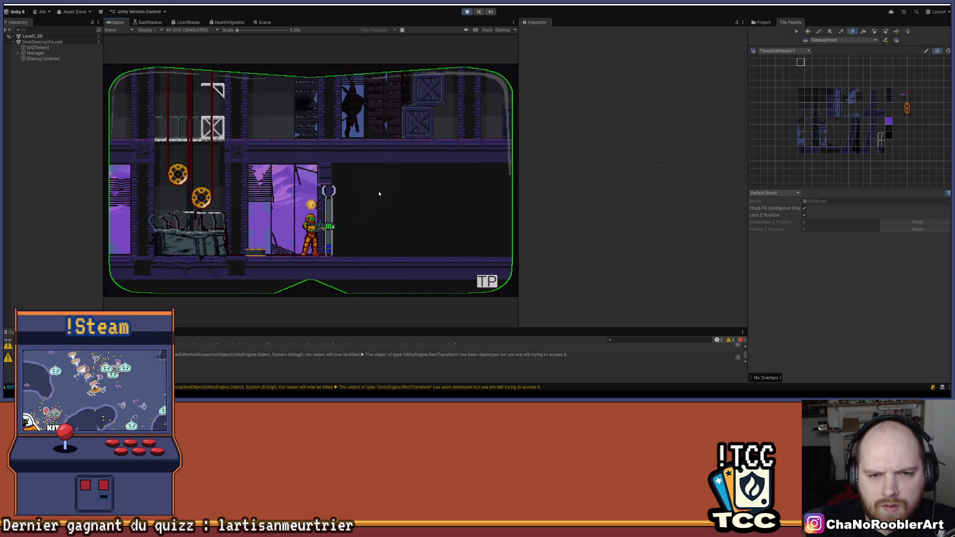
{"action": "key", "text": "a"}
{"action": "key", "text": "d"}
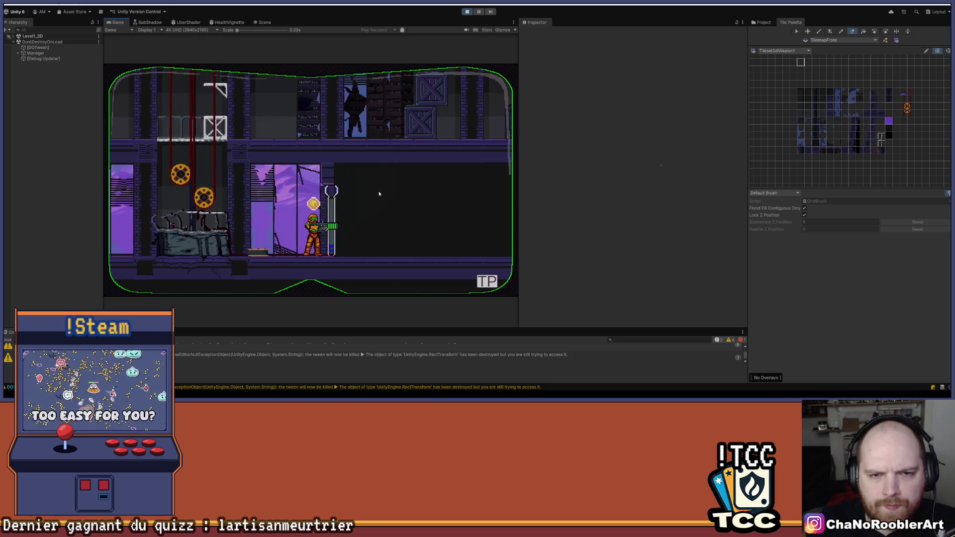
{"action": "key", "text": "a"}
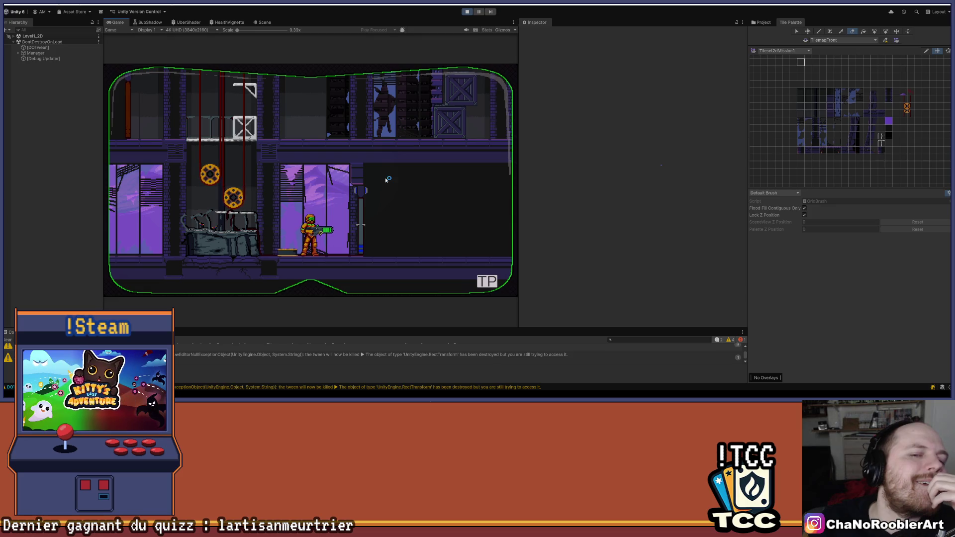
{"action": "left_click", "coordinate": [465, 13]}
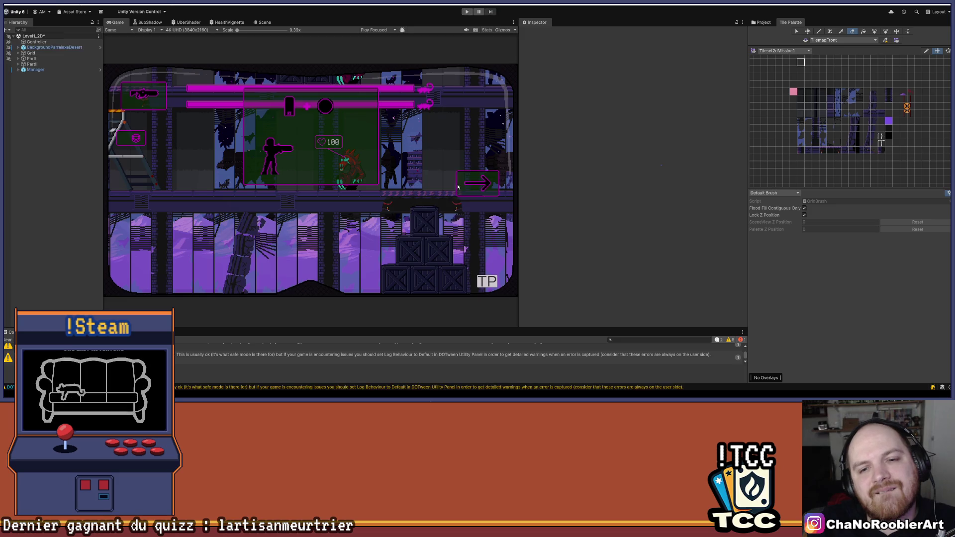
Step: Save Level1_2D, return to the Scene view and expand the Grid to show its tilemap layers
{"action": "key", "text": "ctrl+s"}
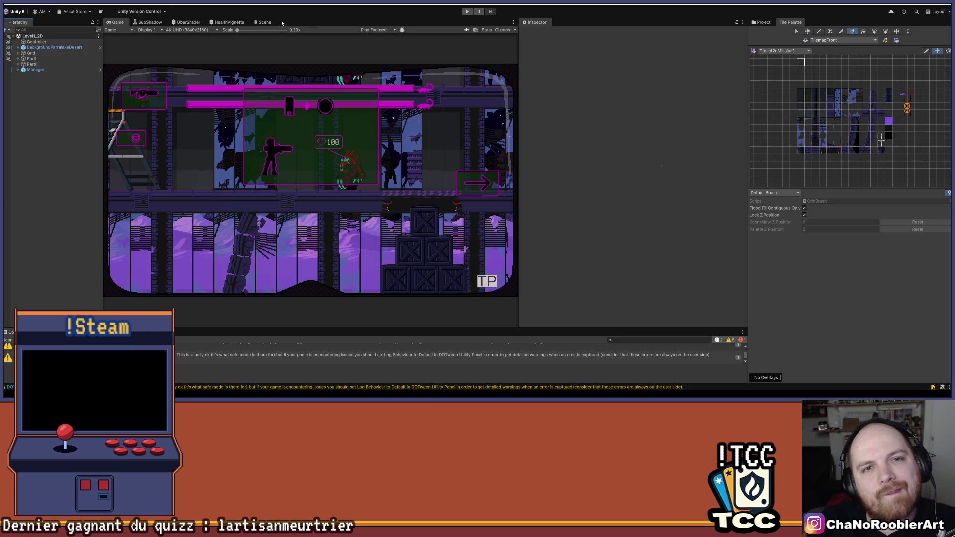
{"action": "left_click", "coordinate": [264, 22]}
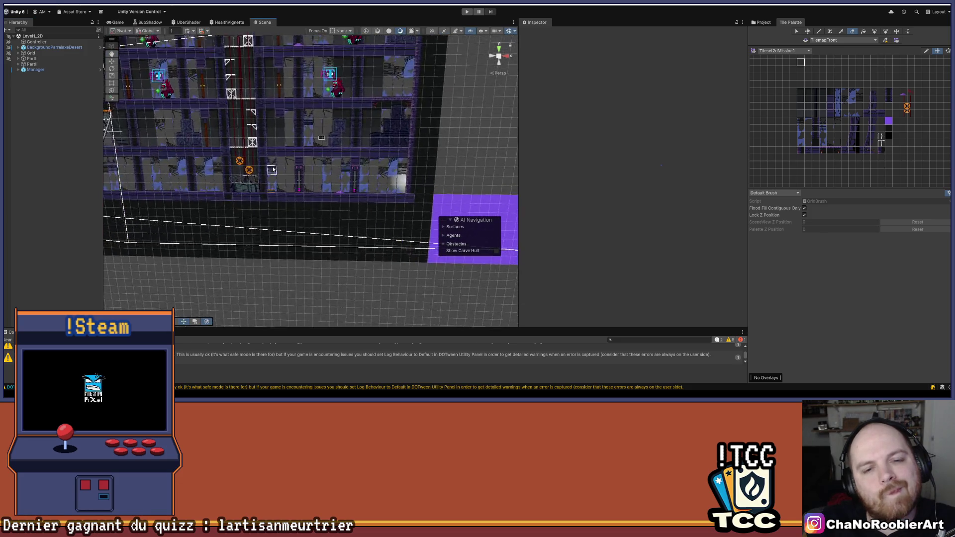
{"action": "left_click", "coordinate": [18, 59]}
{"action": "left_click", "coordinate": [18, 59]}
{"action": "left_click", "coordinate": [18, 53]}
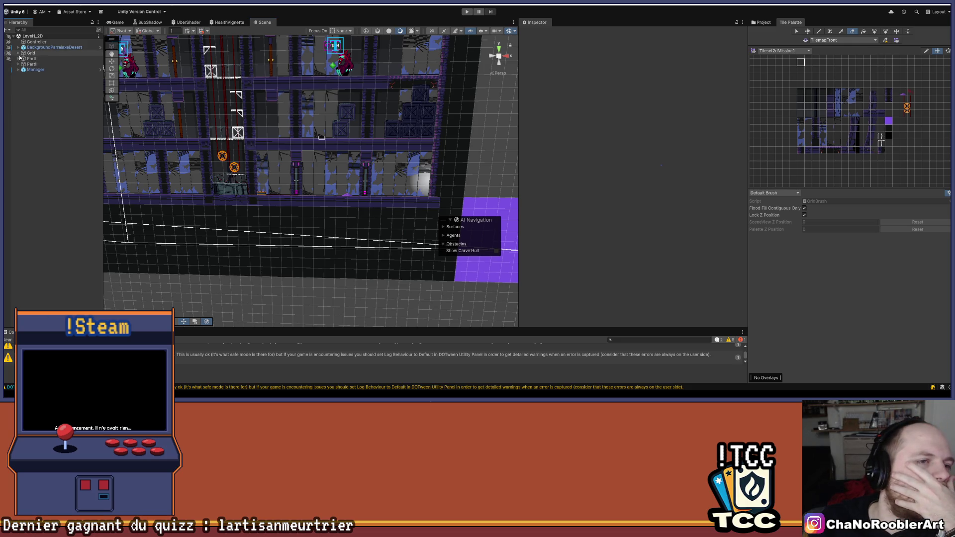
{"action": "left_click", "coordinate": [43, 59]}
{"action": "left_click", "coordinate": [45, 69]}
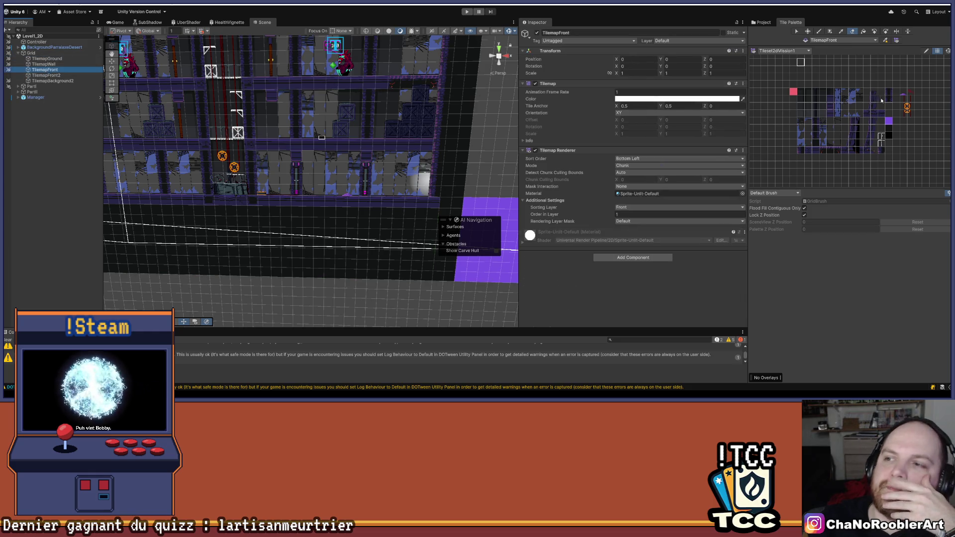
Step: Pick a palette tile, then select TilemapWall to show its Tilemap Collider 2D in the Inspector
{"action": "scroll", "coordinate": [296, 146], "scroll_direction": "up", "scroll_amount": 3}
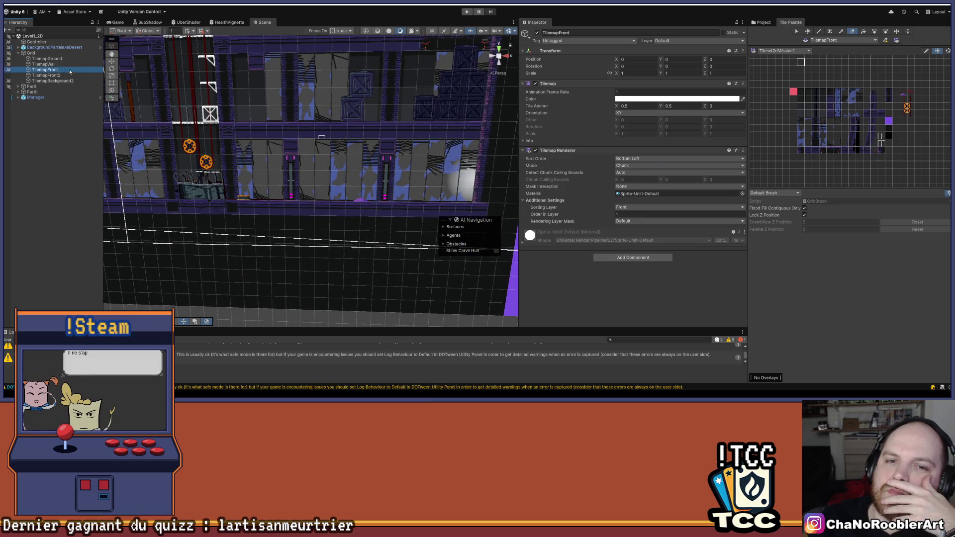
{"action": "left_click", "coordinate": [46, 75]}
{"action": "scroll", "coordinate": [885, 141], "scroll_direction": "up", "scroll_amount": 2}
{"action": "scroll", "coordinate": [884, 142], "scroll_direction": "up", "scroll_amount": 3}
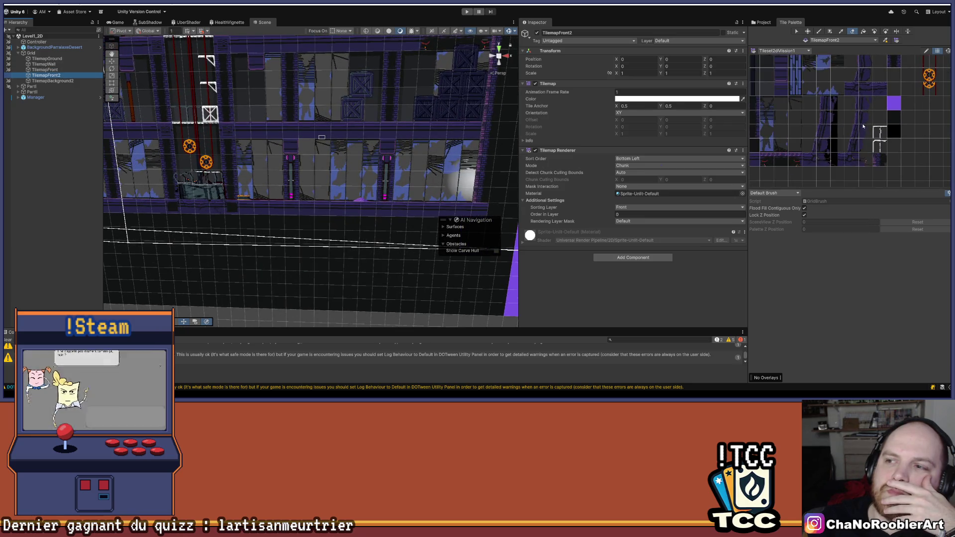
{"action": "left_click", "coordinate": [824, 104]}
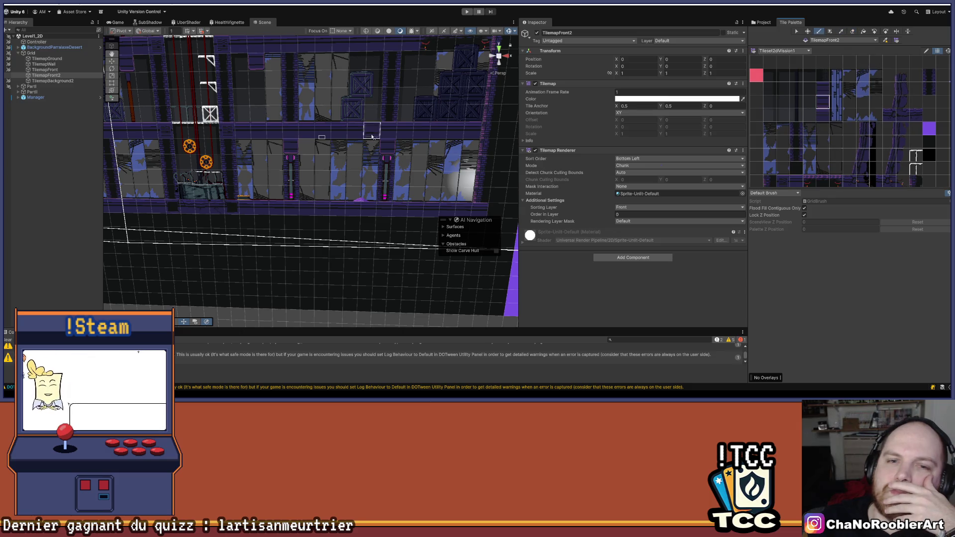
{"action": "left_click", "coordinate": [35, 171]}
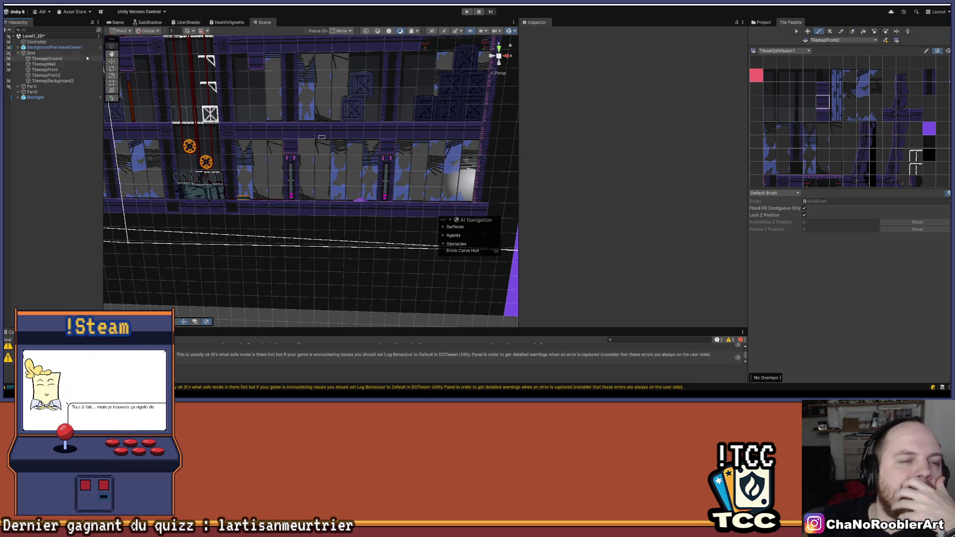
{"action": "left_click", "coordinate": [55, 65]}
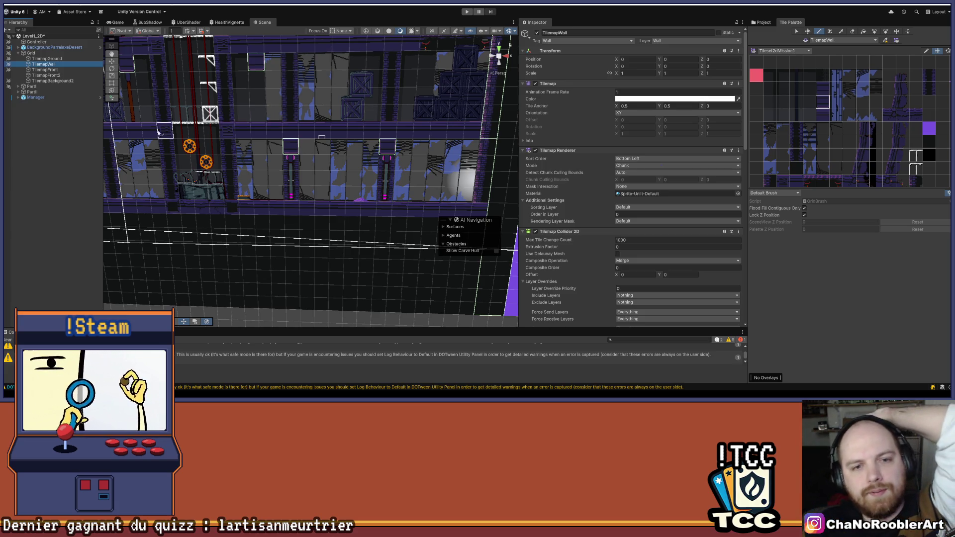
Step: Confirm the Composite Collider 2D material is NoFriction2d without changing it
{"action": "scroll", "coordinate": [310, 121], "scroll_direction": "up", "scroll_amount": 1}
{"action": "scroll", "coordinate": [310, 121], "scroll_direction": "up", "scroll_amount": 2}
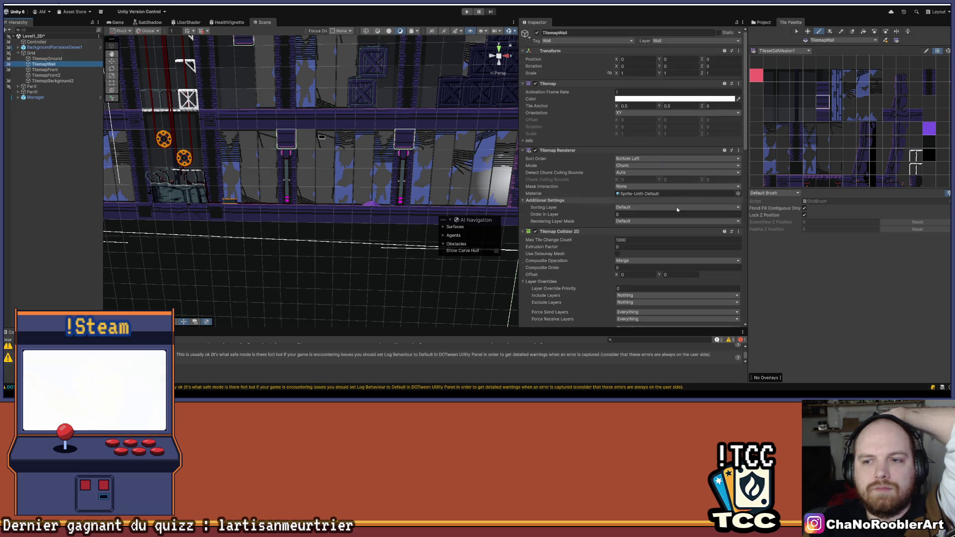
{"action": "scroll", "coordinate": [695, 222], "scroll_direction": "down", "scroll_amount": 5}
{"action": "scroll", "coordinate": [695, 222], "scroll_direction": "down", "scroll_amount": 5}
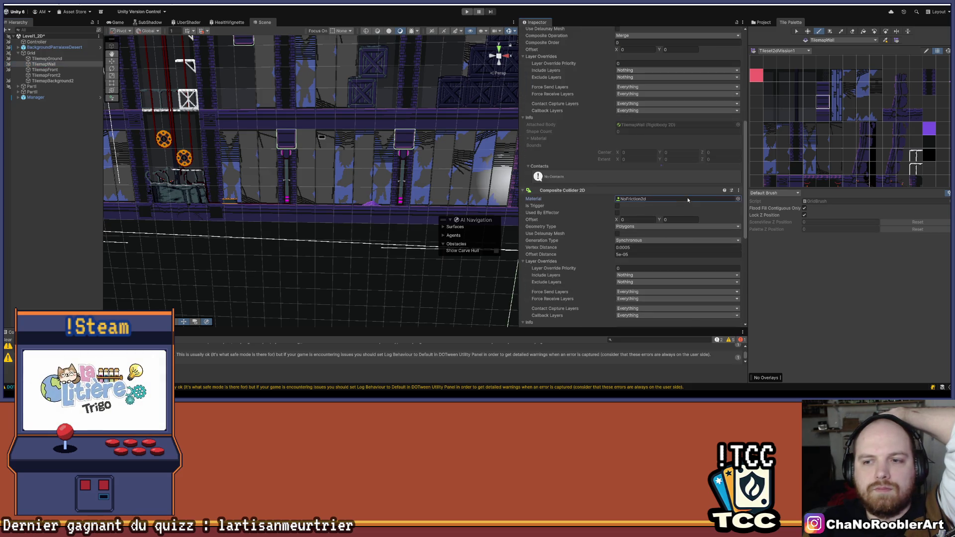
{"action": "left_click", "coordinate": [738, 199]}
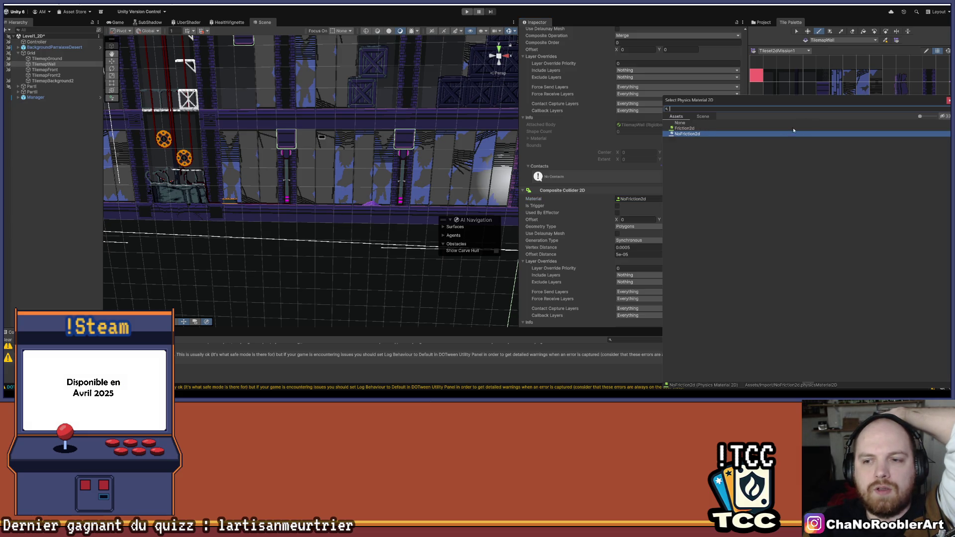
{"action": "left_click", "coordinate": [949, 101]}
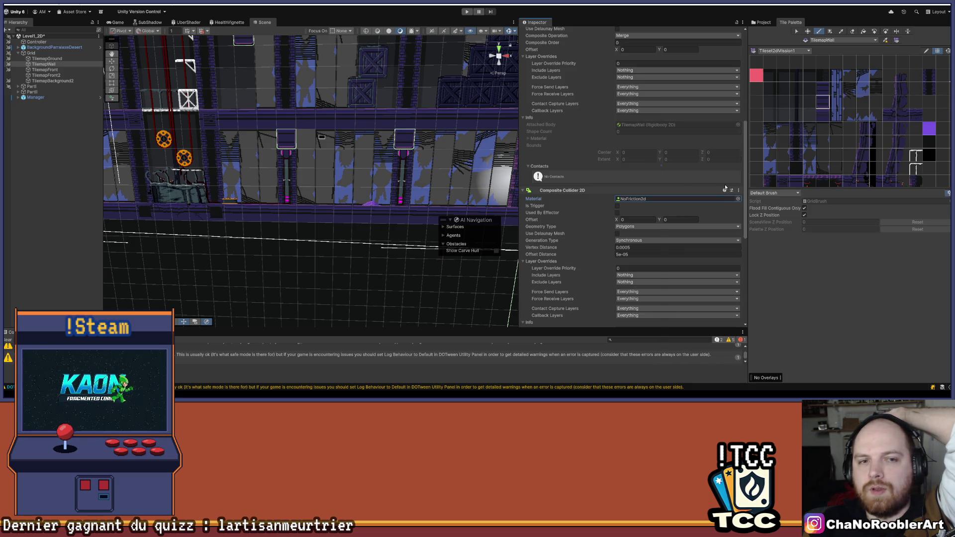
Step: Pan the Scene view along the level and deselect TilemapWall
{"action": "left_click_drag", "start_coordinate": [324, 187], "coordinate": [406, 135]}
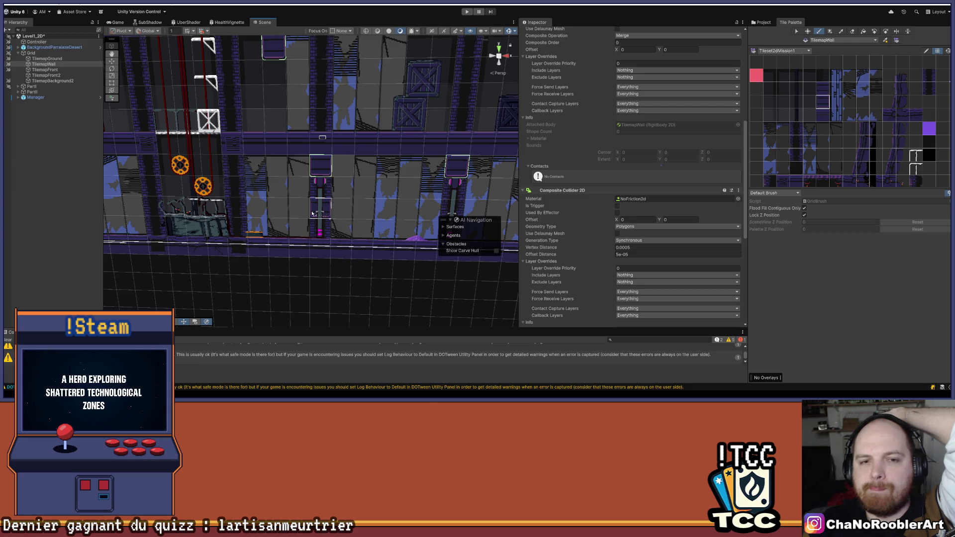
{"action": "key", "text": "Left"}
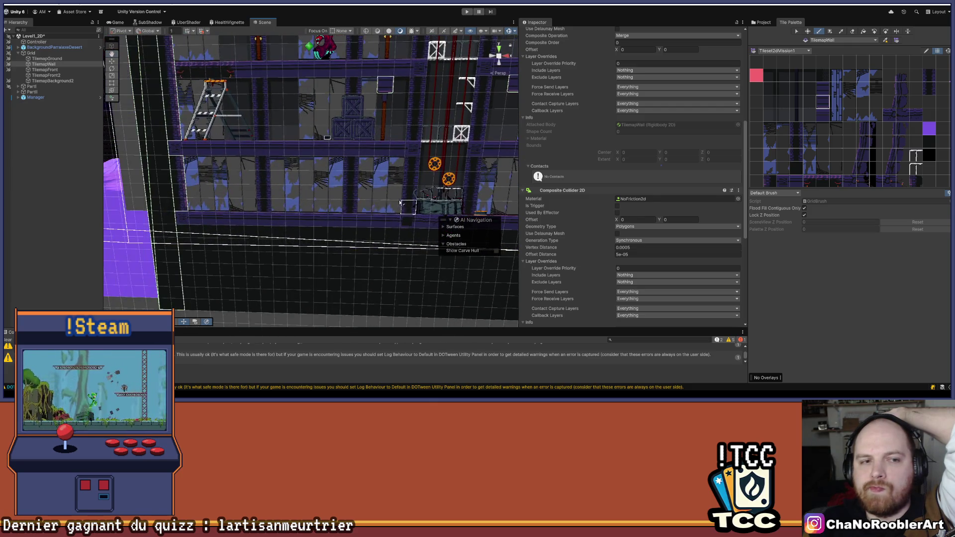
{"action": "left_click_drag", "start_coordinate": [178, 170], "coordinate": [188, 175]}
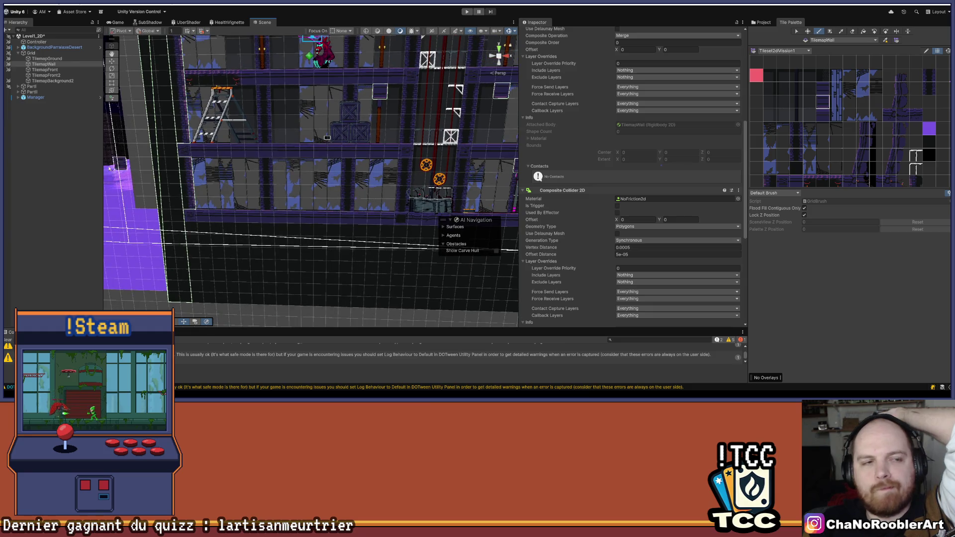
{"action": "left_click", "coordinate": [6, 2]}
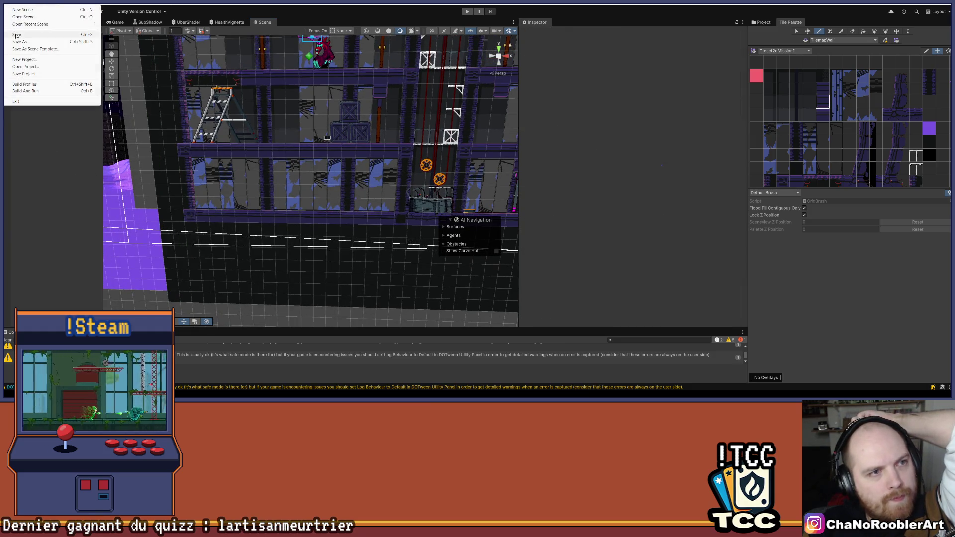
Step: Save the scene with File > Save and enter play mode
{"action": "left_click", "coordinate": [16, 35]}
{"action": "left_click", "coordinate": [467, 13]}
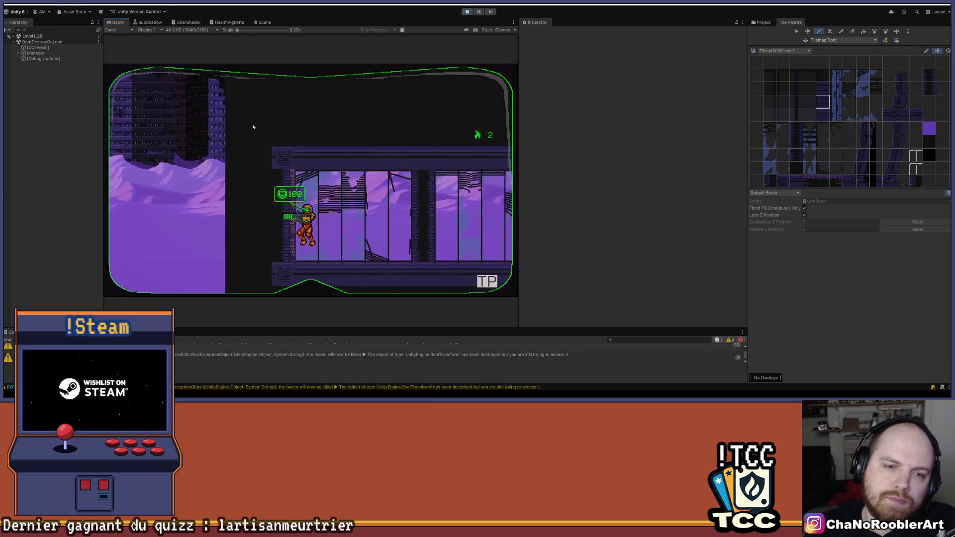
Step: Run and jump the player past the gears onto the wall, then stop play and dismiss the save prompt
{"action": "key", "text": "space"}
{"action": "key", "text": "Right"}
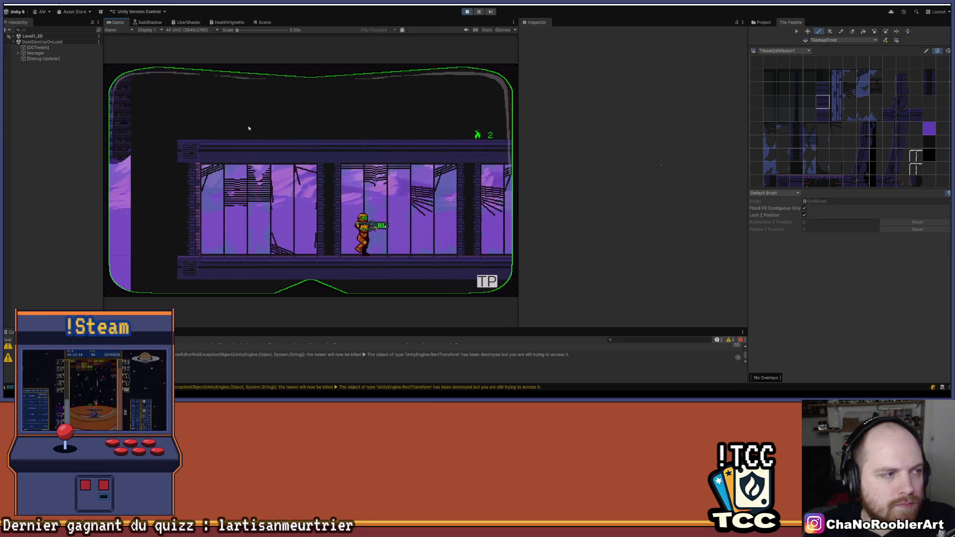
{"action": "key", "text": "Right"}
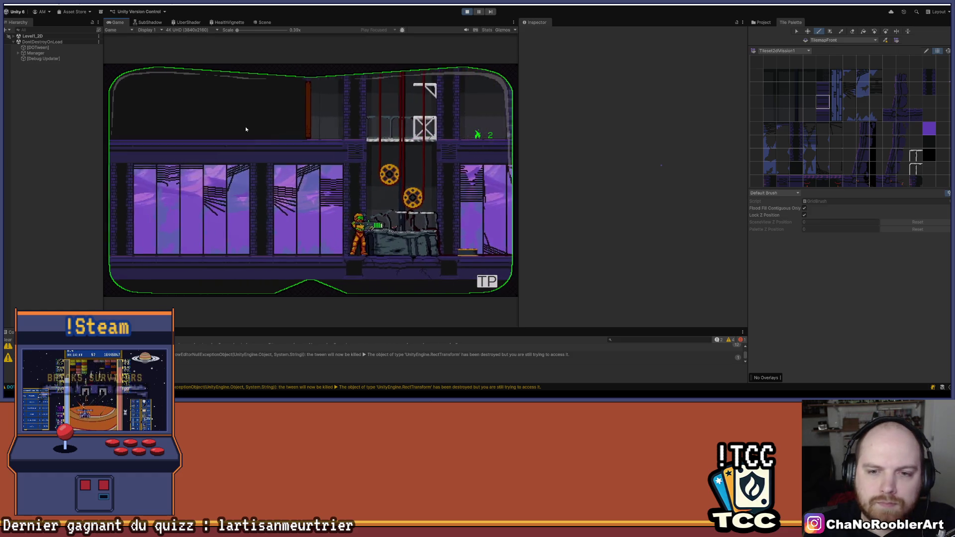
{"action": "key", "text": "Right"}
{"action": "key", "text": "Left"}
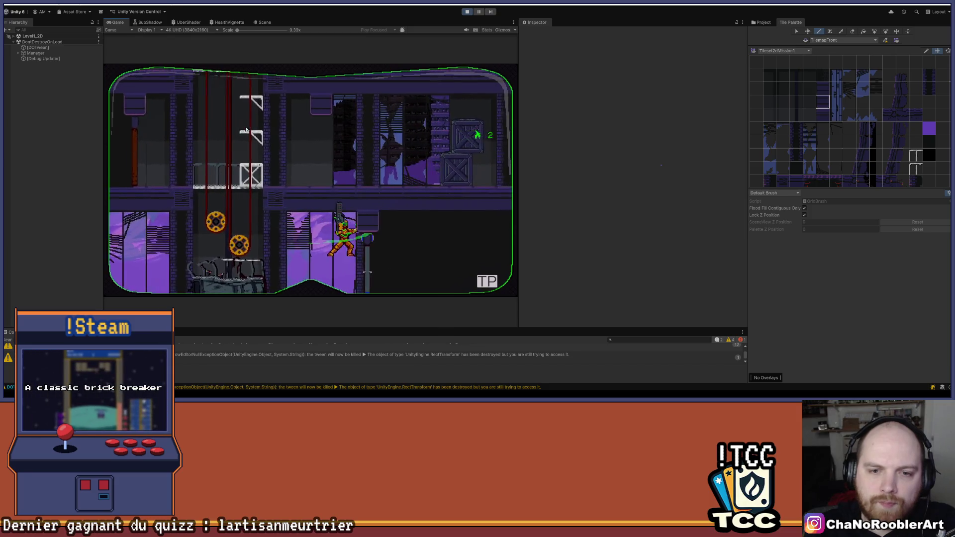
{"action": "key", "text": "Right"}
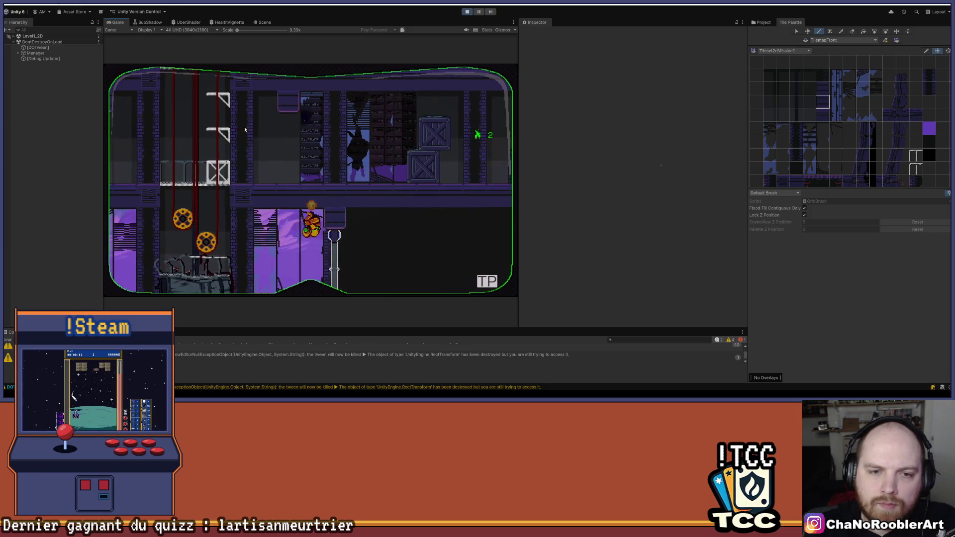
{"action": "key", "text": "Left"}
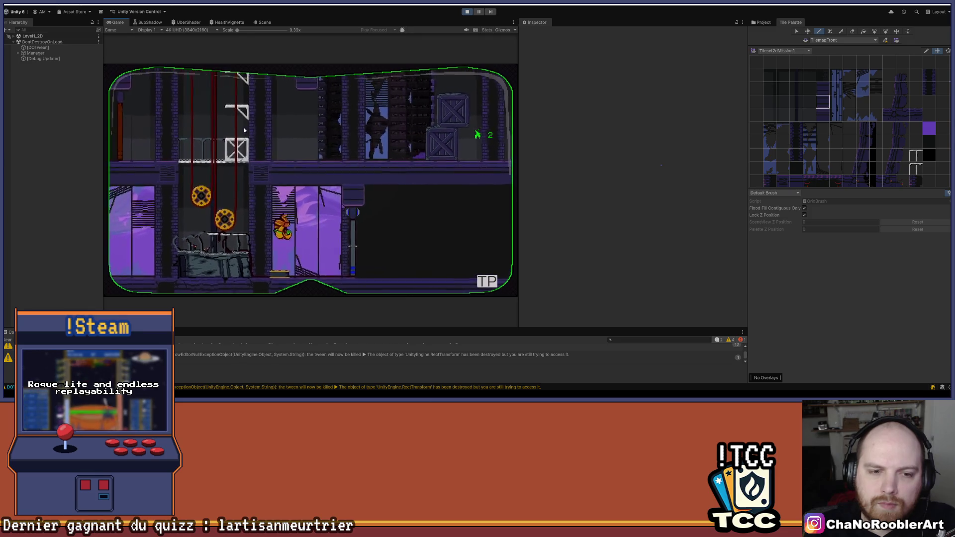
{"action": "key", "text": "Right"}
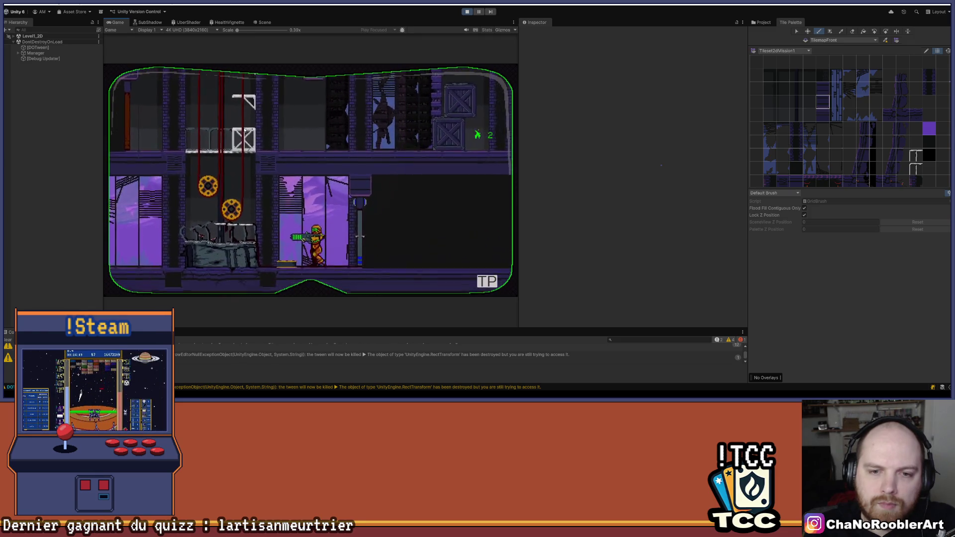
{"action": "key", "text": "space"}
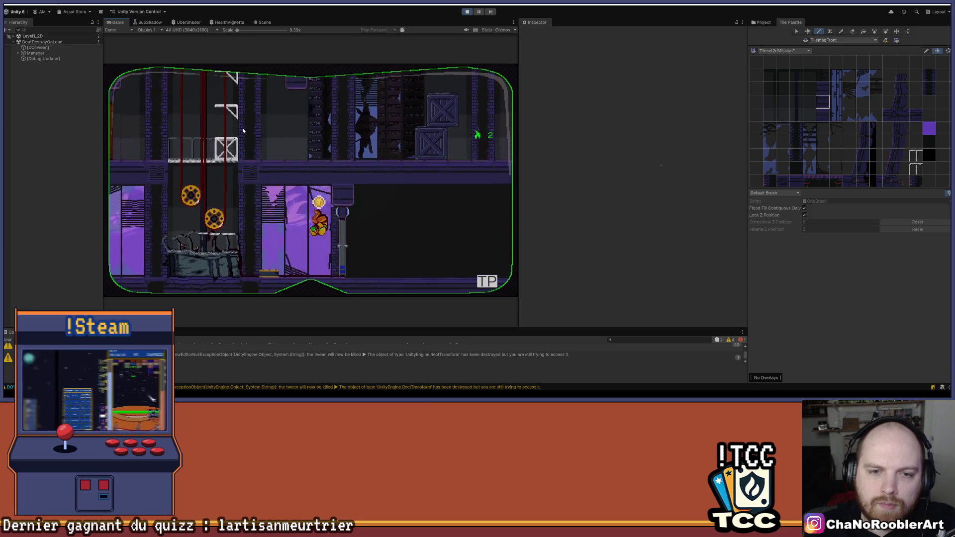
{"action": "key", "text": "space"}
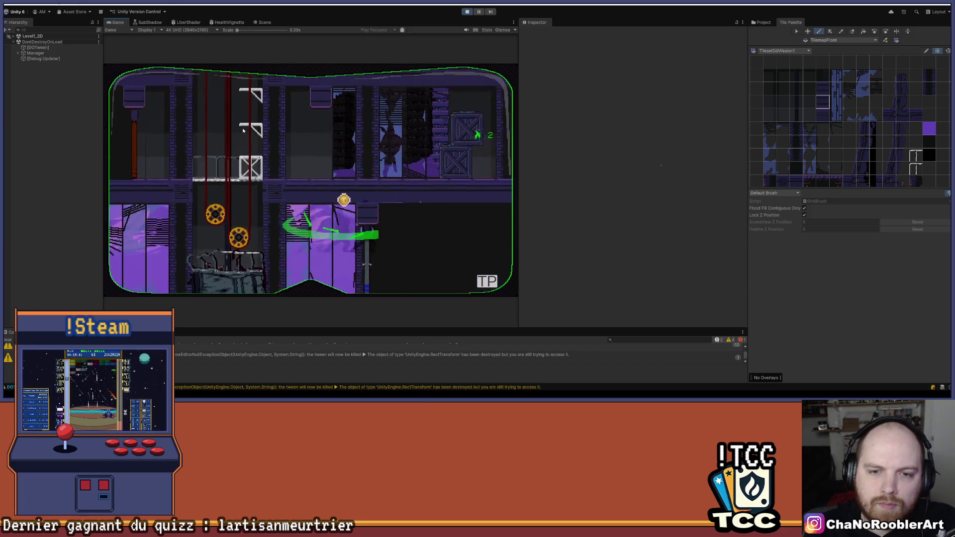
{"action": "key", "text": "Left"}
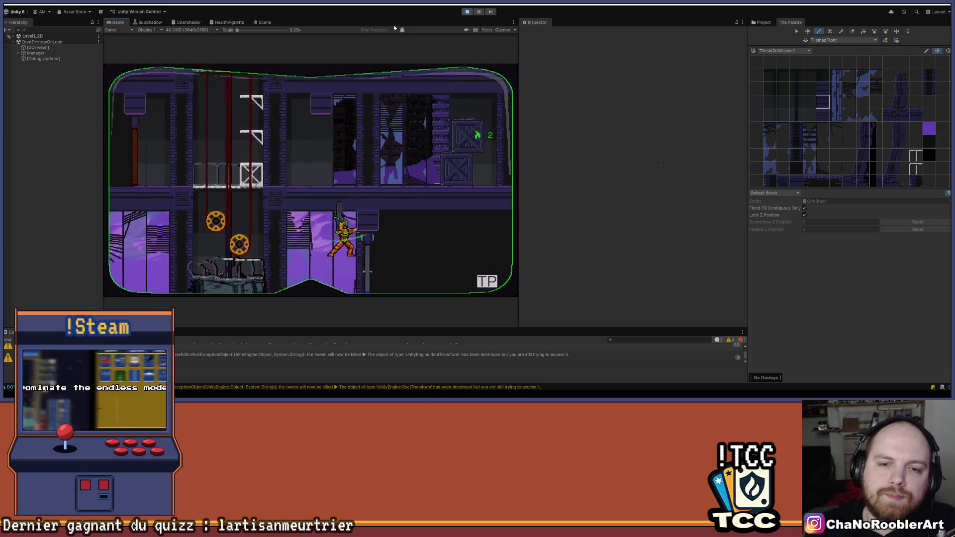
{"action": "key", "text": "ctrl+p"}
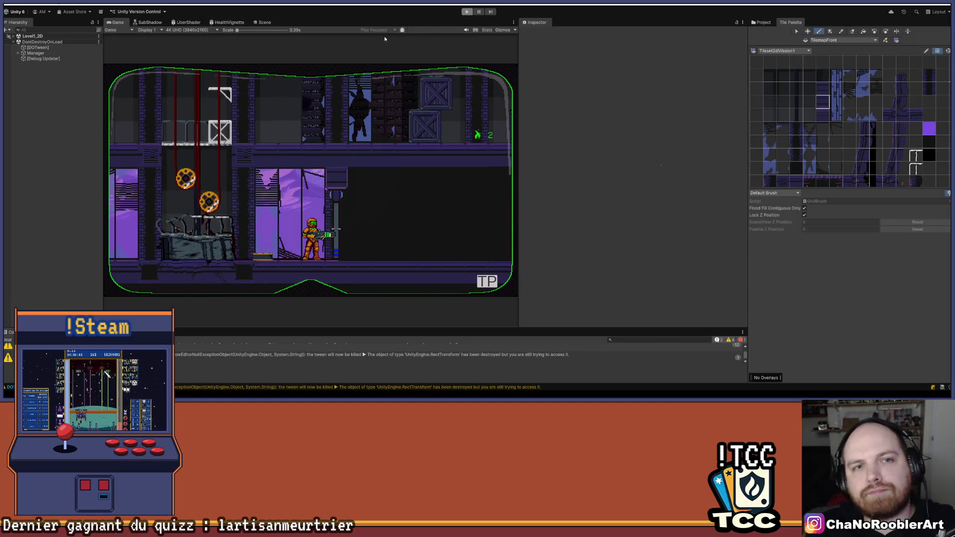
{"action": "left_click", "coordinate": [539, 151]}
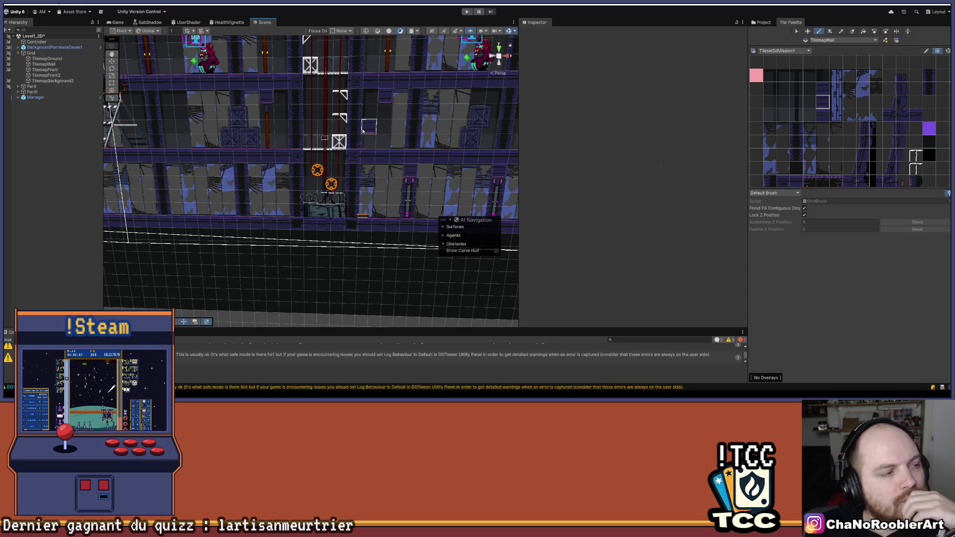
Step: Pan the Scene view, clear the Console, save Level1_2D via File > Save, and zoom in
{"action": "left_click_drag", "start_coordinate": [343, 141], "coordinate": [304, 142]}
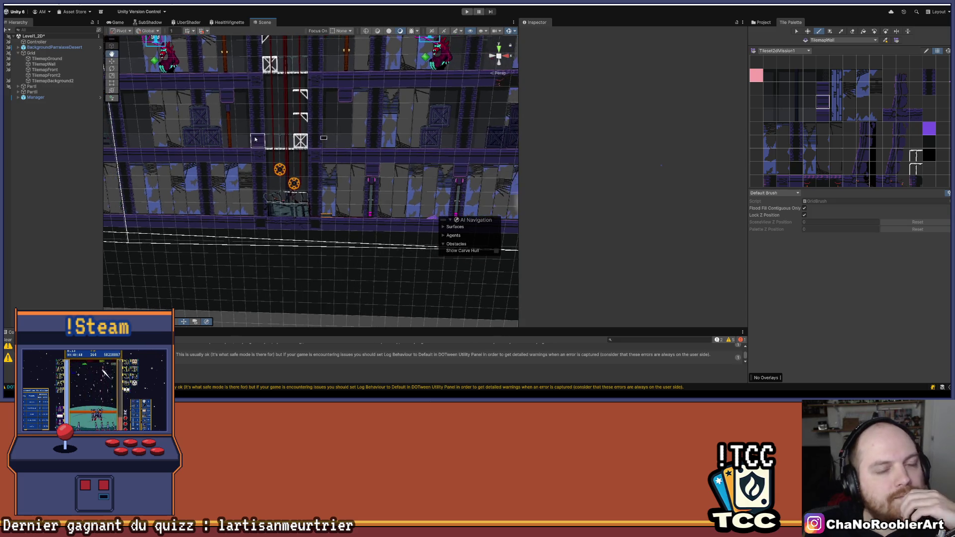
{"action": "left_click", "coordinate": [8, 340]}
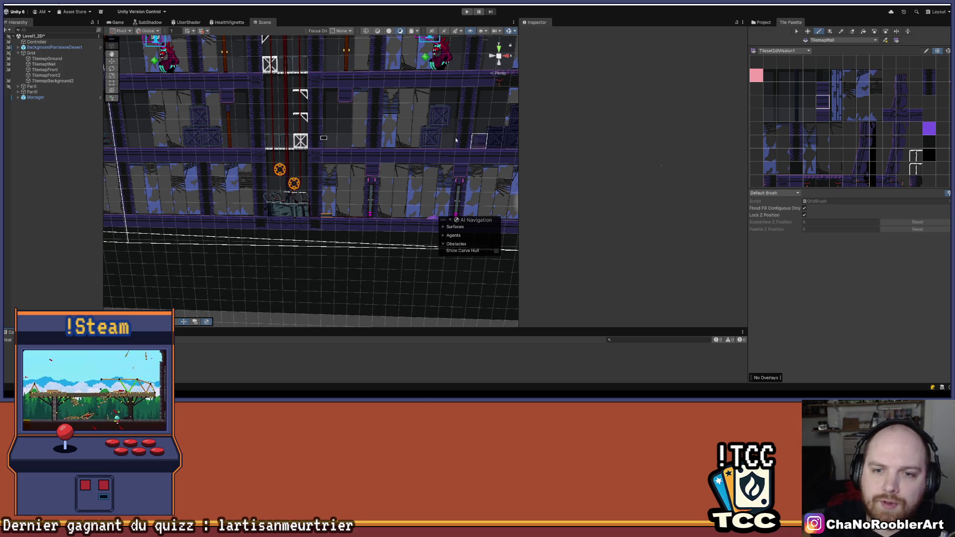
{"action": "left_click", "coordinate": [7, 4]}
{"action": "left_click", "coordinate": [49, 35]}
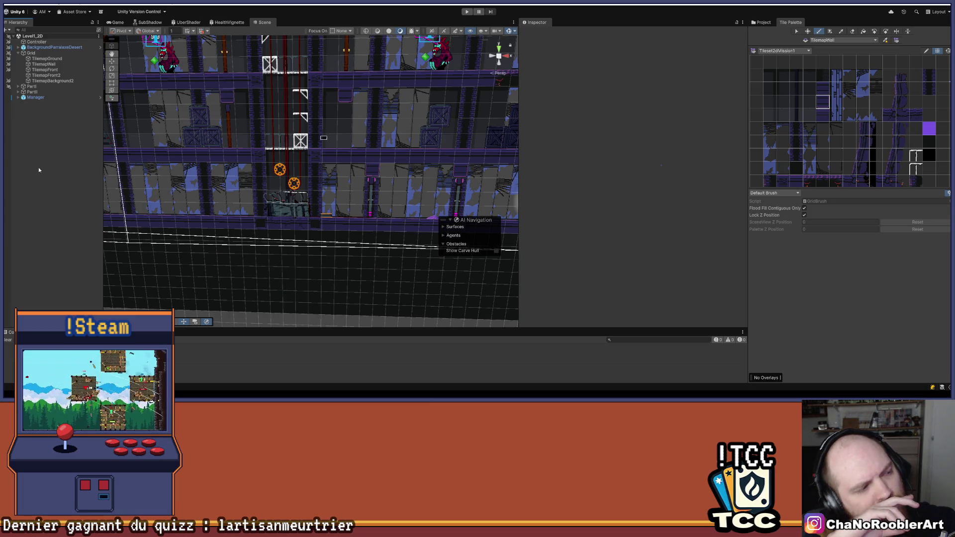
{"action": "scroll", "coordinate": [400, 131], "scroll_direction": "up", "scroll_amount": 5}
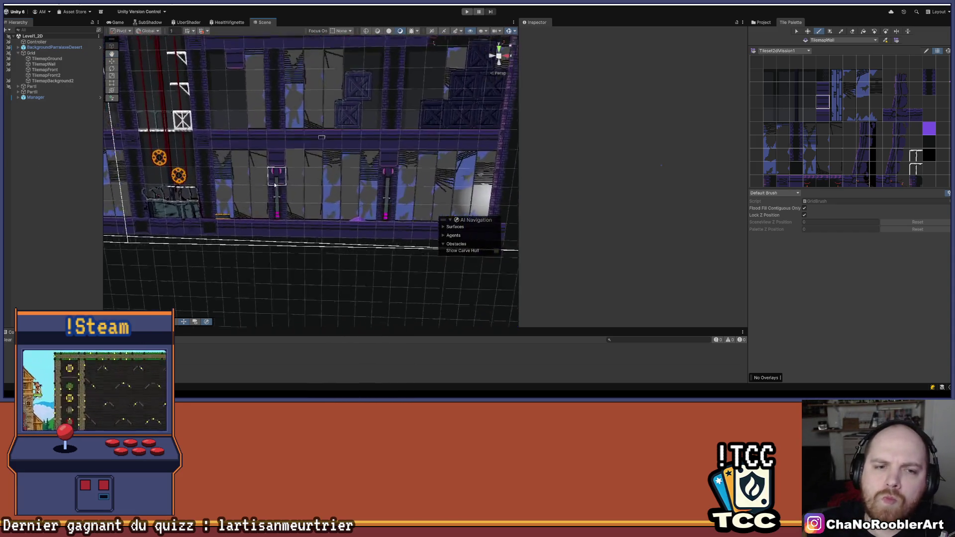
{"action": "scroll", "coordinate": [275, 184], "scroll_direction": "up", "scroll_amount": 5}
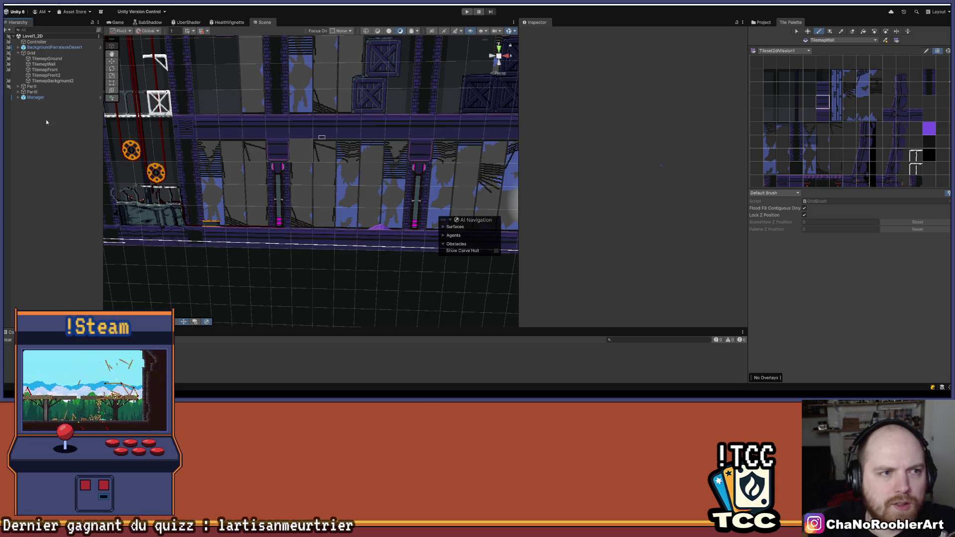
Step: Briefly expand and inspect Manager, then switch to the Game view
{"action": "left_click", "coordinate": [18, 97]}
{"action": "left_click", "coordinate": [35, 97]}
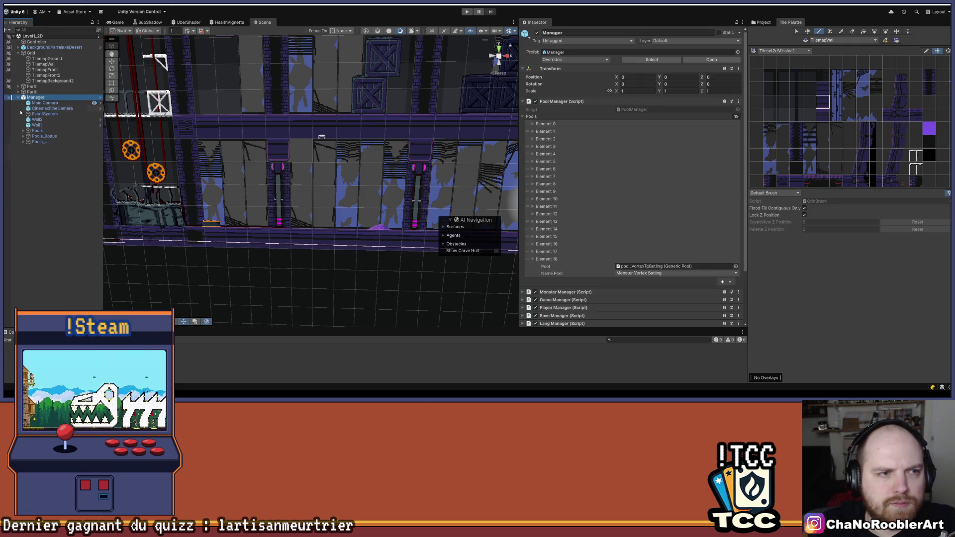
{"action": "left_click", "coordinate": [17, 97]}
{"action": "left_click", "coordinate": [55, 120]}
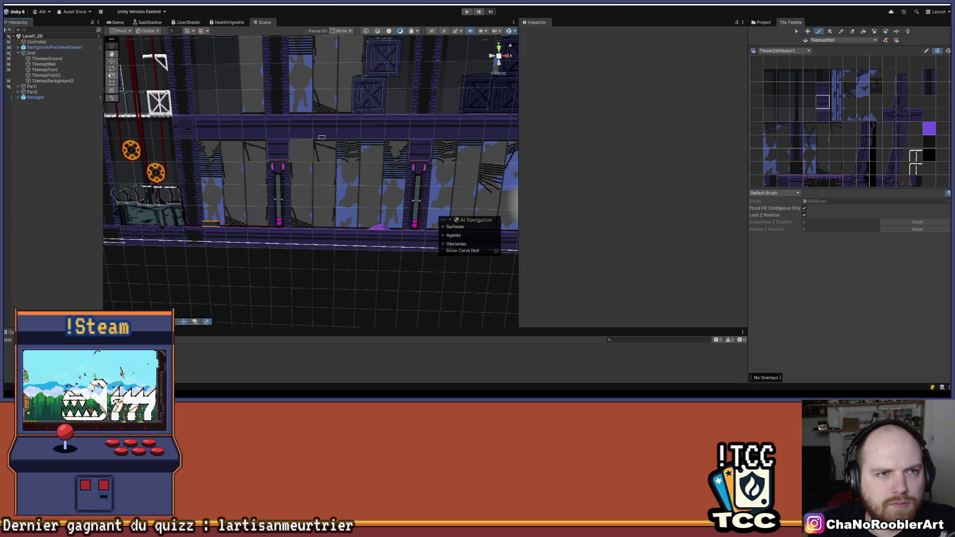
{"action": "left_click", "coordinate": [115, 22]}
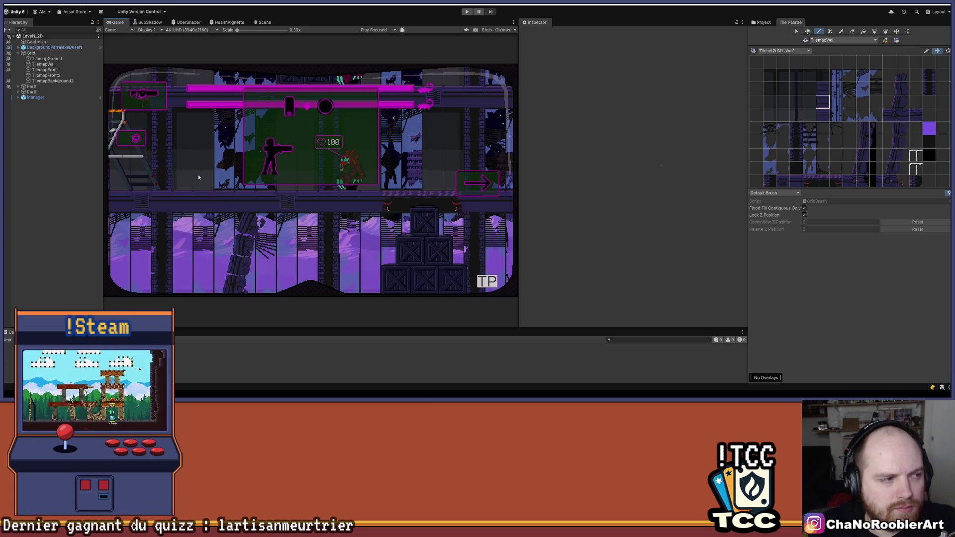
Step: Review Manager's pool list, then expand Manager to list Main Camera, Wall1 and Wall2
{"action": "left_click", "coordinate": [49, 98]}
{"action": "scroll", "coordinate": [597, 199], "scroll_direction": "down", "scroll_amount": 3}
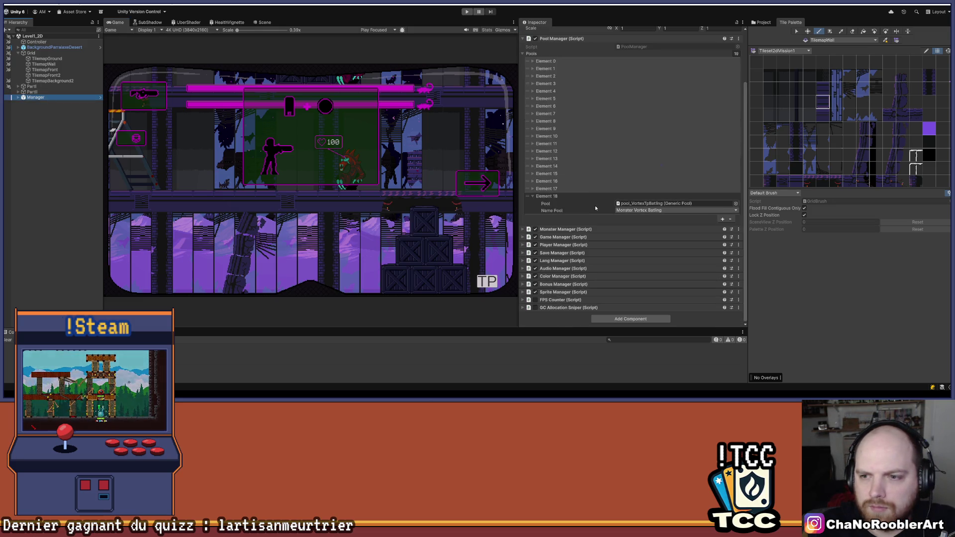
{"action": "left_click", "coordinate": [60, 103]}
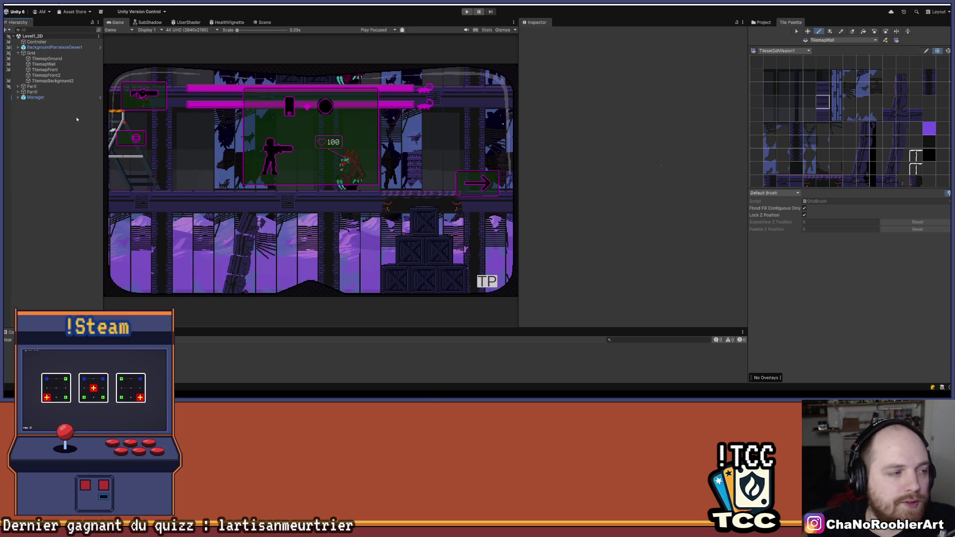
{"action": "left_click", "coordinate": [34, 99]}
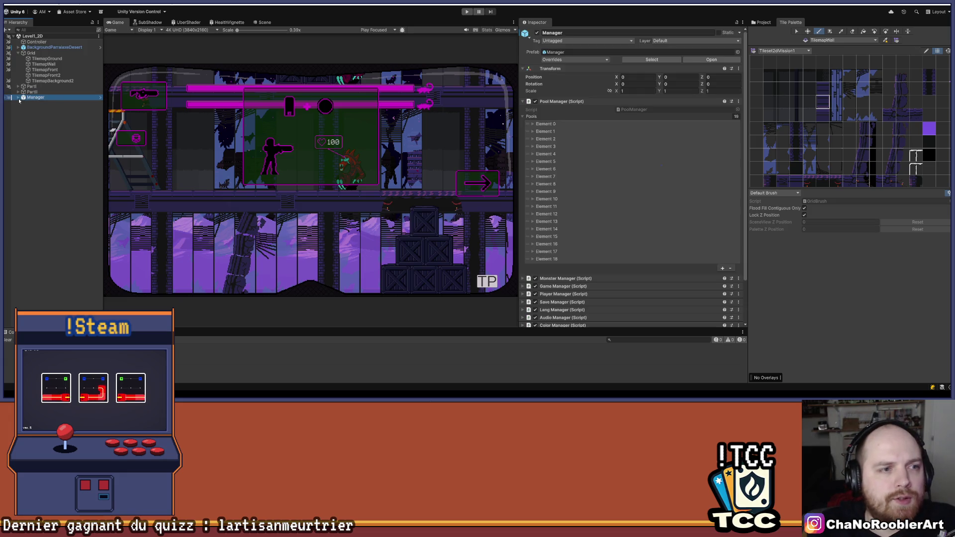
{"action": "left_click", "coordinate": [18, 97]}
{"action": "left_click", "coordinate": [44, 177]}
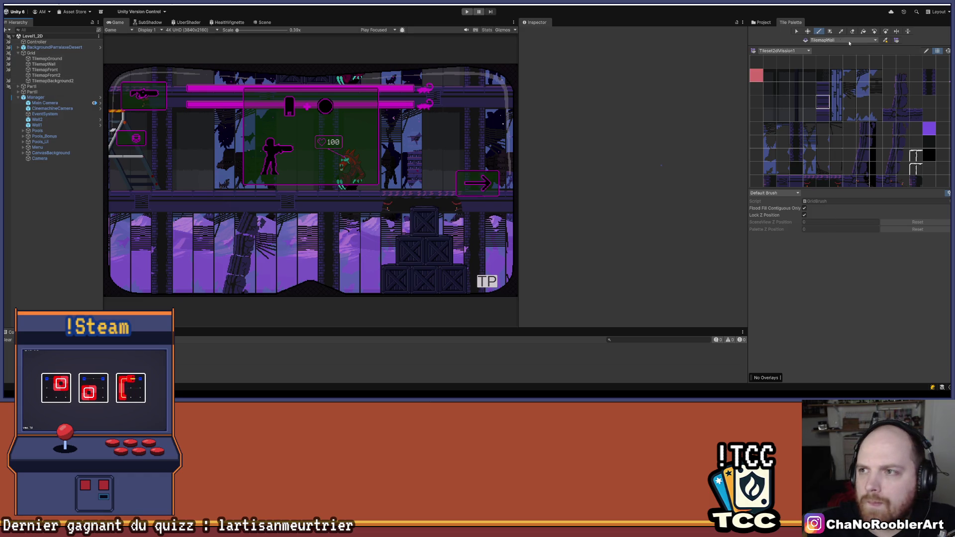
Step: Collapse the URP and Controller folders, browse Assets/Scenes, and load the Level1 scene
{"action": "left_click", "coordinate": [761, 22]}
{"action": "scroll", "coordinate": [803, 340], "scroll_direction": "down", "scroll_amount": 5}
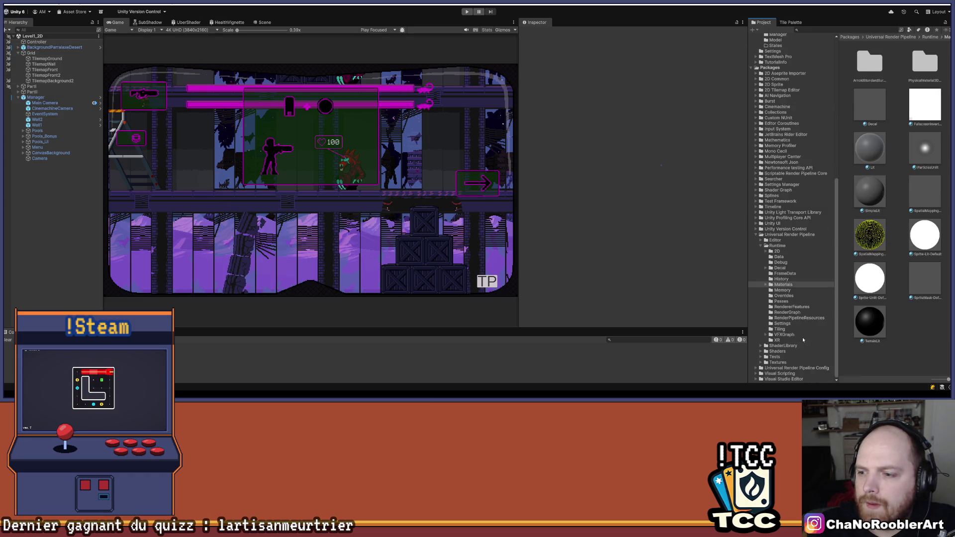
{"action": "left_click", "coordinate": [759, 245]}
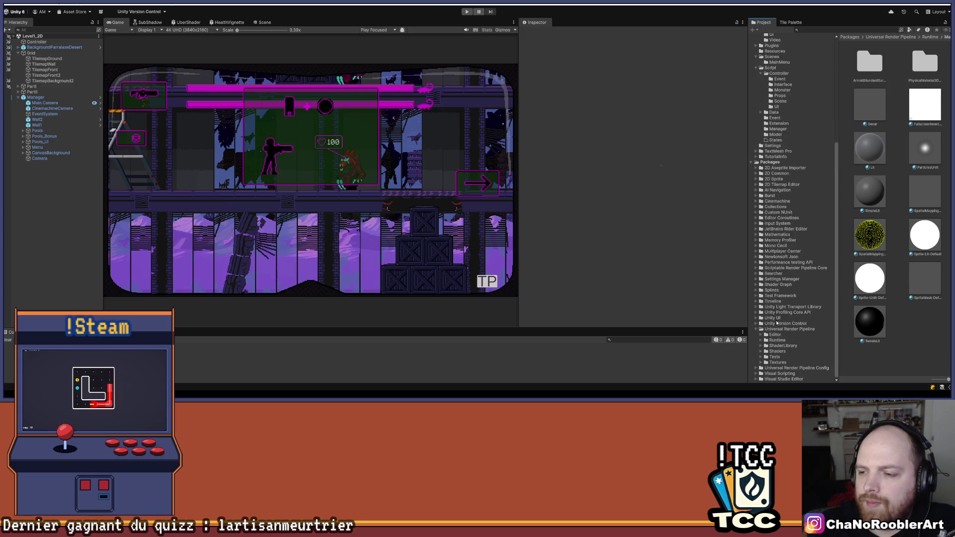
{"action": "left_click", "coordinate": [757, 329]}
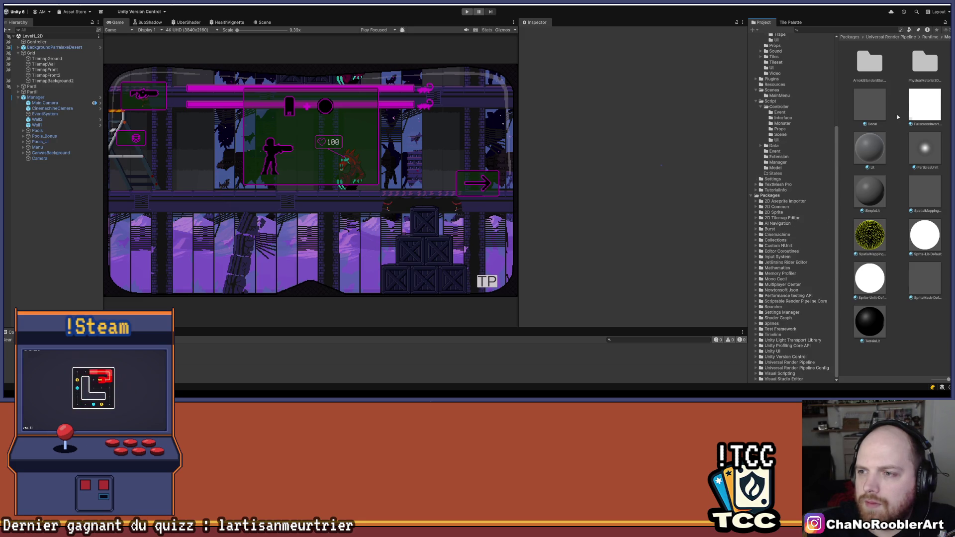
{"action": "scroll", "coordinate": [791, 169], "scroll_direction": "up", "scroll_amount": 3}
{"action": "left_click", "coordinate": [761, 170]}
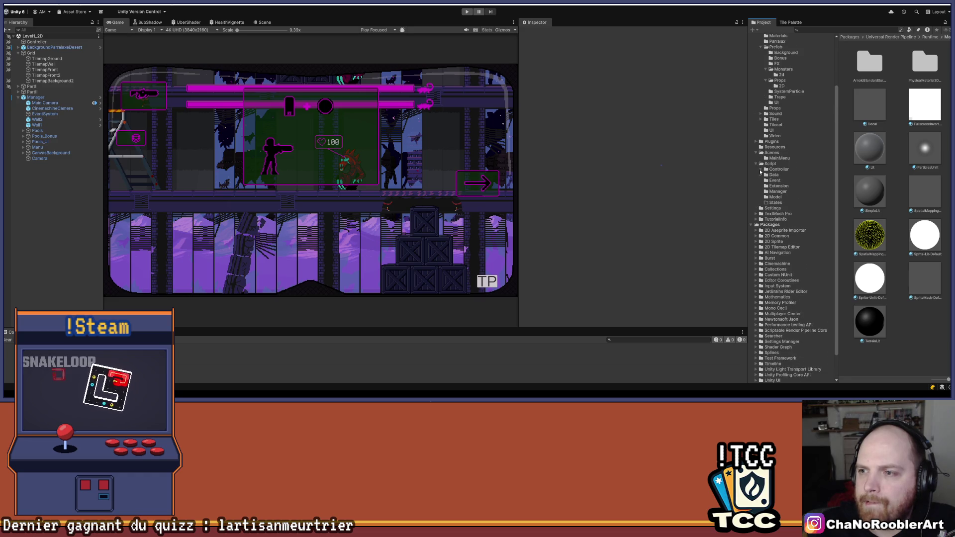
{"action": "left_click", "coordinate": [771, 152]}
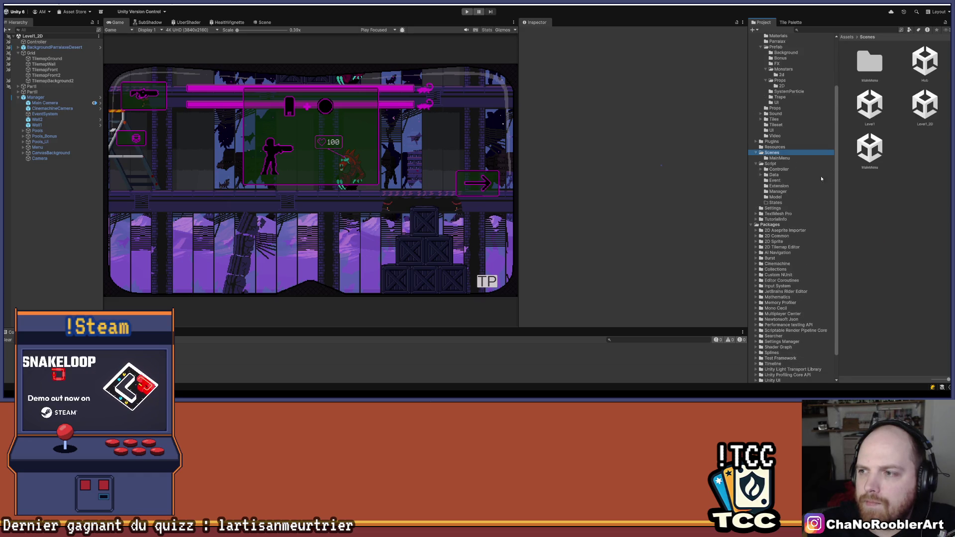
{"action": "left_click", "coordinate": [870, 104]}
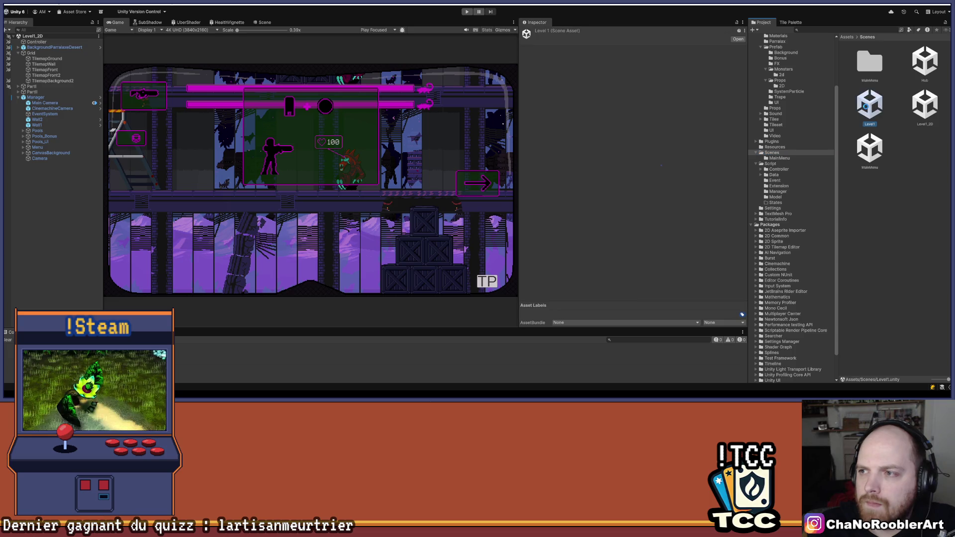
{"action": "left_click", "coordinate": [70, 119]}
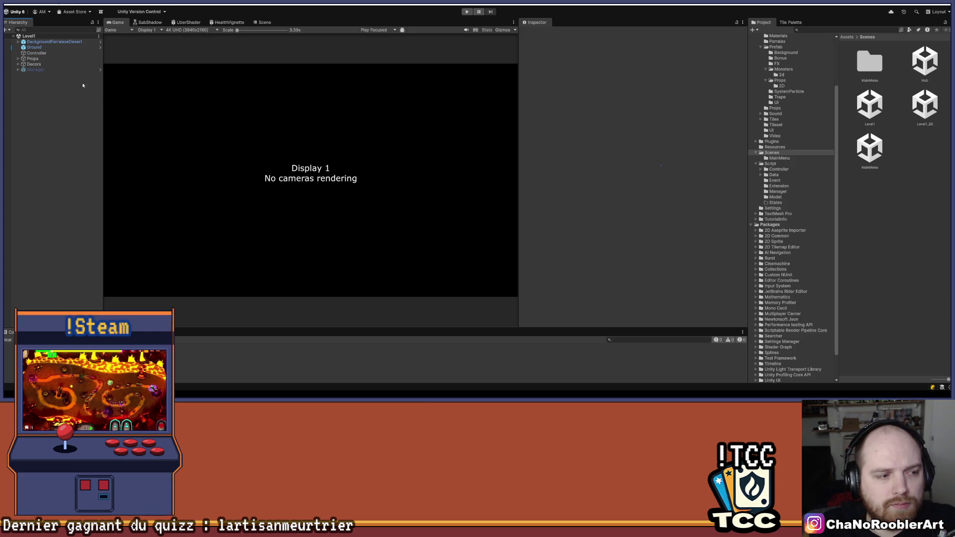
{"action": "left_click", "coordinate": [39, 52]}
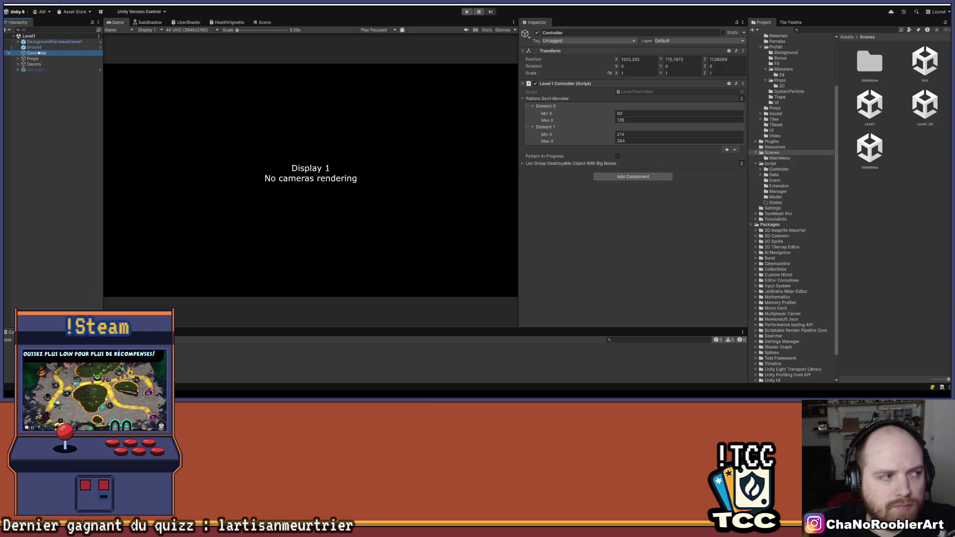
{"action": "left_click", "coordinate": [40, 59]}
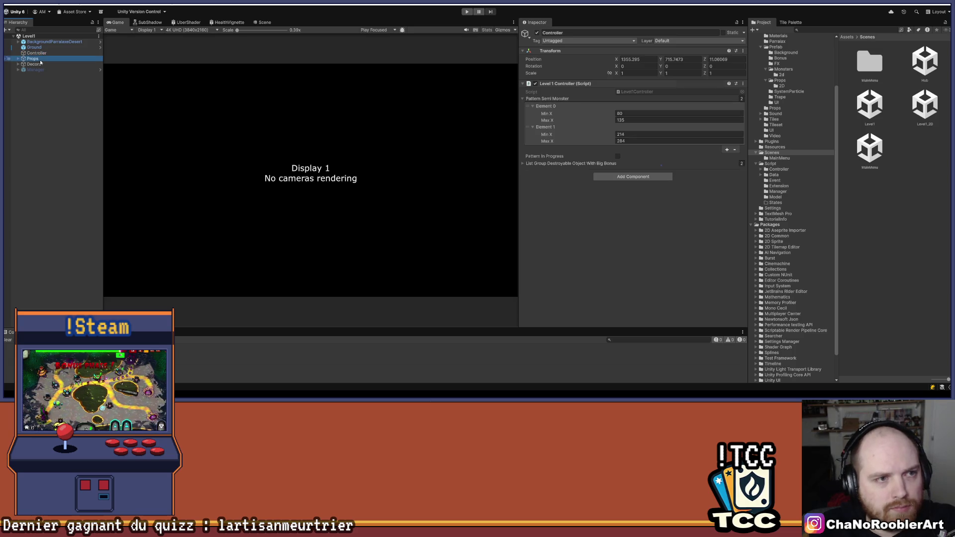
{"action": "key", "text": "Down"}
{"action": "key", "text": "Up"}
{"action": "key", "text": "Up"}
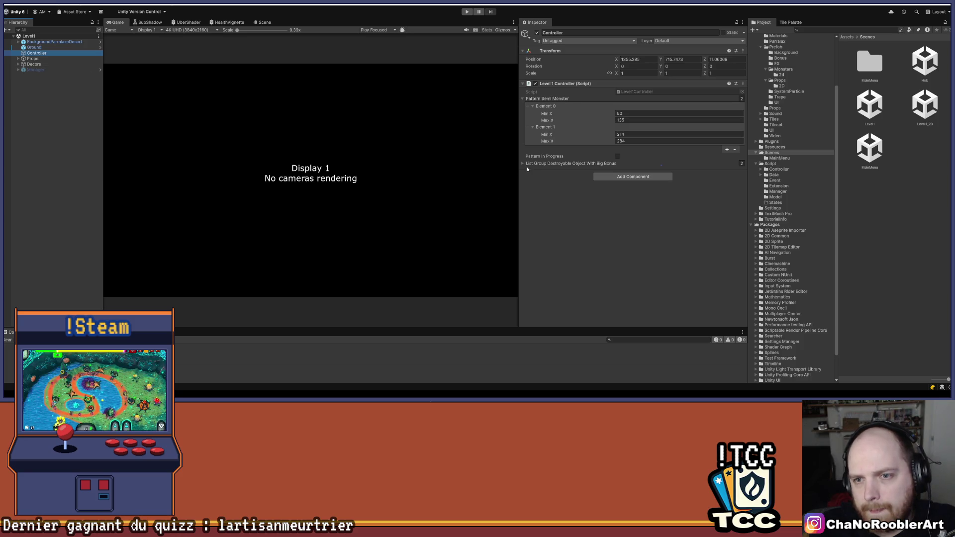
{"action": "left_click", "coordinate": [524, 163]}
{"action": "left_click", "coordinate": [532, 171]}
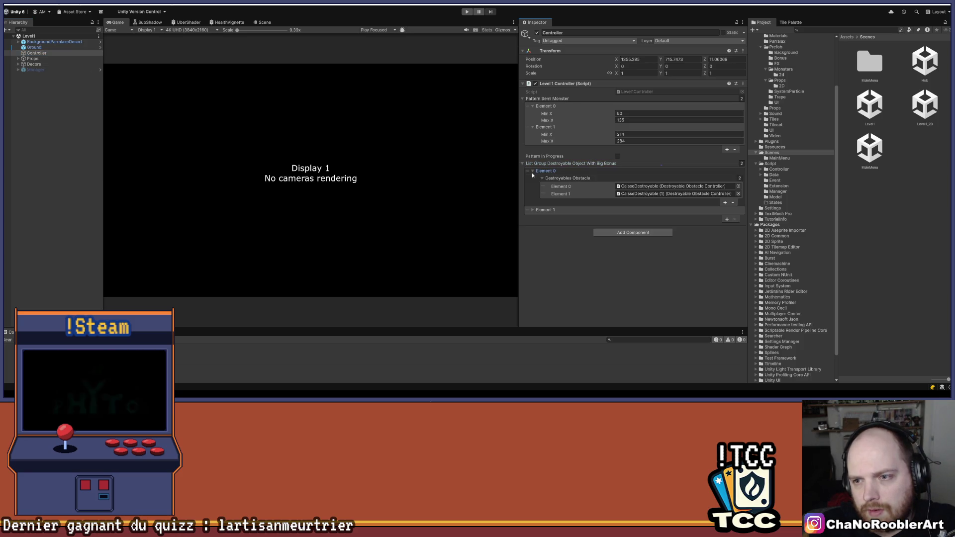
{"action": "left_click", "coordinate": [533, 172]}
{"action": "left_click", "coordinate": [533, 179]}
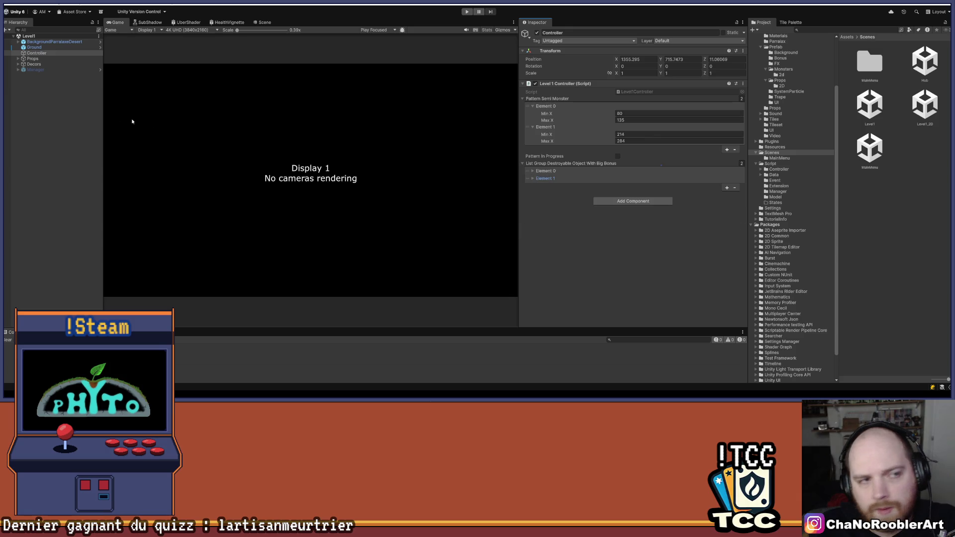
{"action": "left_click", "coordinate": [35, 48]}
{"action": "left_click", "coordinate": [52, 54]}
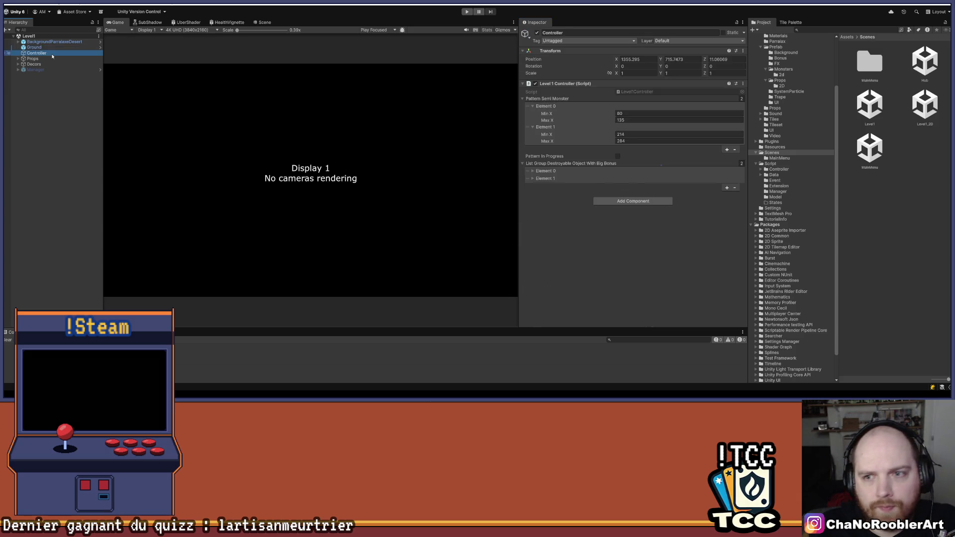
{"action": "left_click", "coordinate": [80, 77]}
{"action": "left_click", "coordinate": [37, 53]}
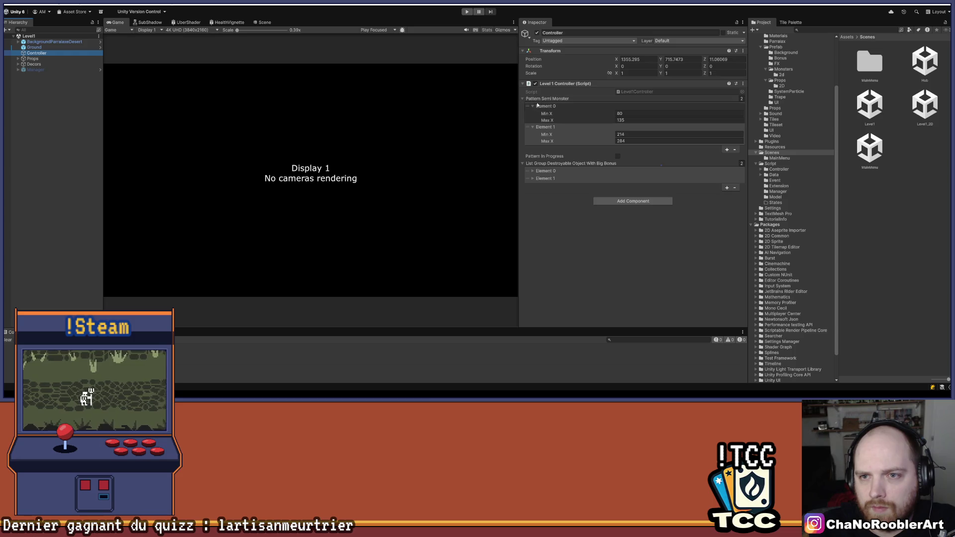
{"action": "left_click", "coordinate": [533, 106]}
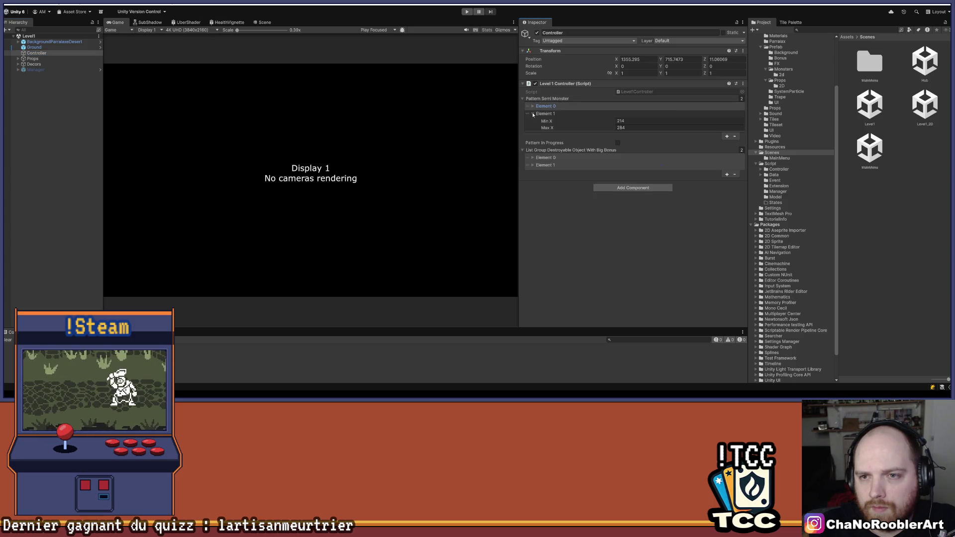
{"action": "left_click", "coordinate": [533, 114]}
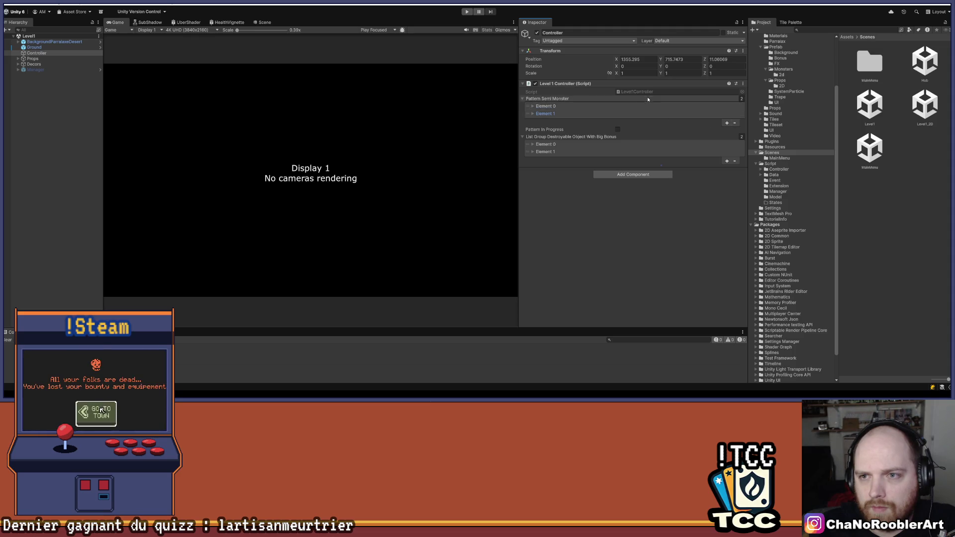
{"action": "left_click", "coordinate": [72, 162]}
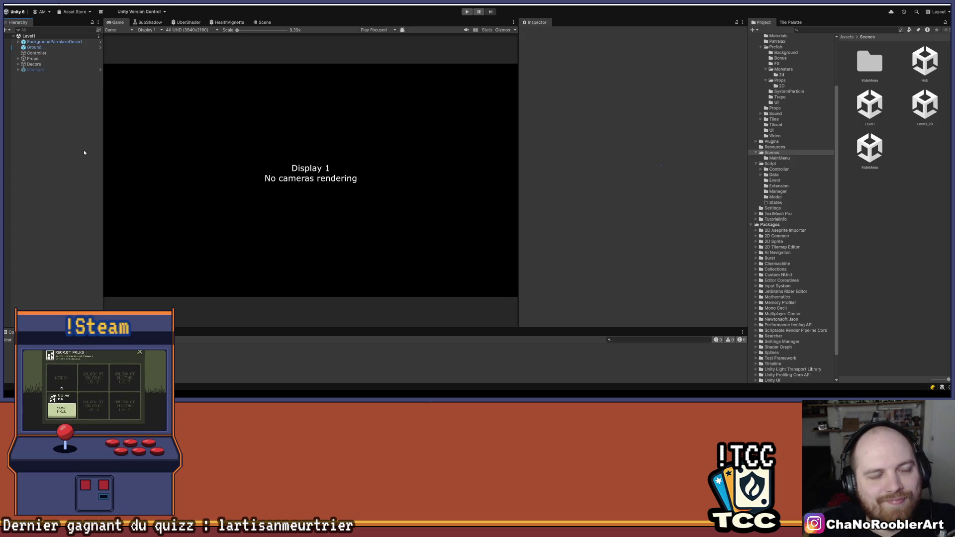
{"action": "left_click", "coordinate": [36, 69]}
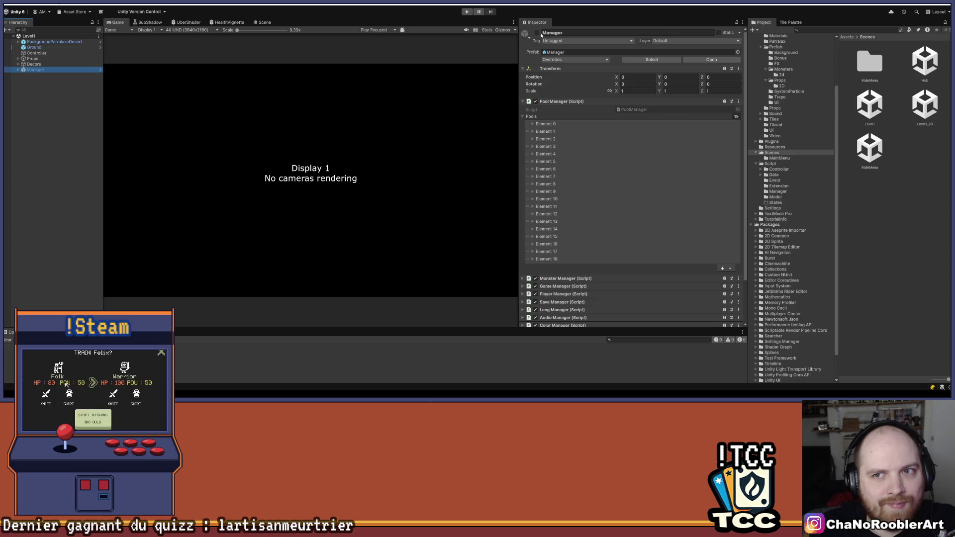
Step: Activate Manager so Level1 renders, then frame the platform and wall blocks in the Scene view
{"action": "left_click", "coordinate": [538, 33]}
{"action": "left_click", "coordinate": [18, 70]}
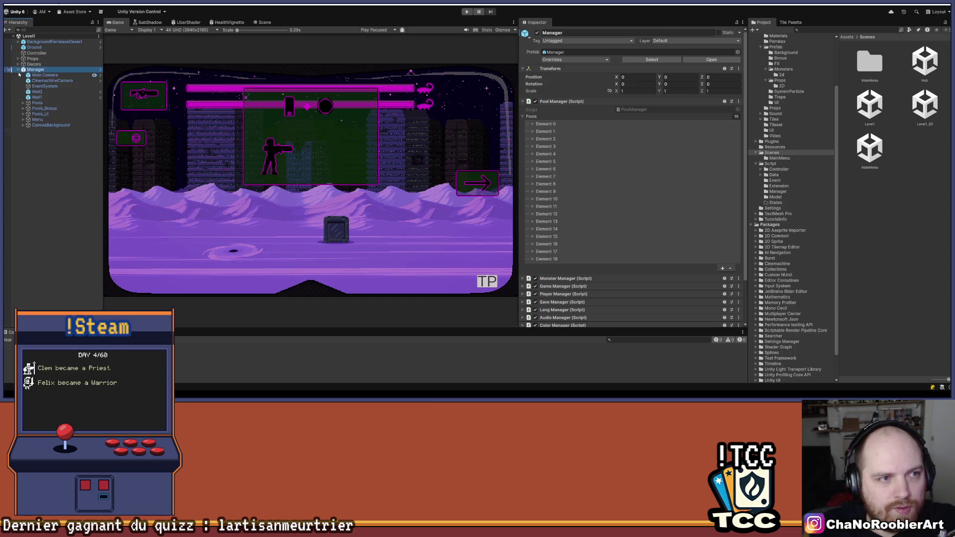
{"action": "left_click", "coordinate": [265, 22]}
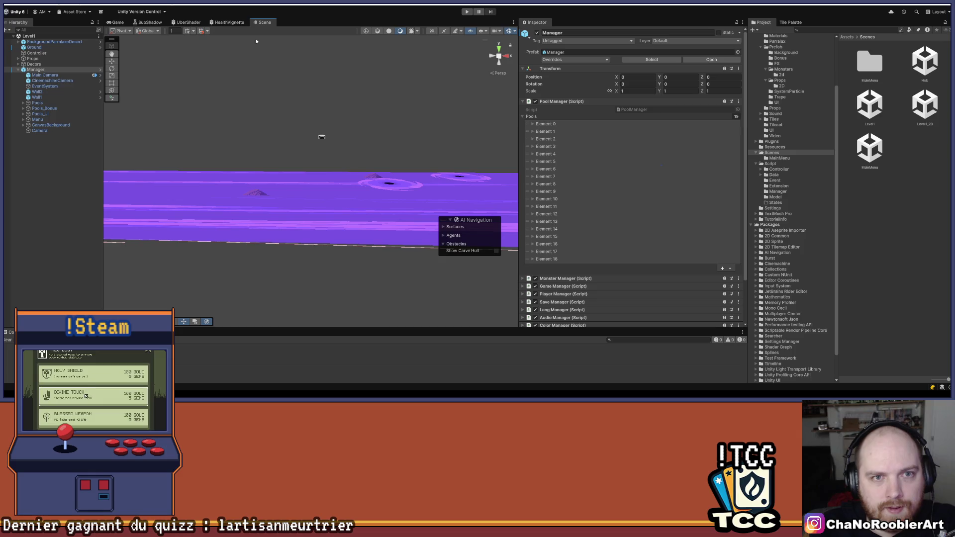
{"action": "left_click_drag", "start_coordinate": [346, 134], "coordinate": [207, 188]}
{"action": "key", "text": "f"}
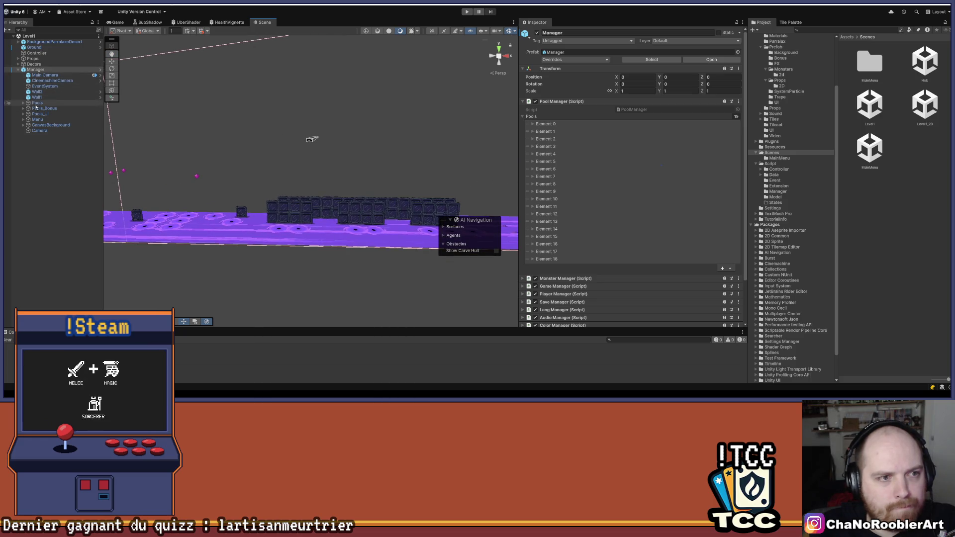
Step: Expand Decors, Props, FirstFight with its Caisses, and Sables in the Hierarchy
{"action": "left_click", "coordinate": [19, 64]}
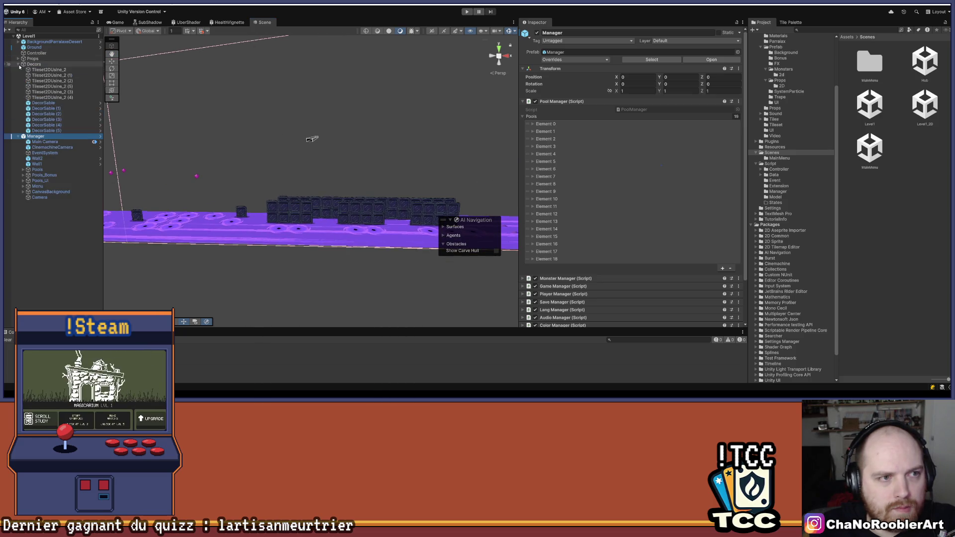
{"action": "left_click", "coordinate": [18, 58]}
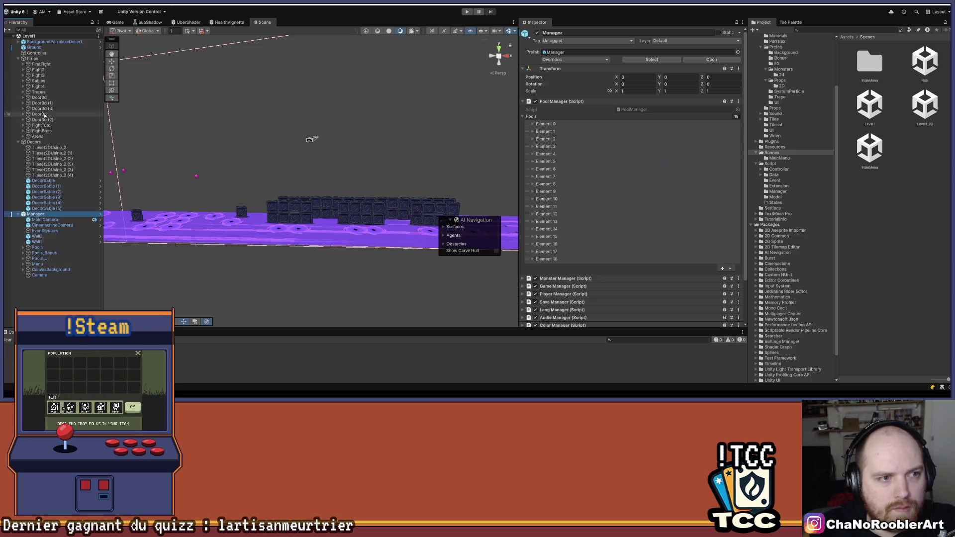
{"action": "left_click", "coordinate": [23, 64]}
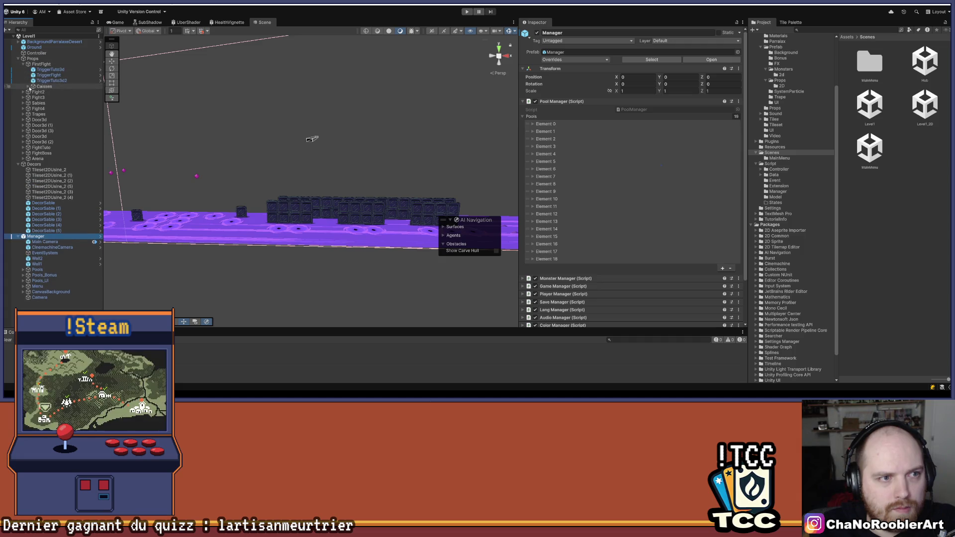
{"action": "left_click", "coordinate": [28, 86]}
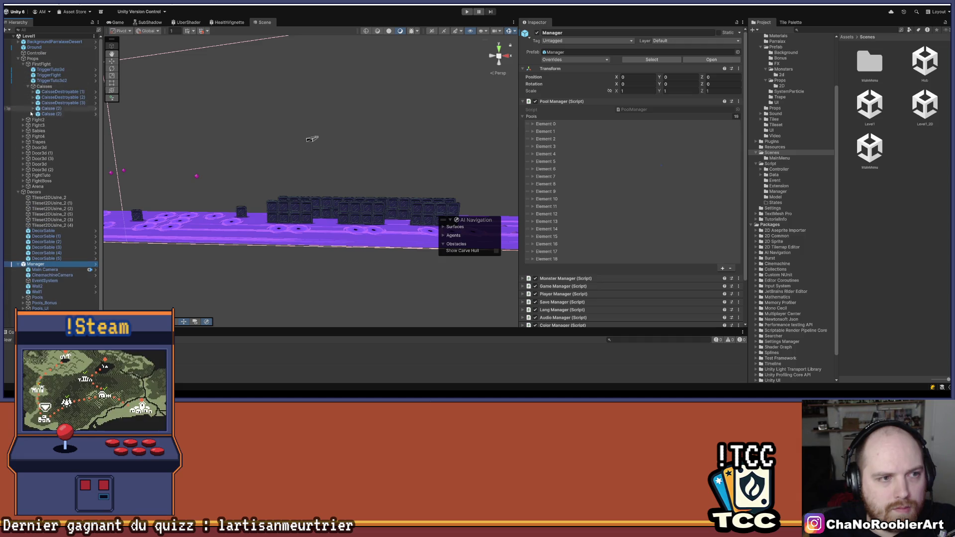
{"action": "left_click", "coordinate": [23, 131]}
{"action": "left_click", "coordinate": [40, 137]}
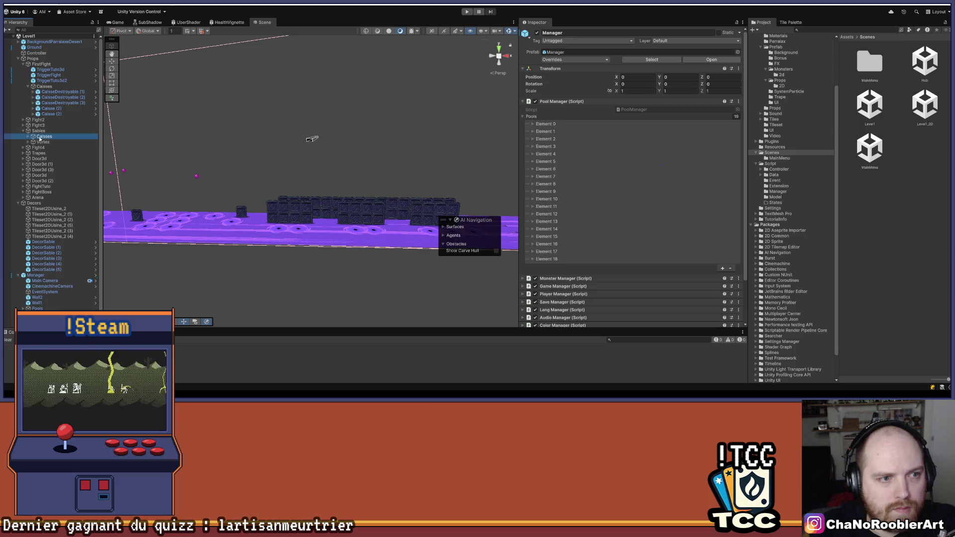
{"action": "left_click", "coordinate": [28, 136]}
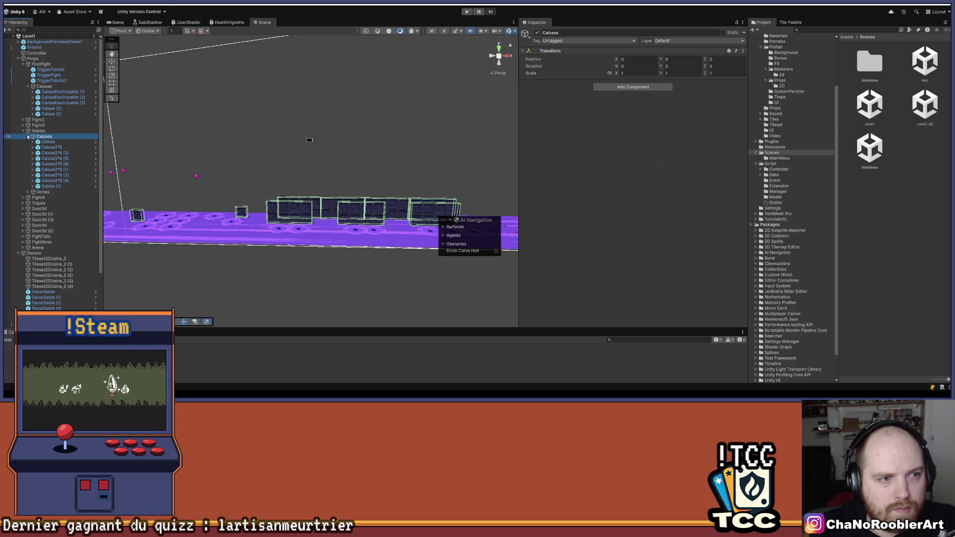
{"action": "left_click", "coordinate": [28, 137]}
{"action": "left_click", "coordinate": [28, 137]}
{"action": "left_click", "coordinate": [28, 136]}
Step: Expand the Vortex group and inspect TriggerVortex, TriggerVortex2 and TriggerFight in the scene
{"action": "left_click", "coordinate": [28, 142]}
{"action": "left_click", "coordinate": [48, 147]}
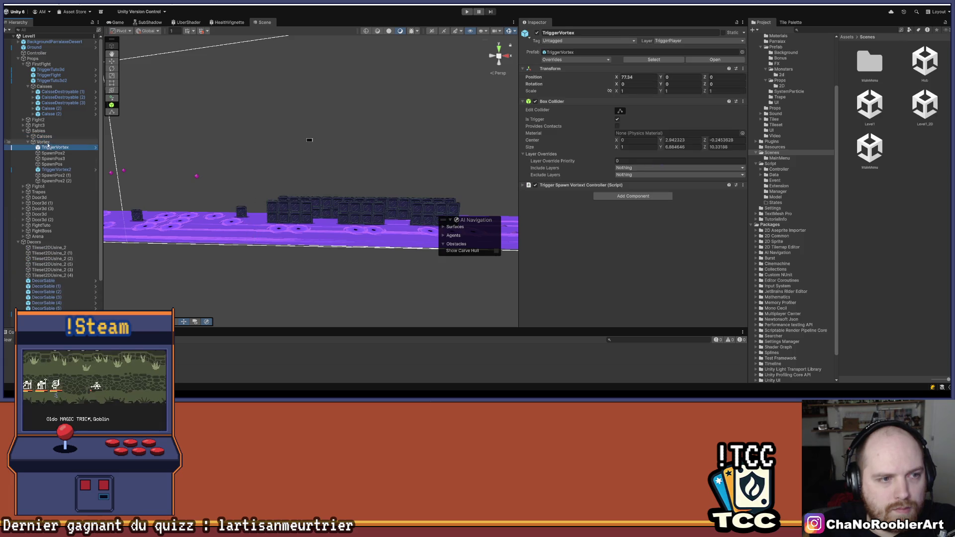
{"action": "left_click", "coordinate": [56, 170]}
{"action": "mouse_move", "coordinate": [197, 165]}
{"action": "left_mouse_down"}
{"action": "mouse_move", "coordinate": [255, 154]}
{"action": "mouse_move", "coordinate": [341, 175]}
{"action": "left_mouse_up"}
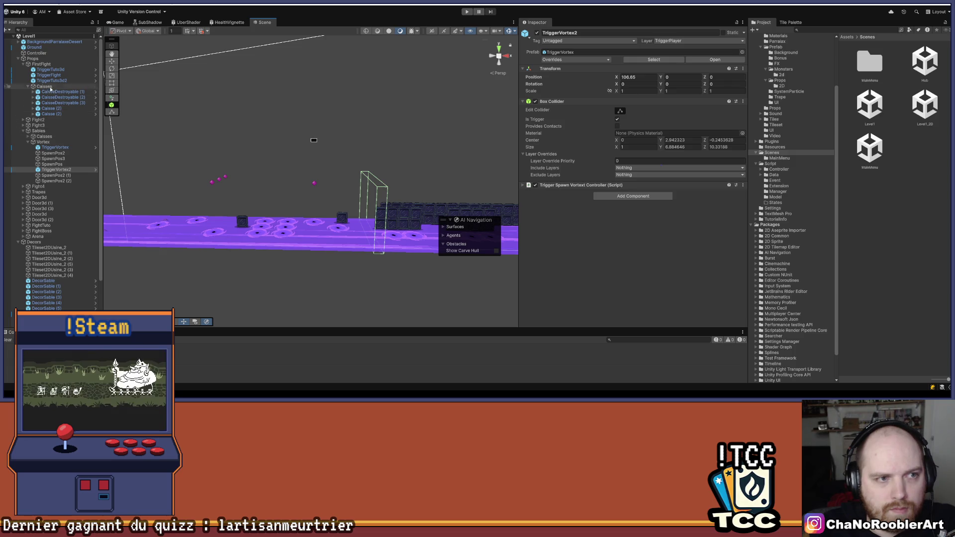
{"action": "left_click", "coordinate": [52, 77]}
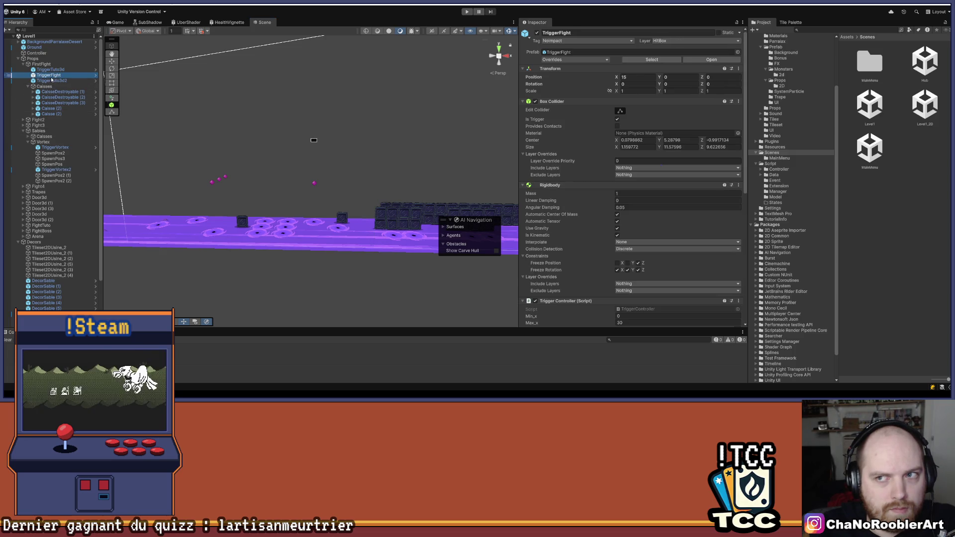
Step: Put TriggerVortex2 on the HitBox layer with the NoImpact tag
{"action": "left_click", "coordinate": [70, 169]}
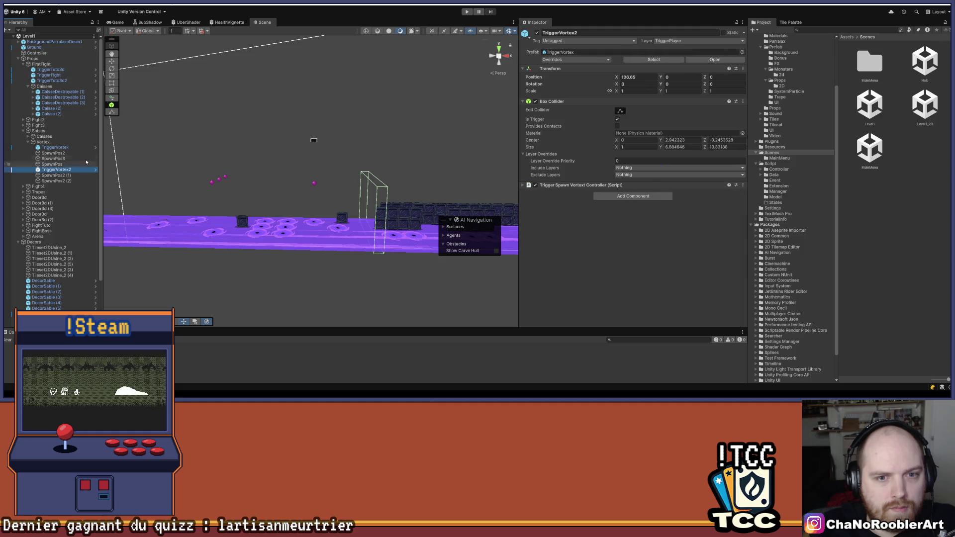
{"action": "left_click", "coordinate": [694, 41]}
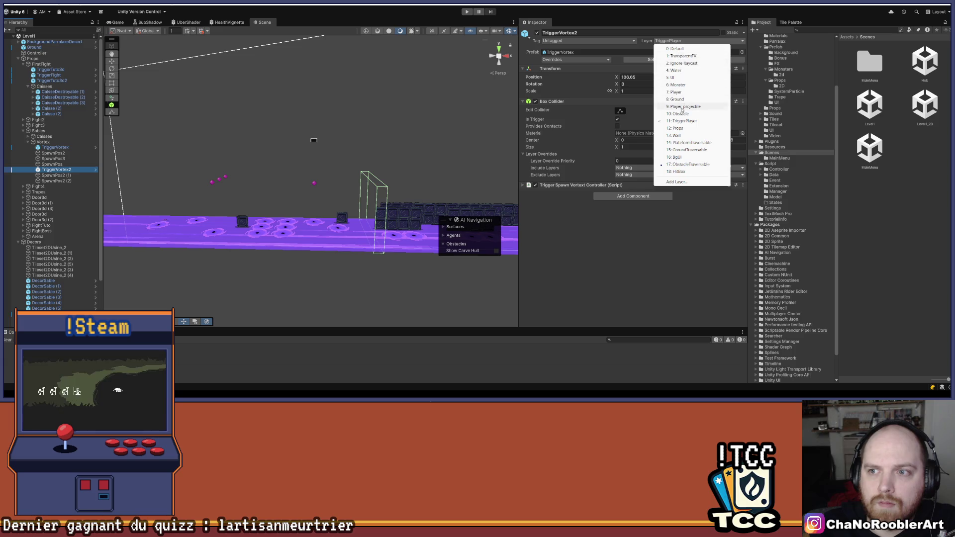
{"action": "left_click", "coordinate": [682, 172]}
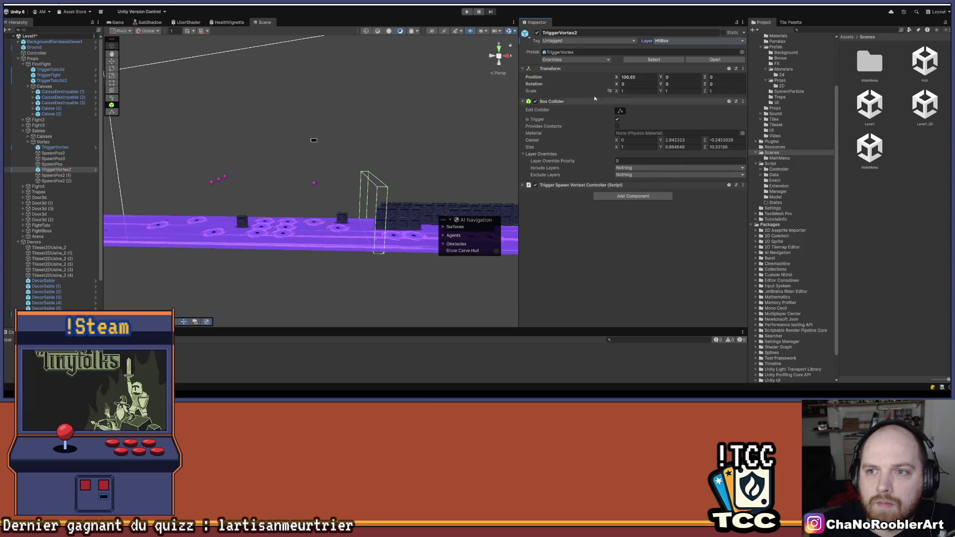
{"action": "left_click", "coordinate": [586, 60]}
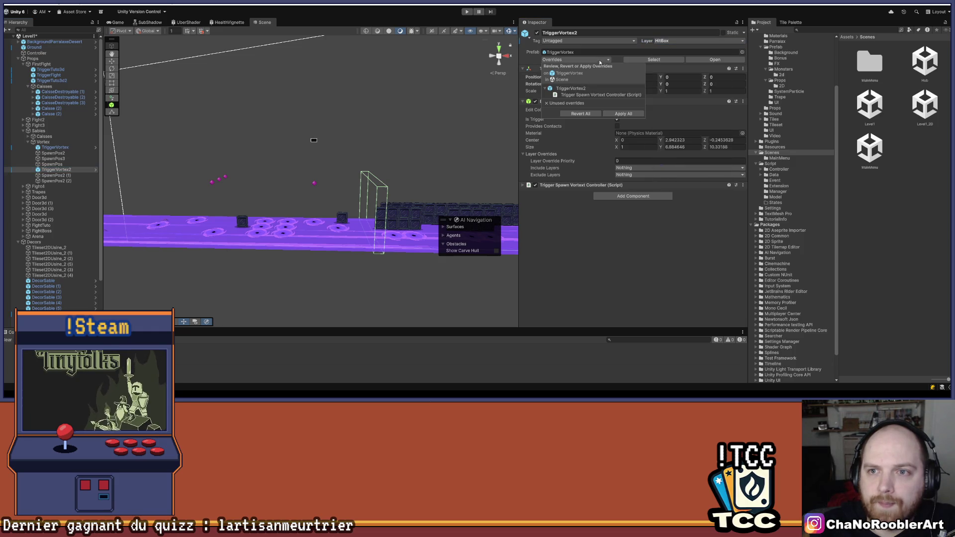
{"action": "left_click", "coordinate": [597, 40]}
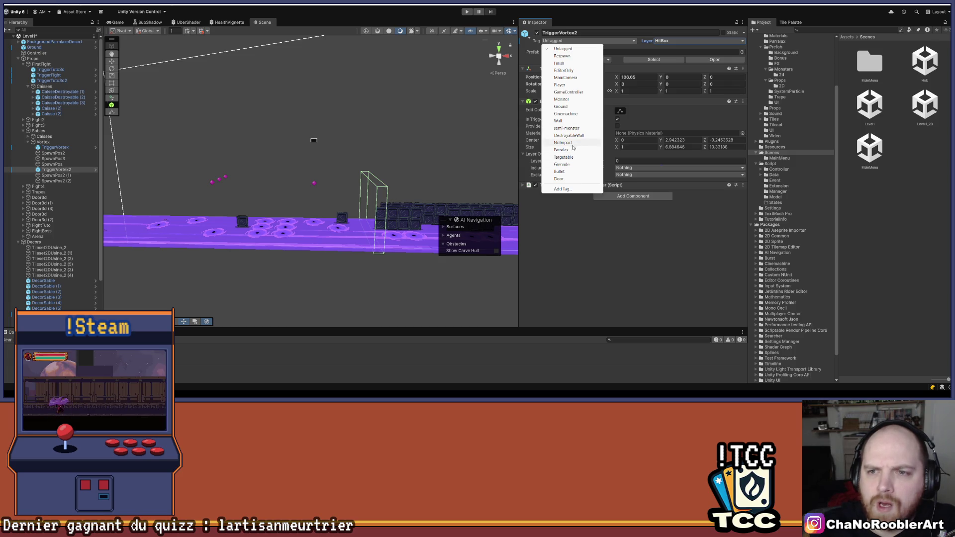
{"action": "left_click", "coordinate": [572, 143]}
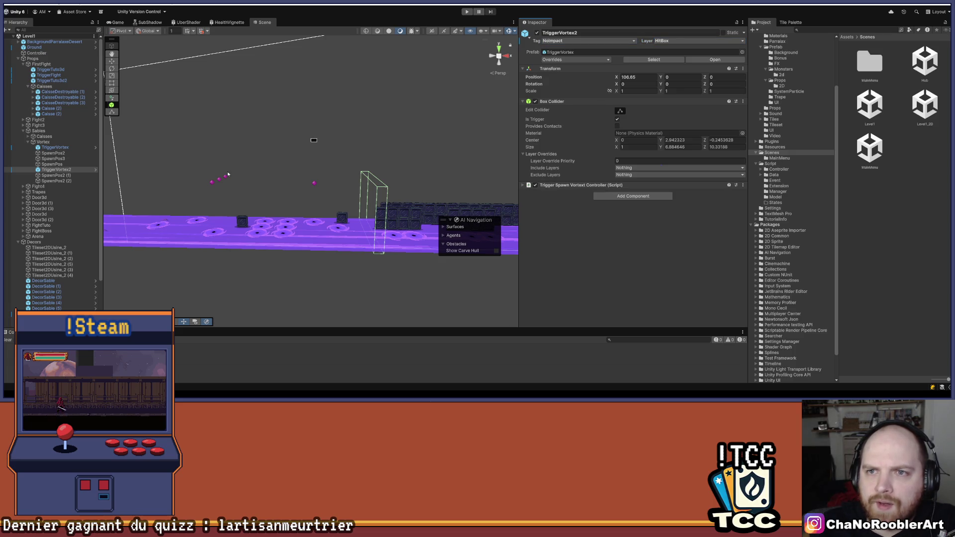
{"action": "left_click", "coordinate": [55, 147]}
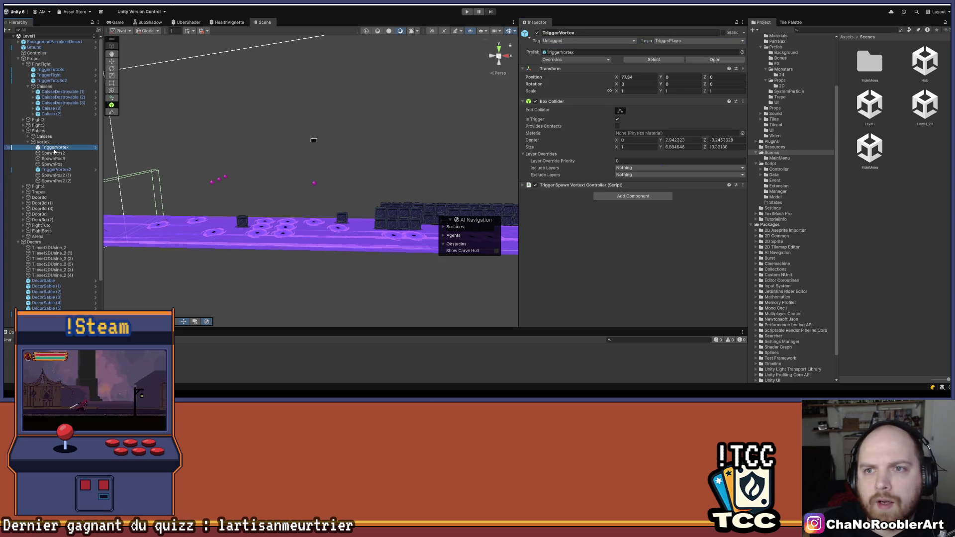
Step: Set TriggerVortex to the HitBox layer and the NoImpact tag
{"action": "left_click", "coordinate": [683, 41]}
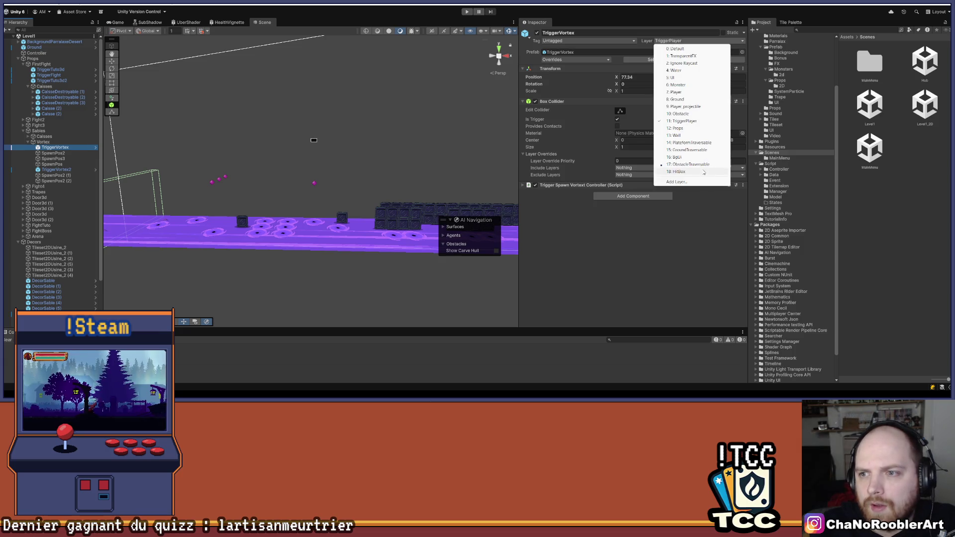
{"action": "left_click", "coordinate": [676, 172]}
{"action": "left_click", "coordinate": [571, 42]}
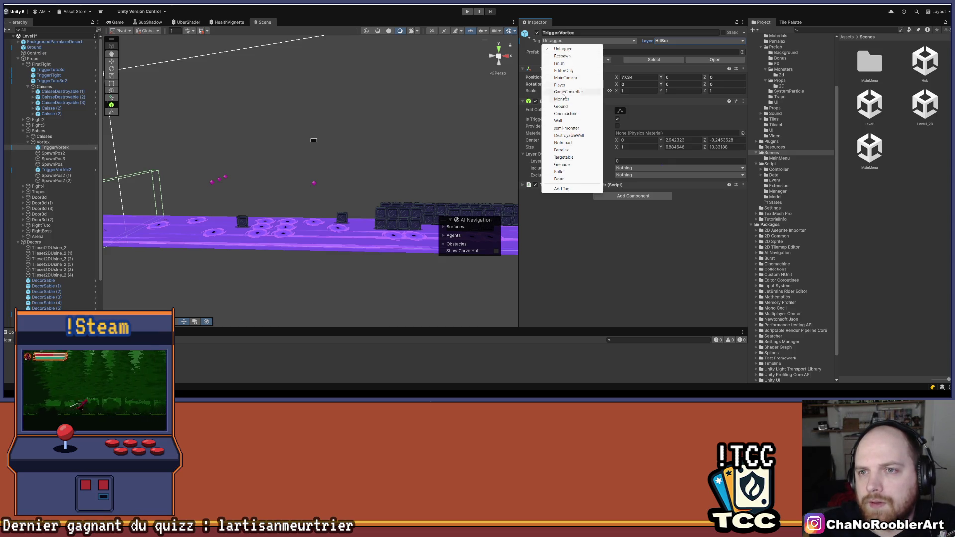
{"action": "left_click", "coordinate": [563, 143]}
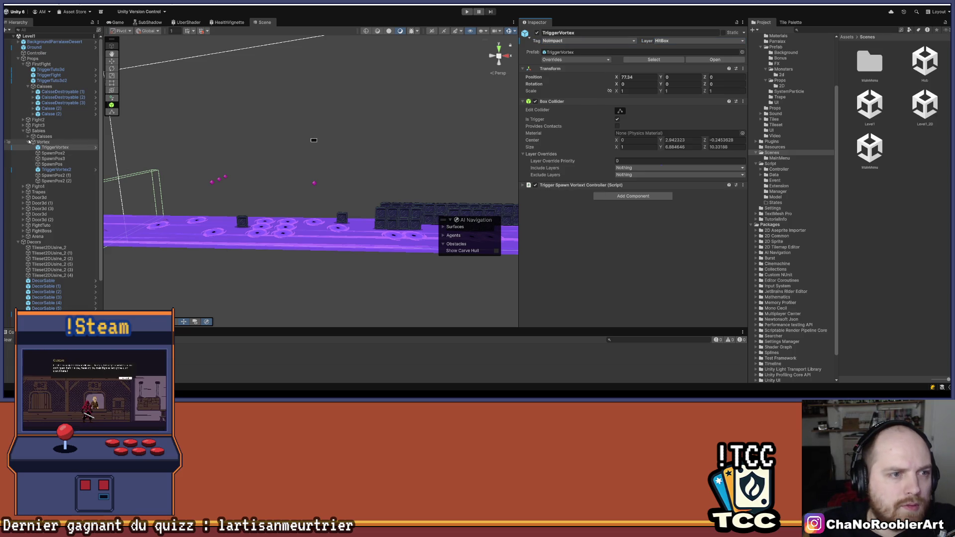
Step: Collapse the Vortex, Sables, Decors and Manager groups, then re-expand Vortex and reselect TriggerVortex
{"action": "left_click", "coordinate": [28, 142]}
{"action": "left_click", "coordinate": [23, 131]}
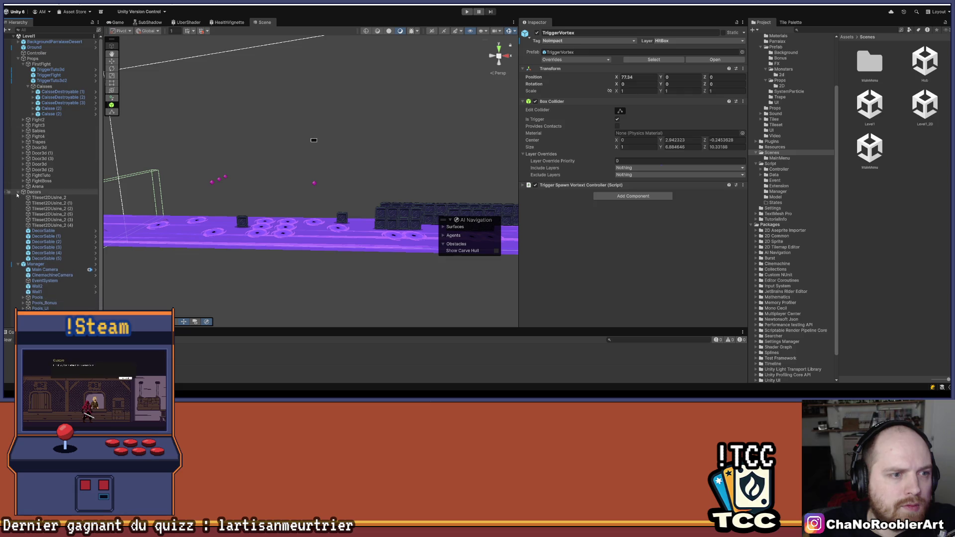
{"action": "left_click", "coordinate": [18, 192]}
{"action": "left_click", "coordinate": [18, 198]}
{"action": "left_click", "coordinate": [50, 210]}
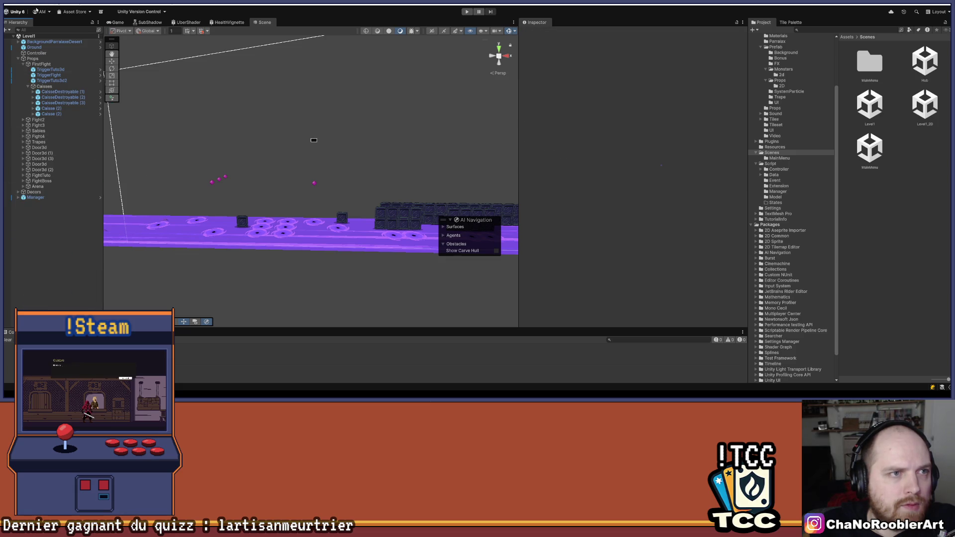
{"action": "left_click", "coordinate": [23, 131]}
{"action": "left_click", "coordinate": [28, 141]}
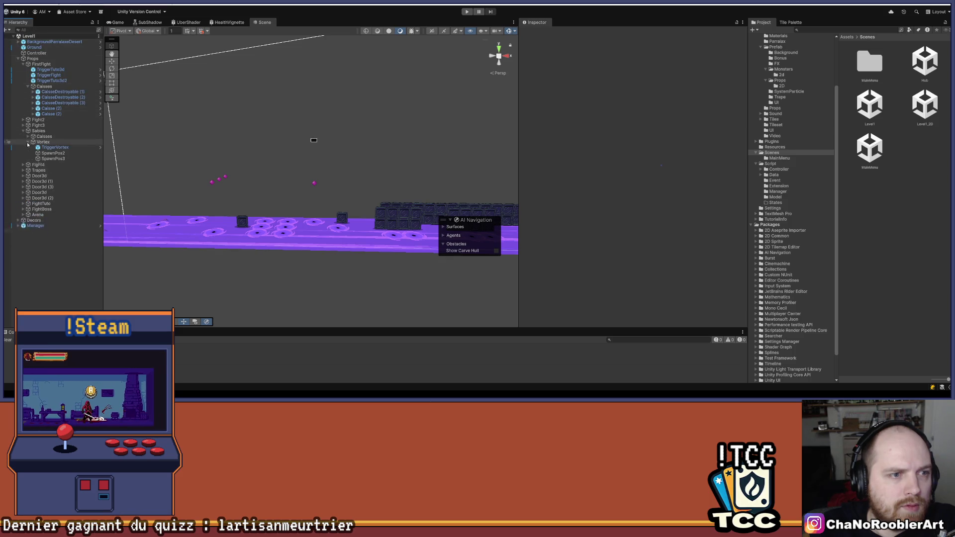
{"action": "left_click", "coordinate": [58, 148]}
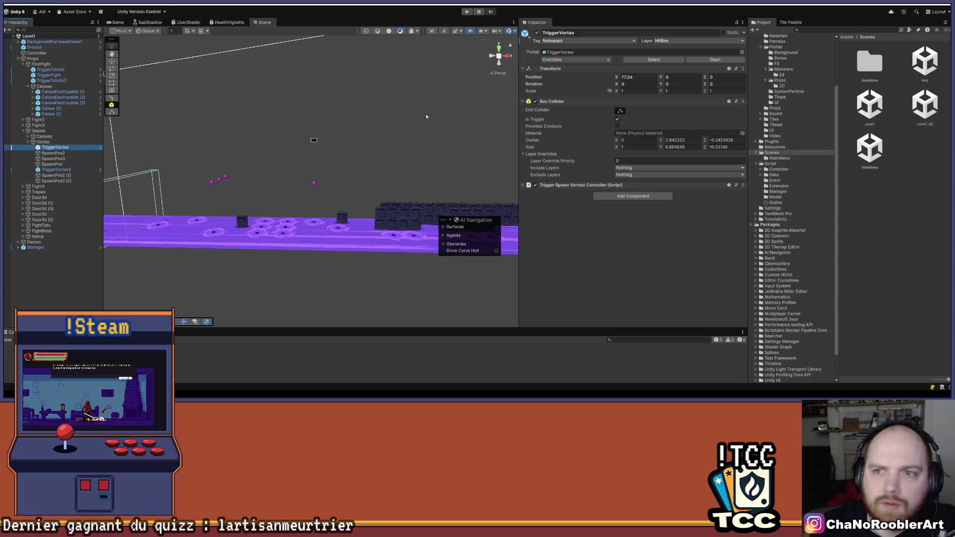
Step: Apply all TriggerVortex overrides to its prefab and check TriggerVortex2's prefab overrides
{"action": "left_click", "coordinate": [565, 60]}
{"action": "left_click", "coordinate": [625, 103]}
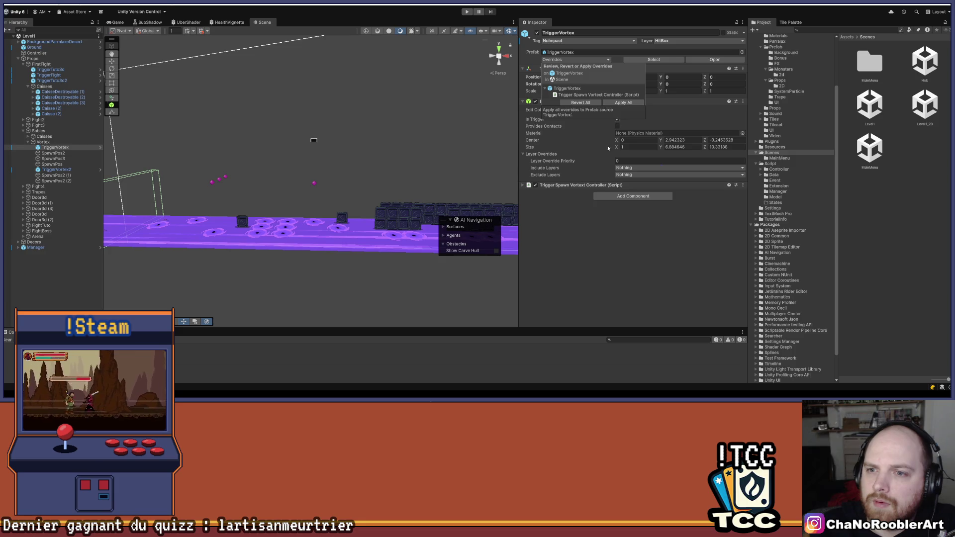
{"action": "left_click", "coordinate": [571, 60]}
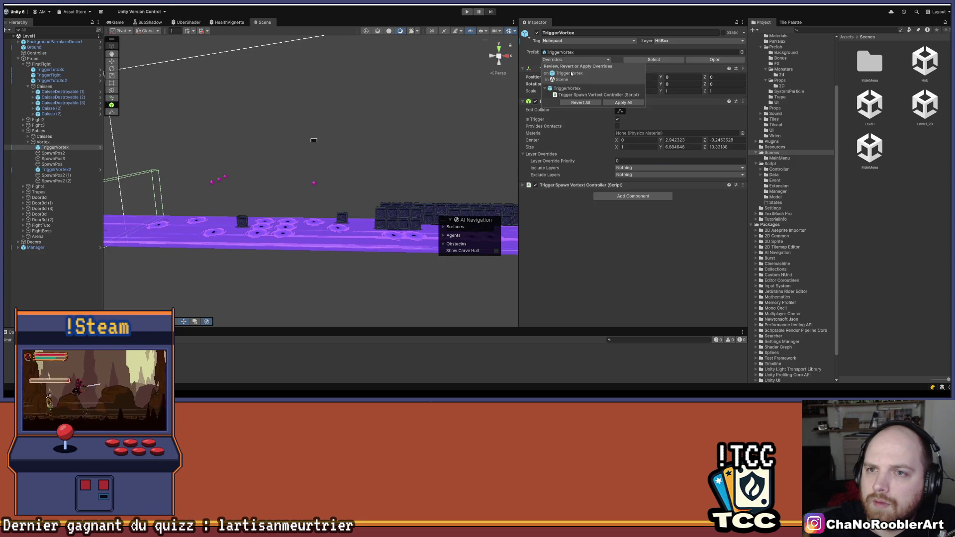
{"action": "left_click", "coordinate": [615, 103]}
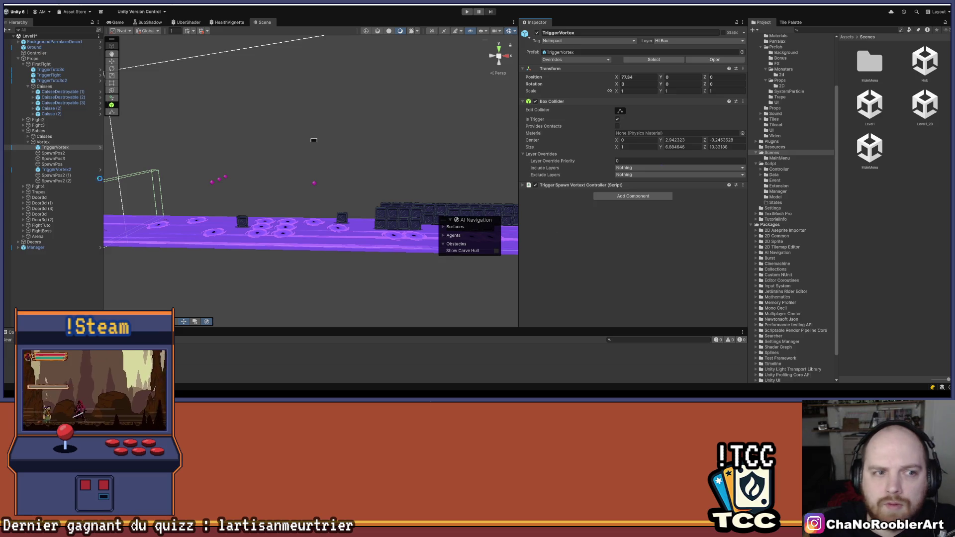
{"action": "left_click", "coordinate": [59, 169]}
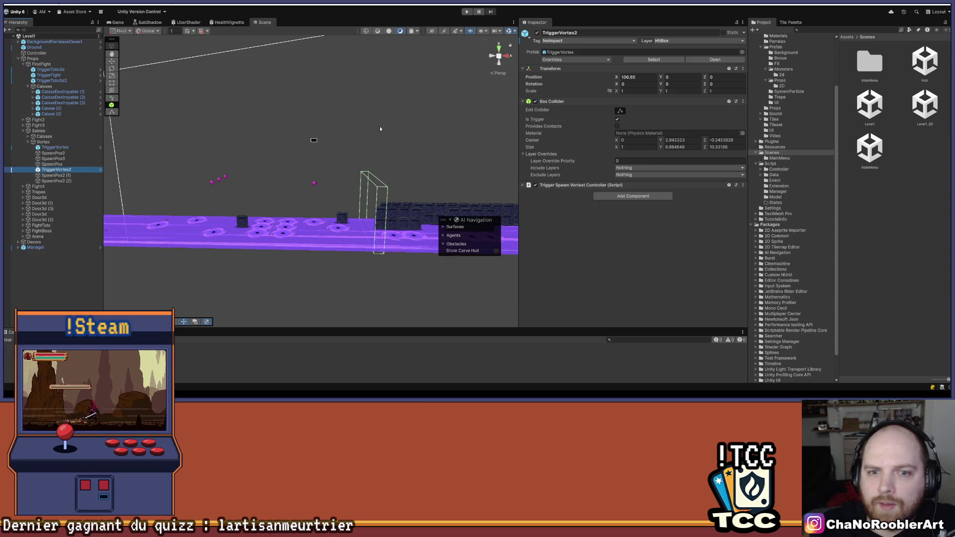
{"action": "left_click", "coordinate": [552, 59]}
{"action": "left_click", "coordinate": [575, 225]}
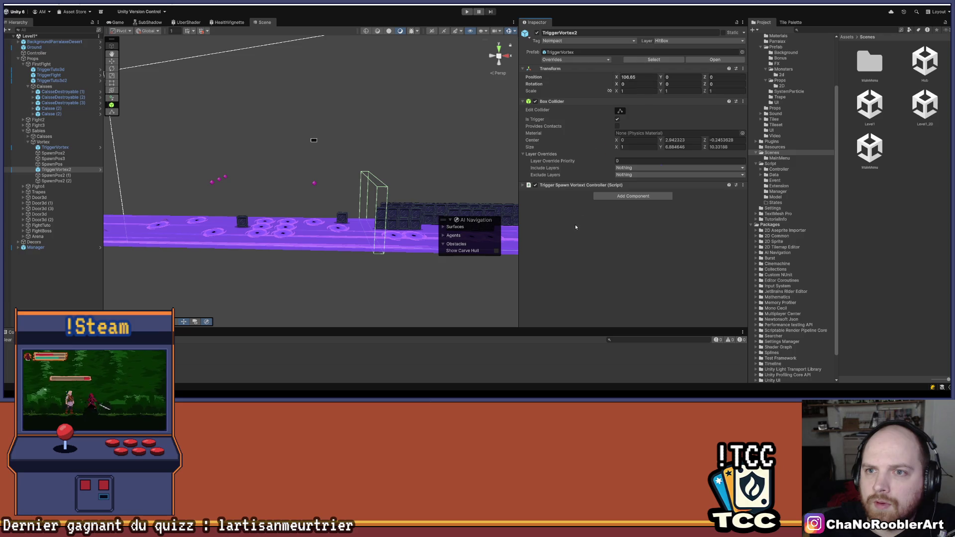
{"action": "left_click", "coordinate": [55, 148]}
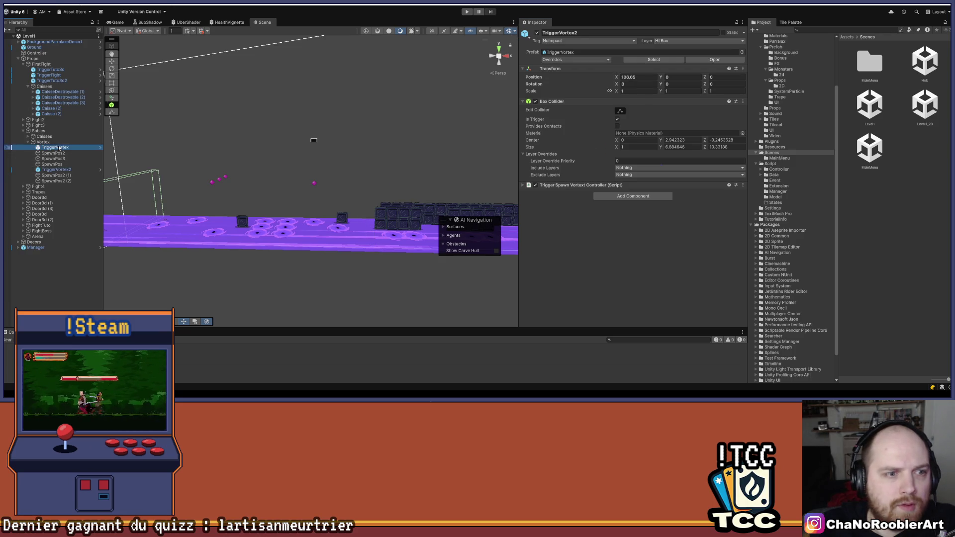
Step: Frame TriggerVortex in the Scene view and browse the Assets/Import/Prefab folder
{"action": "key", "text": "f"}
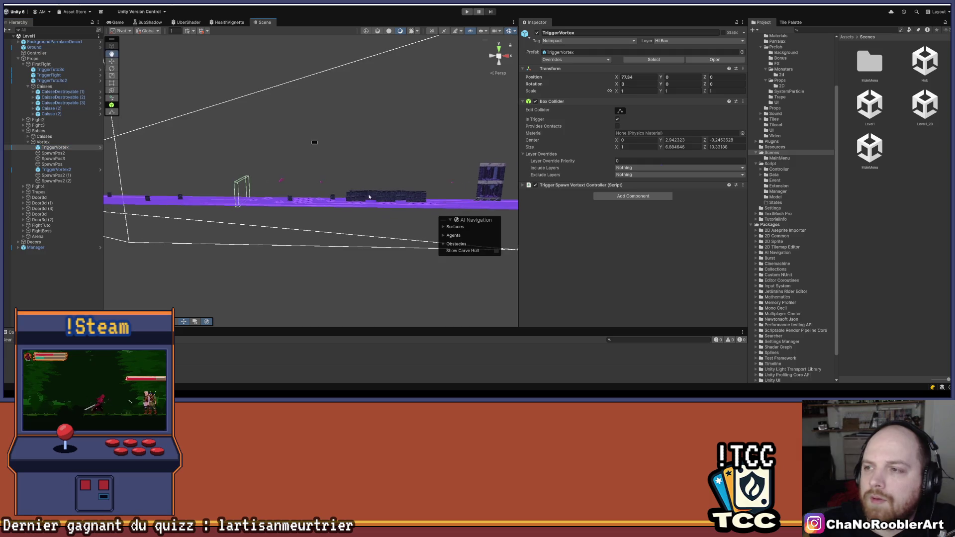
{"action": "scroll", "coordinate": [766, 119], "scroll_direction": "up", "scroll_amount": 3}
{"action": "left_click", "coordinate": [790, 89]}
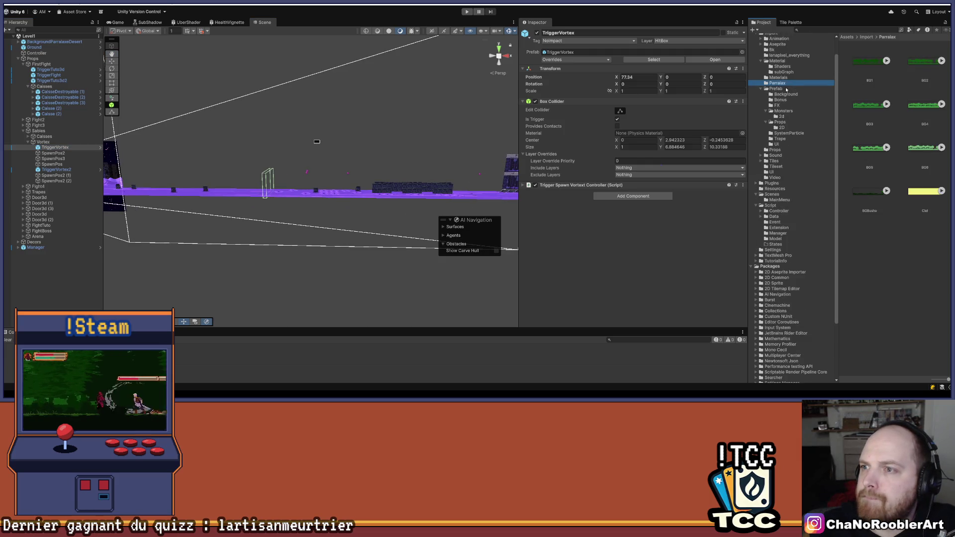
{"action": "scroll", "coordinate": [896, 175], "scroll_direction": "down", "scroll_amount": 5}
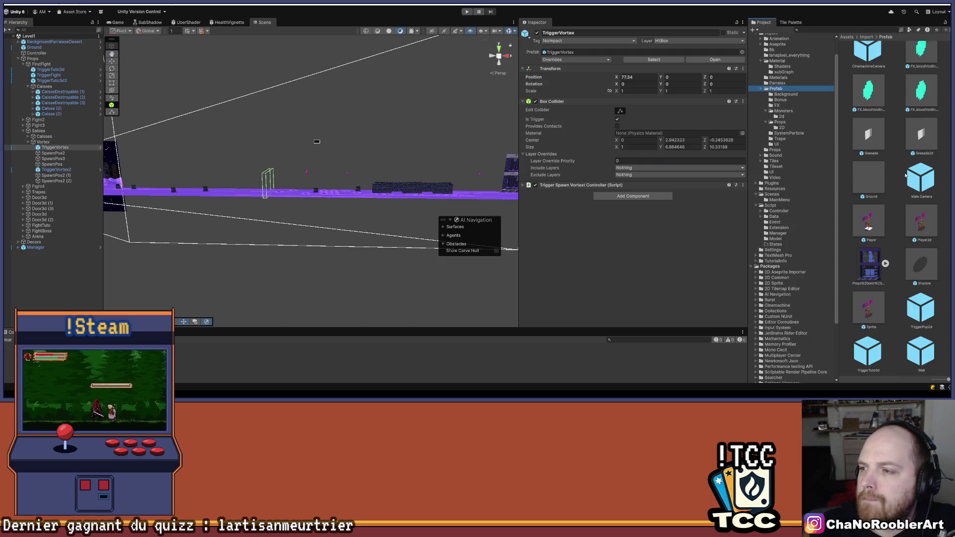
{"action": "scroll", "coordinate": [904, 179], "scroll_direction": "up", "scroll_amount": 5}
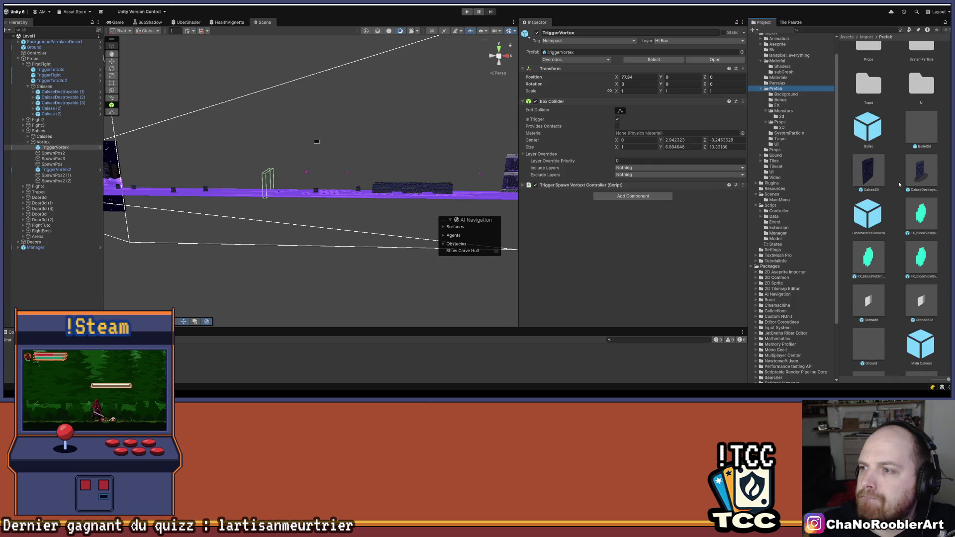
{"action": "scroll", "coordinate": [896, 185], "scroll_direction": "down", "scroll_amount": 5}
{"action": "scroll", "coordinate": [895, 174], "scroll_direction": "up", "scroll_amount": 8}
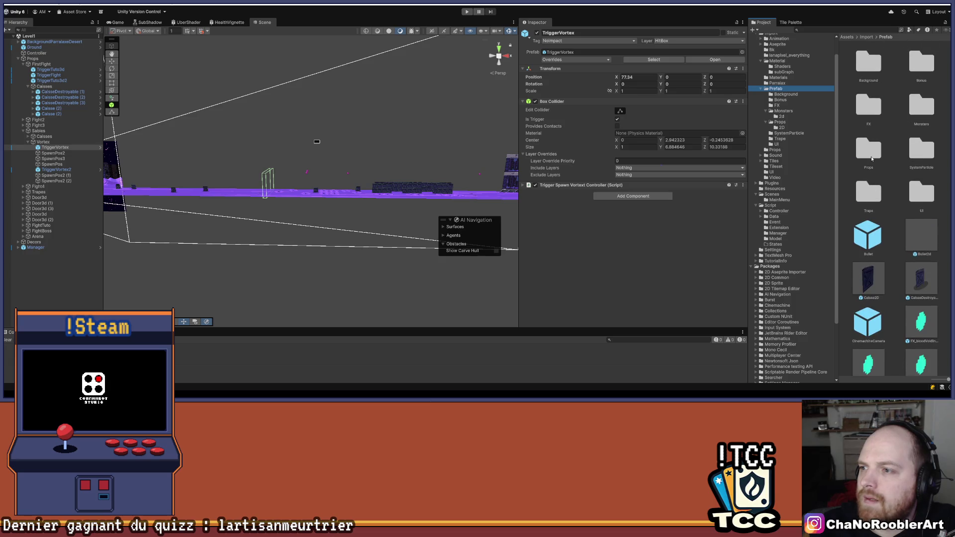
Step: Look inside the Props prefab folder, widen the asset browser, and return to Prefab
{"action": "double_click", "coordinate": [872, 159]}
{"action": "left_click_drag", "start_coordinate": [748, 132], "coordinate": [732, 129]}
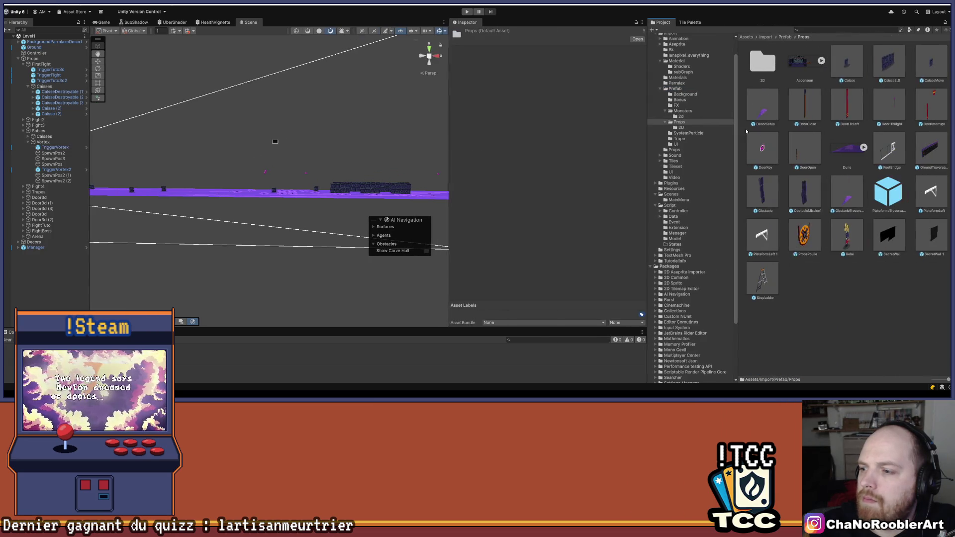
{"action": "left_click", "coordinate": [877, 281]}
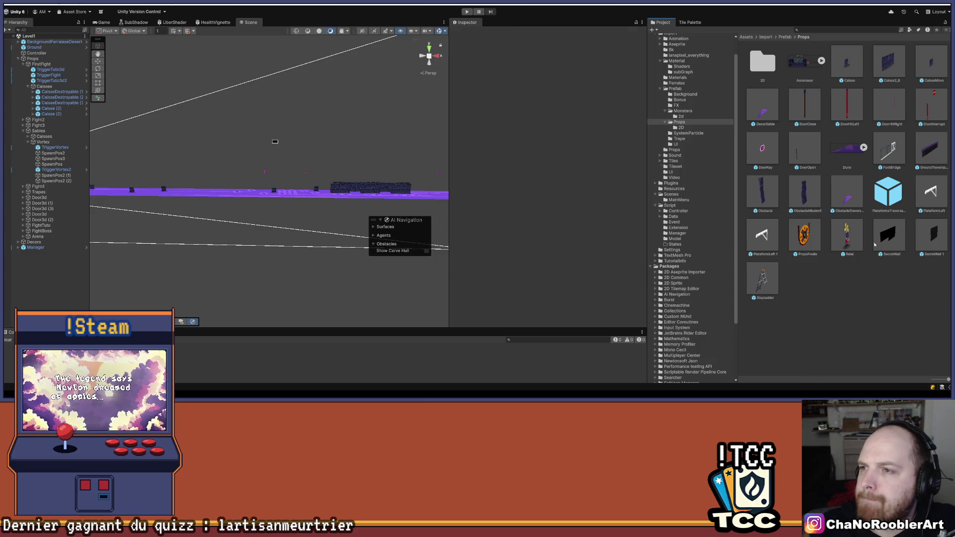
{"action": "left_click", "coordinate": [786, 37]}
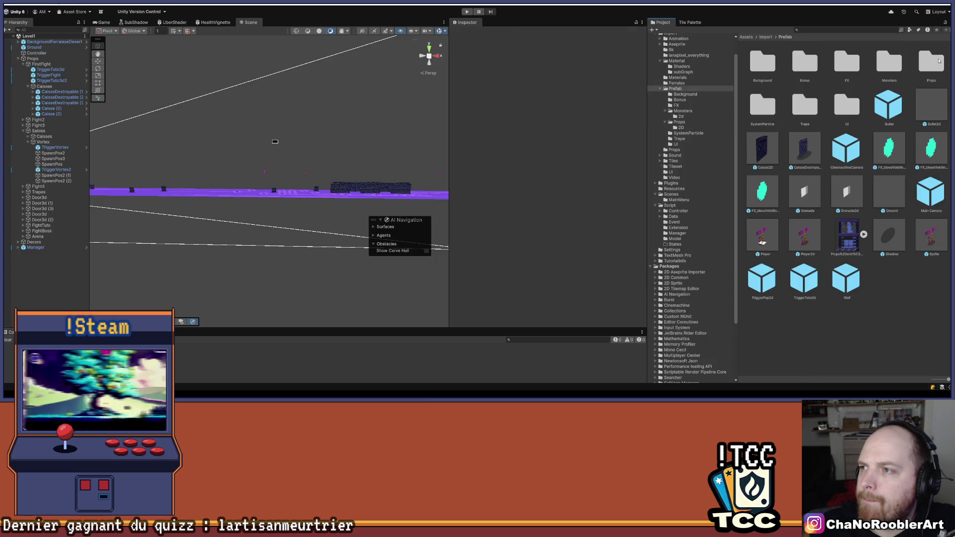
Step: Open the Monsters folder and check the TriggerFight and TriggerVortex prefabs' tag and layer
{"action": "double_click", "coordinate": [889, 63]}
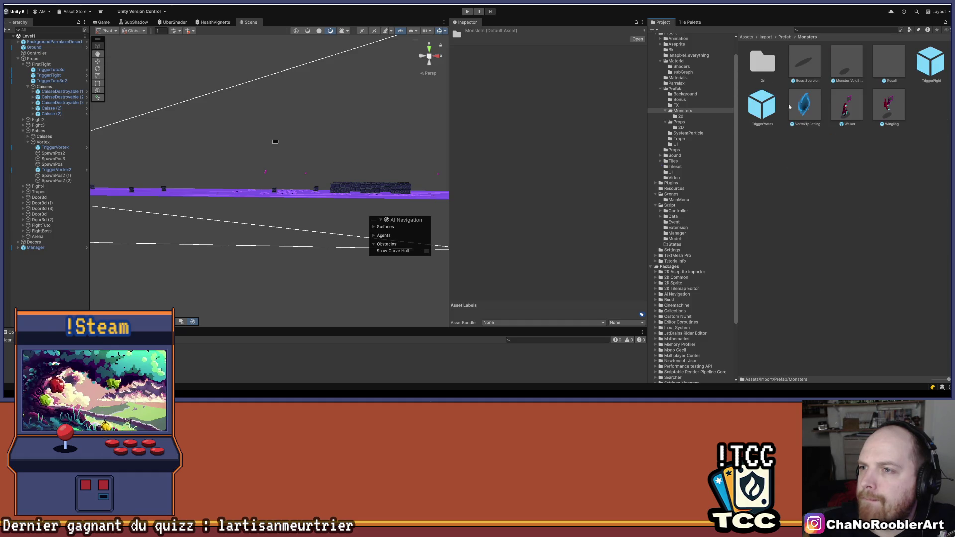
{"action": "left_click", "coordinate": [930, 61]}
{"action": "left_click", "coordinate": [766, 107]}
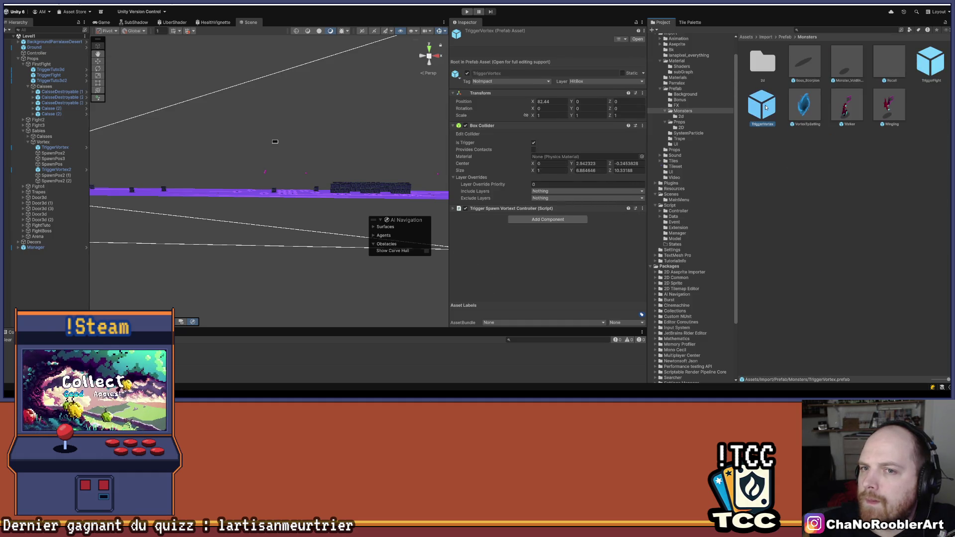
{"action": "left_click", "coordinate": [33, 278]}
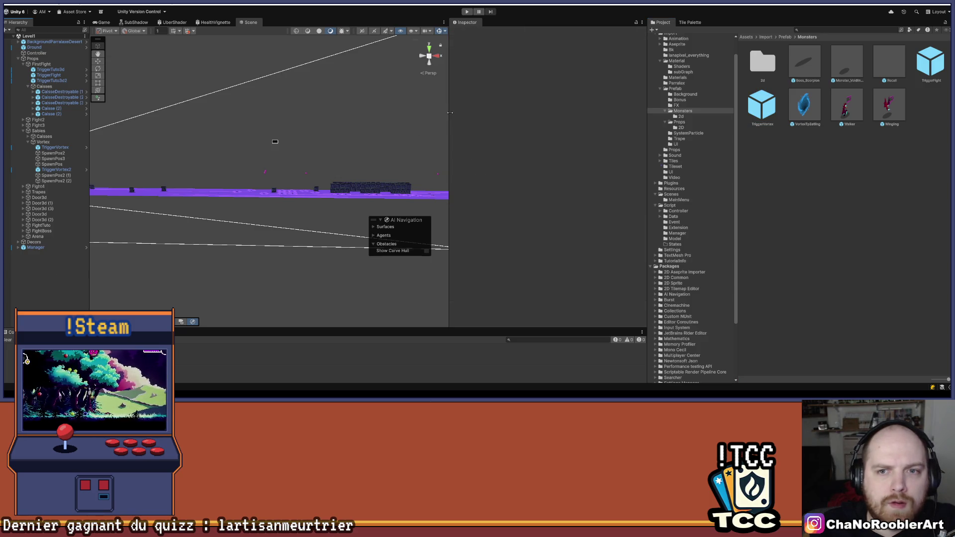
{"action": "left_click_drag", "start_coordinate": [450, 113], "coordinate": [596, 113]}
{"action": "scroll", "coordinate": [233, 138], "scroll_direction": "down", "scroll_amount": 3}
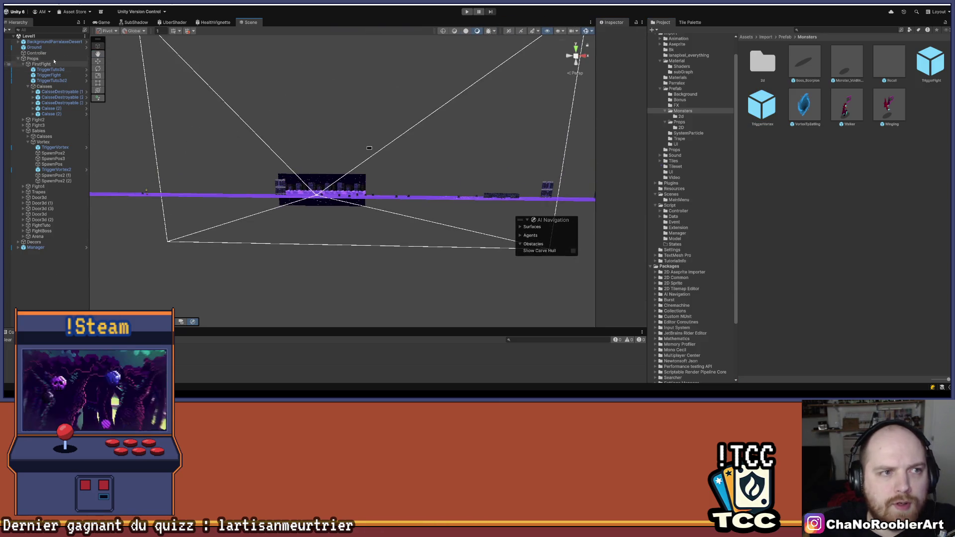
Step: Apply all of the Manager object's overrides to its prefab
{"action": "left_click", "coordinate": [35, 248]}
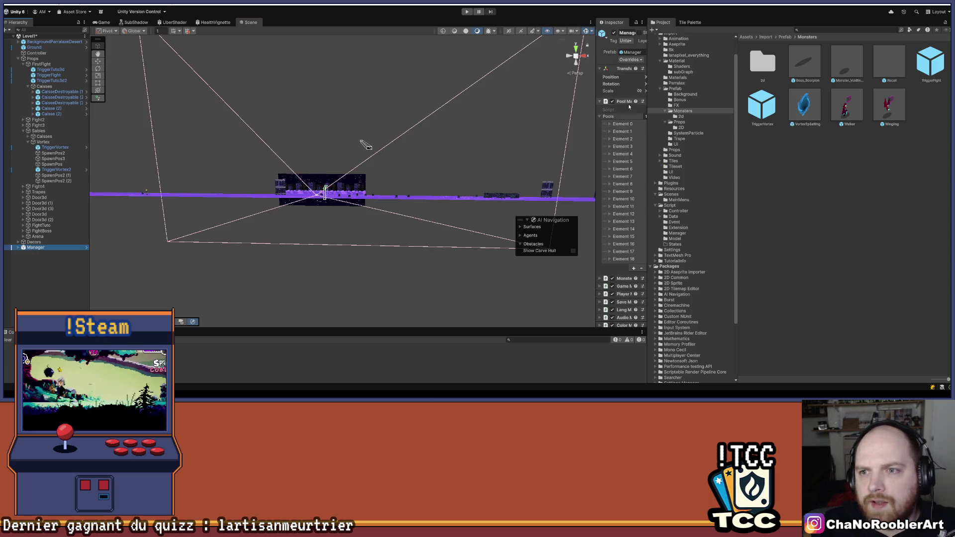
{"action": "left_click_drag", "start_coordinate": [597, 67], "coordinate": [466, 67]}
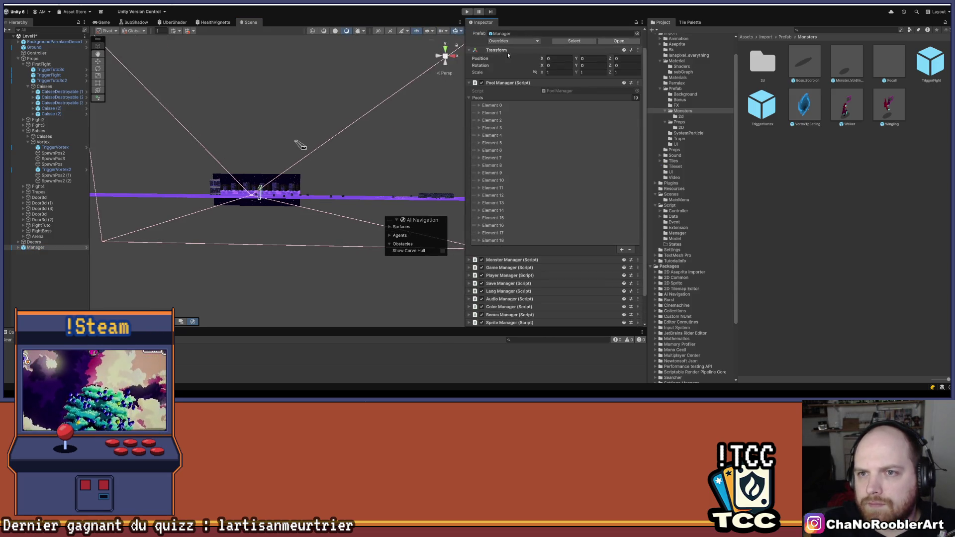
{"action": "left_click", "coordinate": [512, 40]}
{"action": "left_click", "coordinate": [568, 78]}
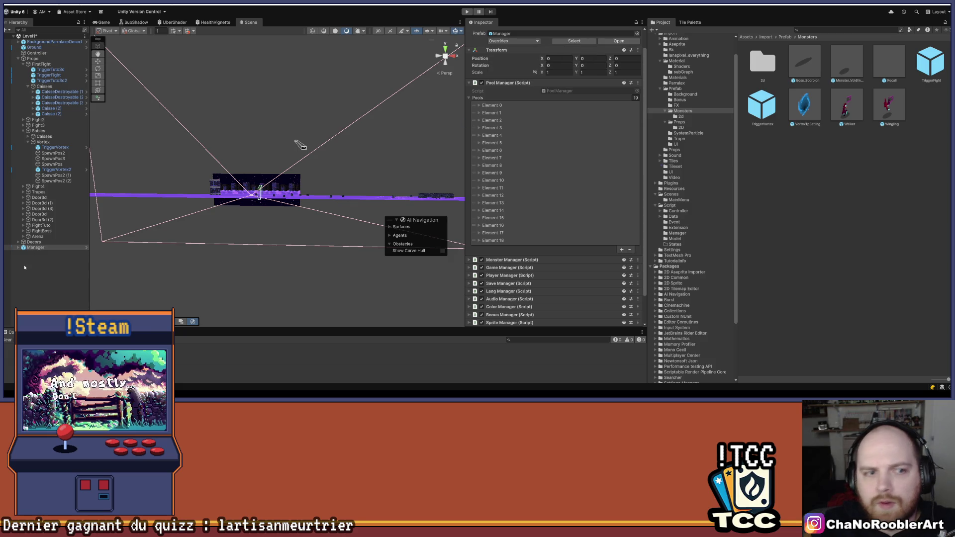
{"action": "left_click", "coordinate": [41, 265]}
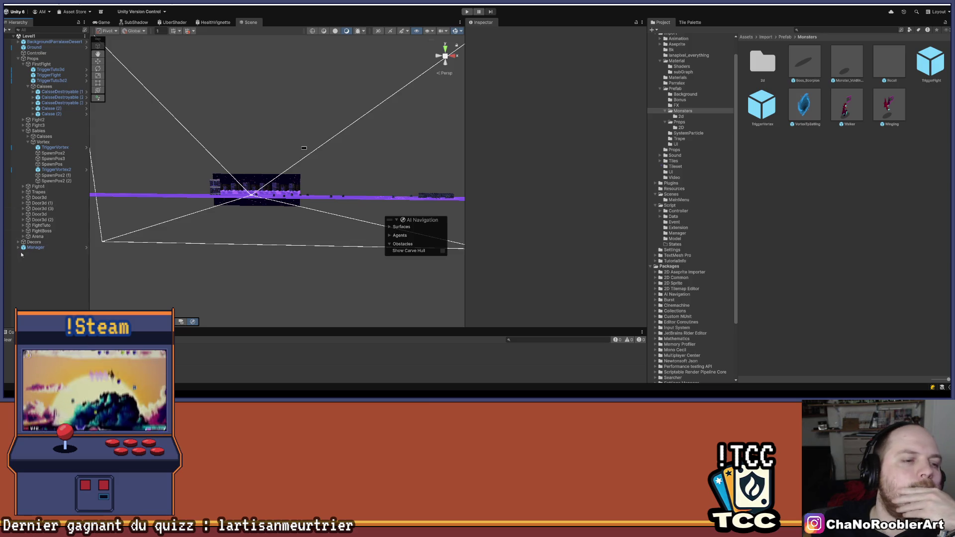
Step: Collapse the Props group and expand Manager to list its children
{"action": "left_click", "coordinate": [18, 59]}
{"action": "left_click", "coordinate": [18, 69]}
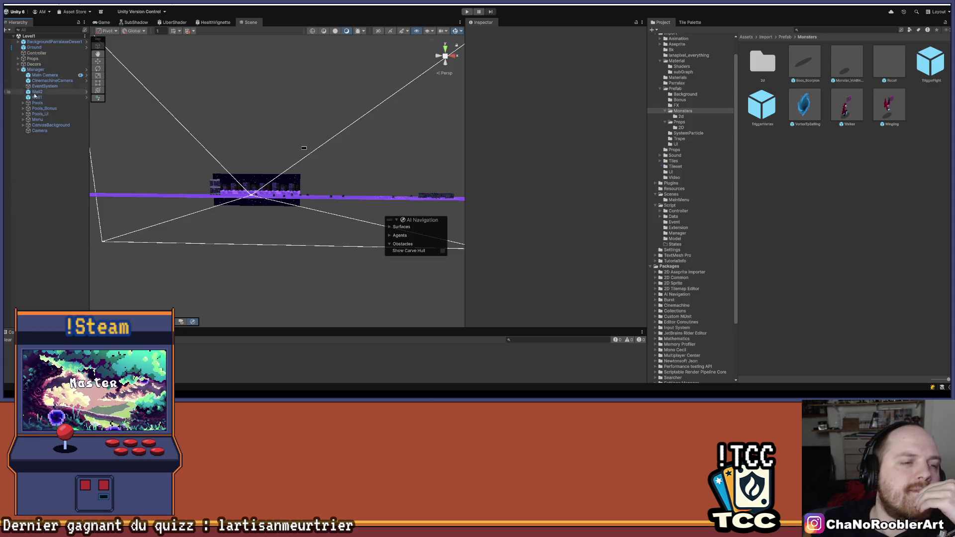
{"action": "scroll", "coordinate": [716, 249], "scroll_direction": "up", "scroll_amount": 1}
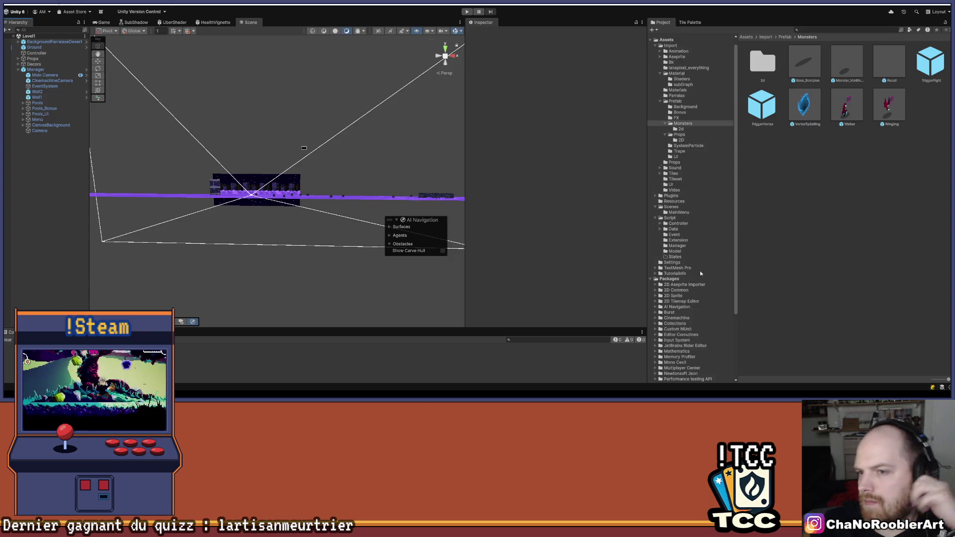
{"action": "scroll", "coordinate": [686, 247], "scroll_direction": "up", "scroll_amount": 1}
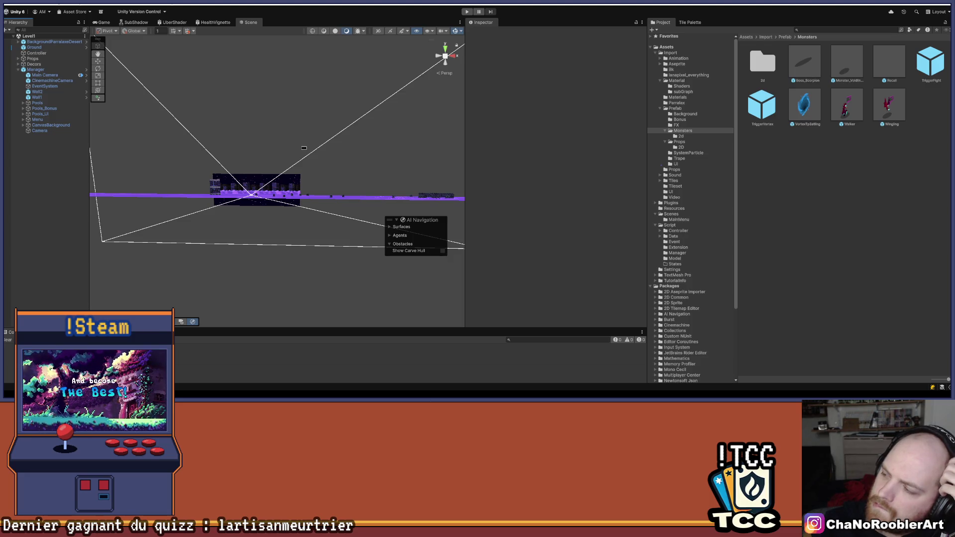
Step: Collapse the Monsters, Props, Prefab, Material and Packages folders in the Project tree
{"action": "left_click", "coordinate": [666, 131]}
{"action": "left_click", "coordinate": [665, 136]}
{"action": "left_click", "coordinate": [661, 108]}
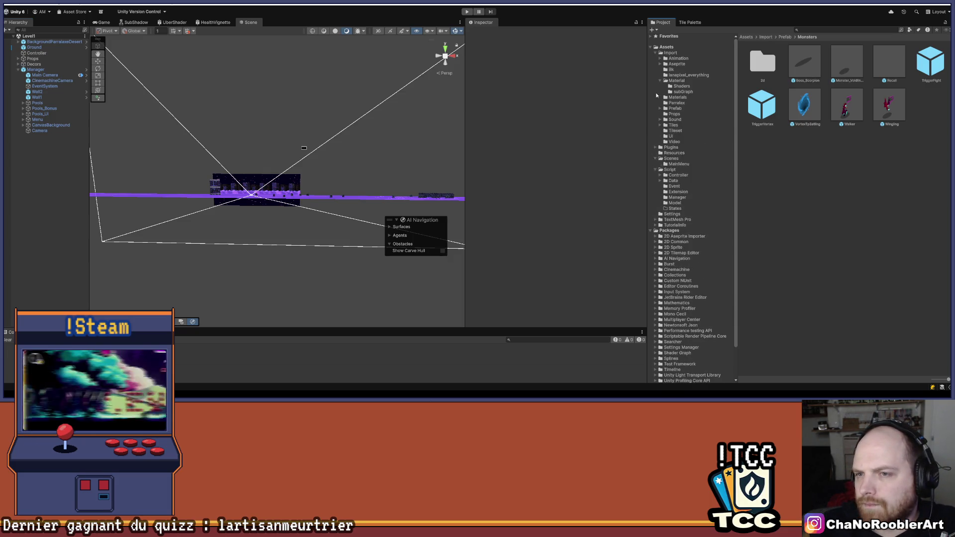
{"action": "left_click", "coordinate": [661, 81]}
{"action": "scroll", "coordinate": [673, 324], "scroll_direction": "down", "scroll_amount": 2}
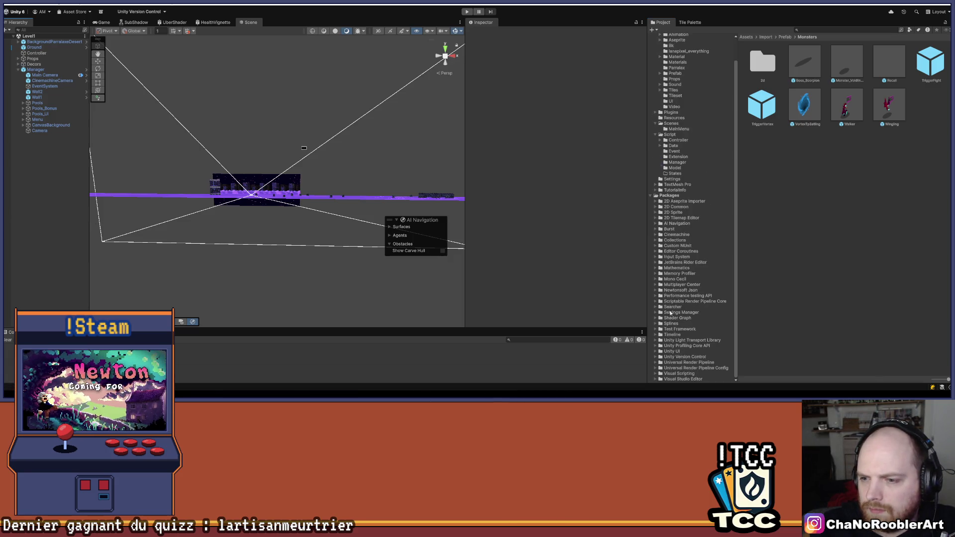
{"action": "left_click", "coordinate": [653, 196]}
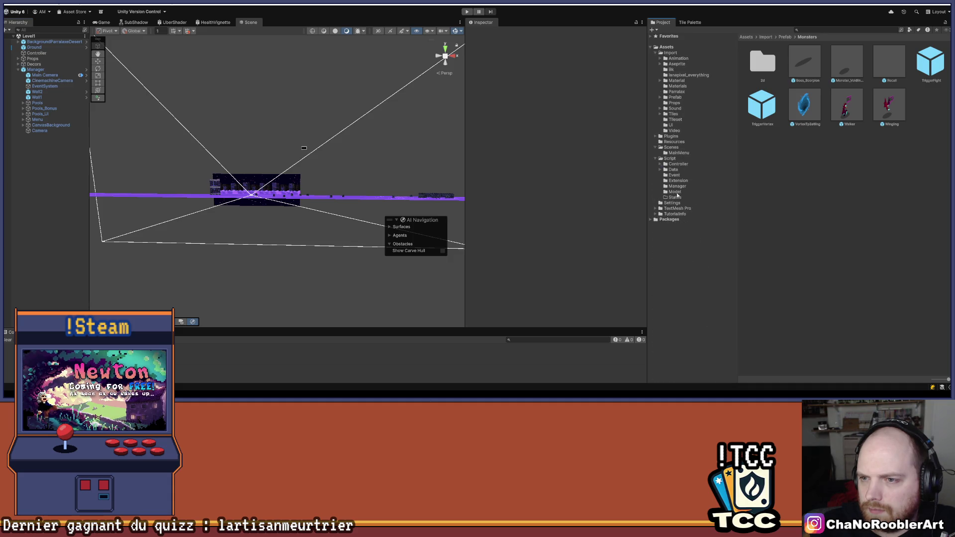
Step: Open the Level1_2D scene from the Assets/Scenes folder
{"action": "left_click", "coordinate": [673, 53]}
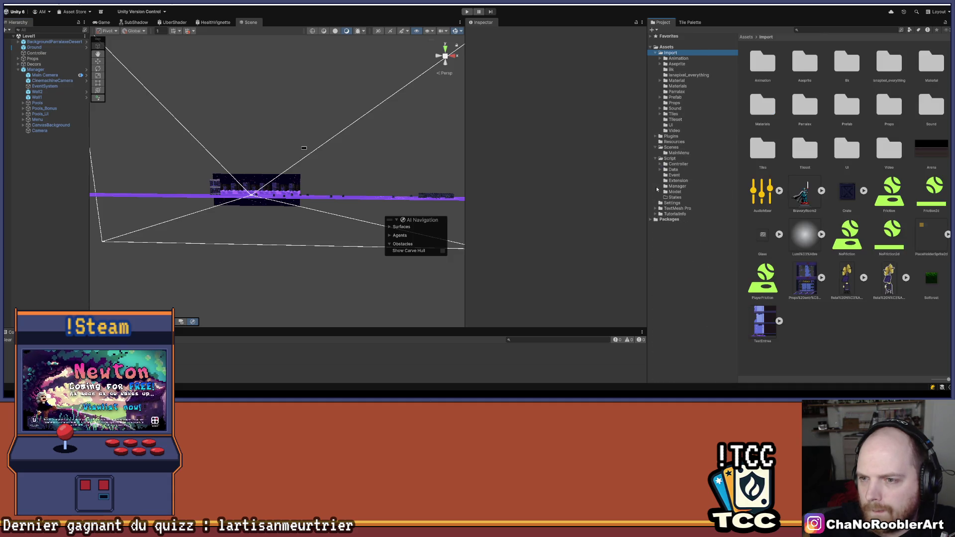
{"action": "left_click", "coordinate": [677, 148]}
{"action": "left_click", "coordinate": [874, 65]}
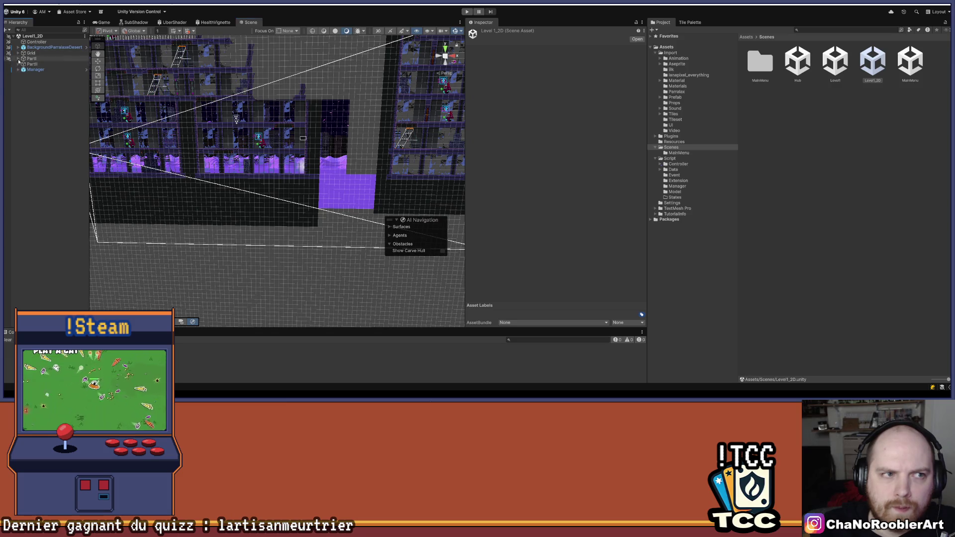
Step: Expand PartI and Grid, framing the Grid and selecting its TilemapBackground2 and TilemapWall tilemaps
{"action": "left_click", "coordinate": [19, 58]}
{"action": "double_click", "coordinate": [31, 53]}
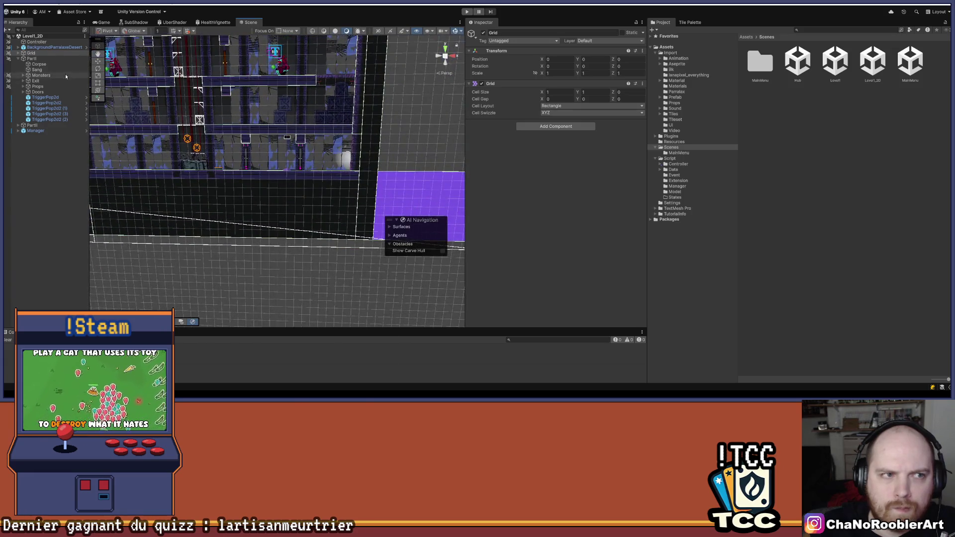
{"action": "left_click", "coordinate": [18, 53]}
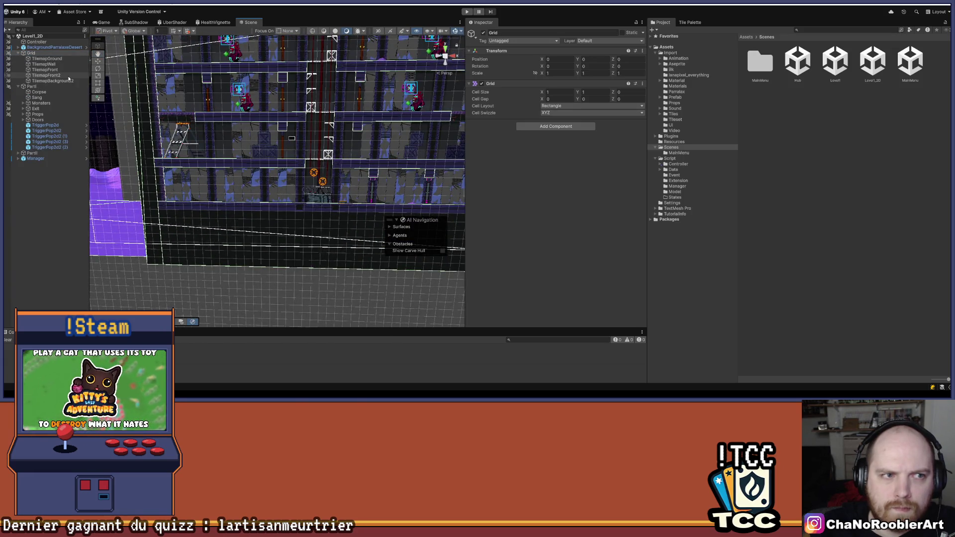
{"action": "left_click", "coordinate": [56, 80]}
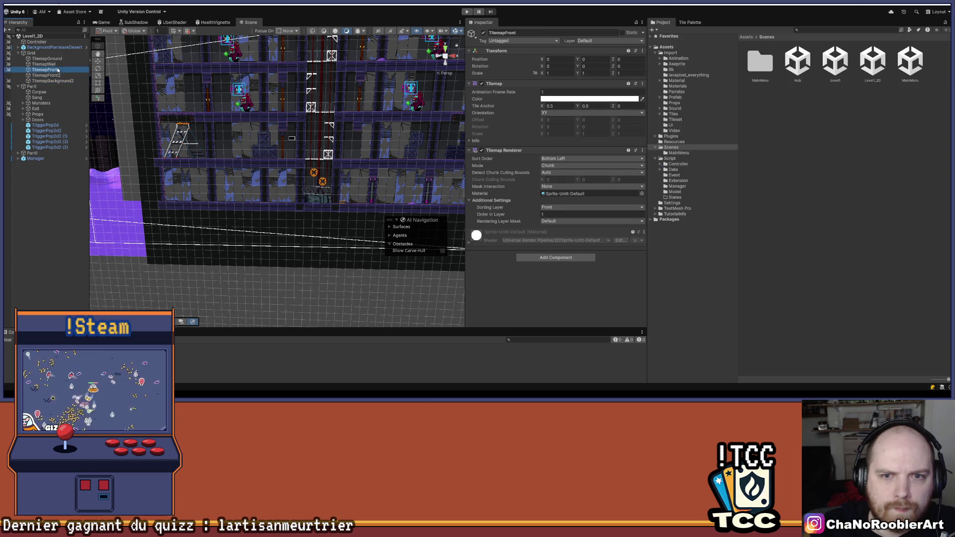
{"action": "double_click", "coordinate": [31, 52]}
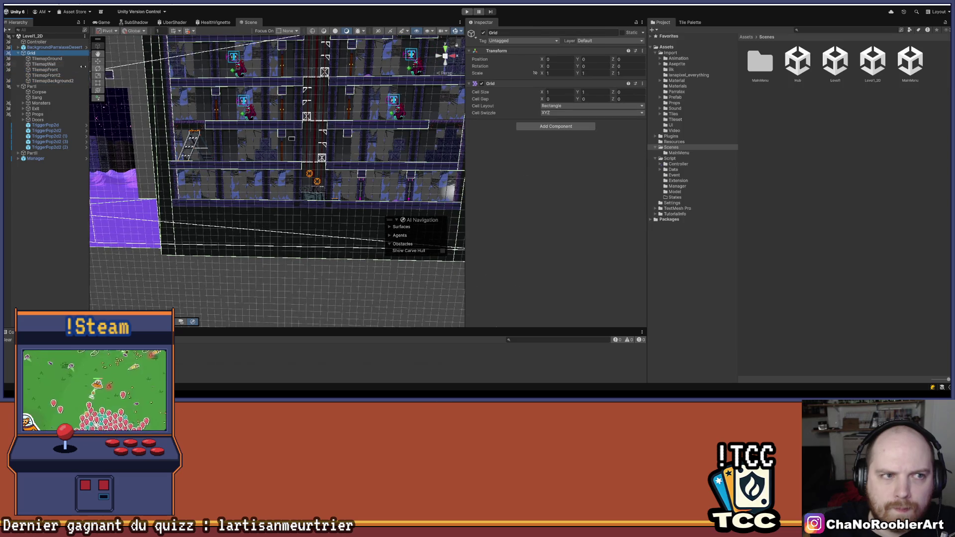
{"action": "left_click", "coordinate": [301, 129]}
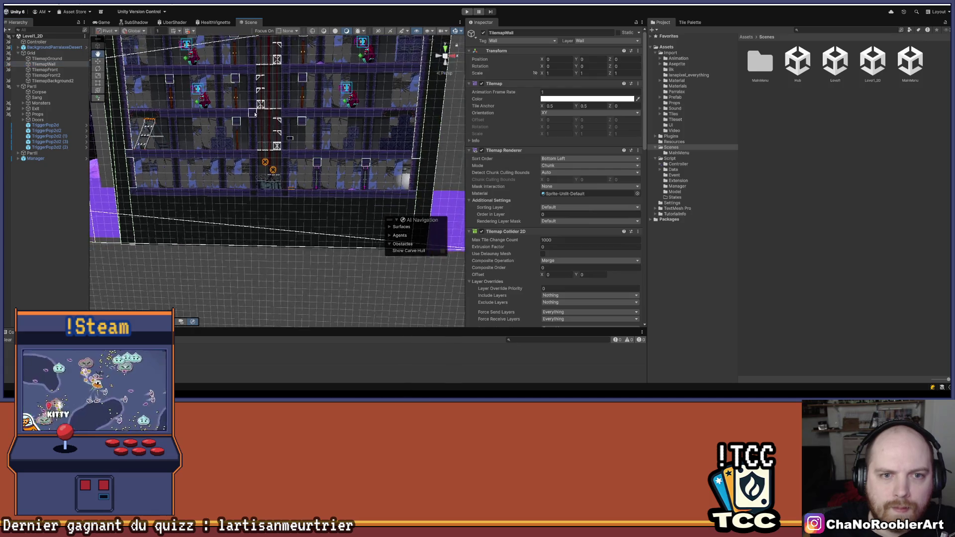
Step: Preview the level in the Game view, then back in Scene view select TilemapWall
{"action": "left_click", "coordinate": [102, 22]}
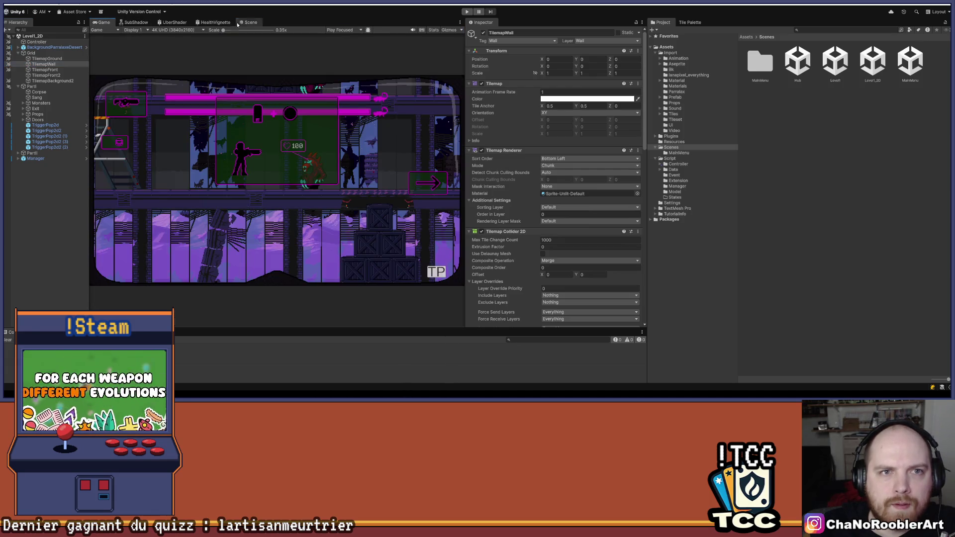
{"action": "left_click", "coordinate": [249, 22]}
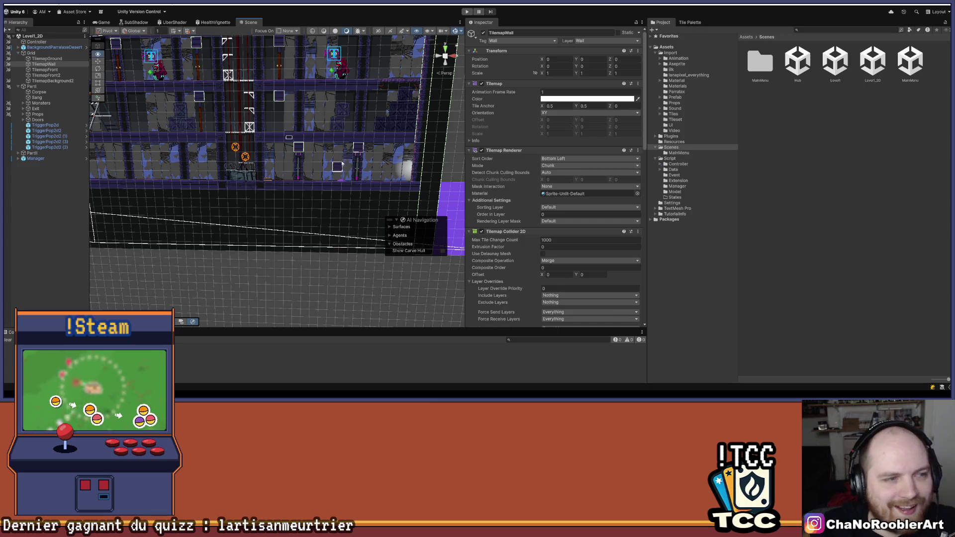
{"action": "scroll", "coordinate": [349, 154], "scroll_direction": "up", "scroll_amount": 4}
{"action": "left_click_drag", "start_coordinate": [336, 155], "coordinate": [318, 166]}
{"action": "left_click", "coordinate": [781, 123]}
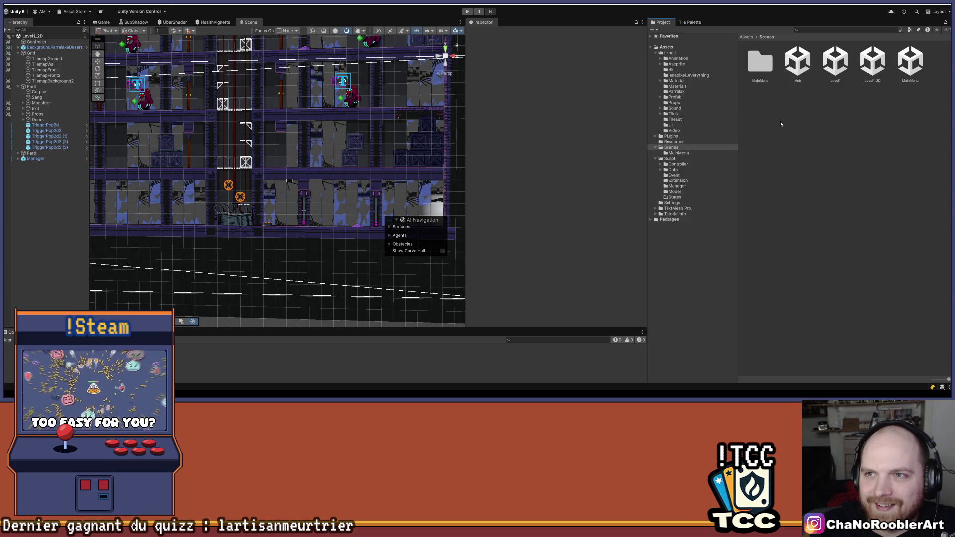
{"action": "left_click", "coordinate": [691, 22]}
{"action": "left_click", "coordinate": [663, 22]}
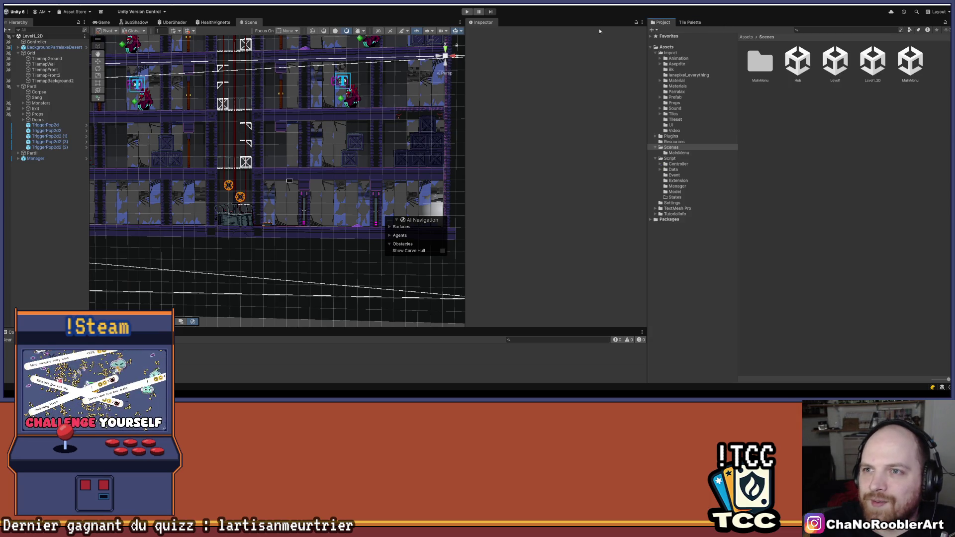
{"action": "left_click", "coordinate": [54, 81]}
{"action": "key", "text": "Up"}
{"action": "key", "text": "Up"}
{"action": "key", "text": "Up"}
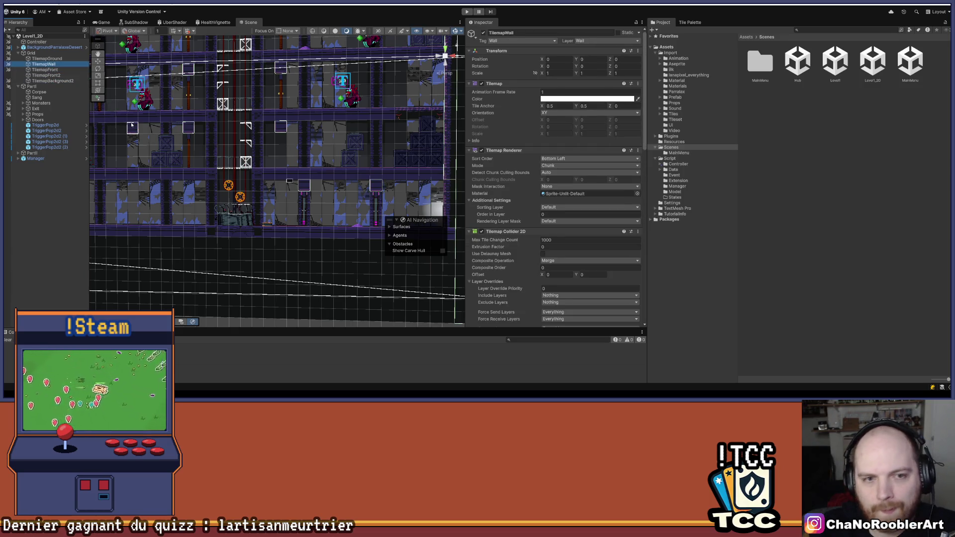
Step: Snip a region of the level, then scroll to TilemapWall's Composite Collider 2D with NoFriction2d
{"action": "key", "text": "super+shift+s"}
{"action": "mouse_move", "coordinate": [146, 104]}
{"action": "left_mouse_down"}
{"action": "mouse_move", "coordinate": [267, 278]}
{"action": "mouse_move", "coordinate": [405, 299]}
{"action": "mouse_move", "coordinate": [438, 294]}
{"action": "left_mouse_up"}
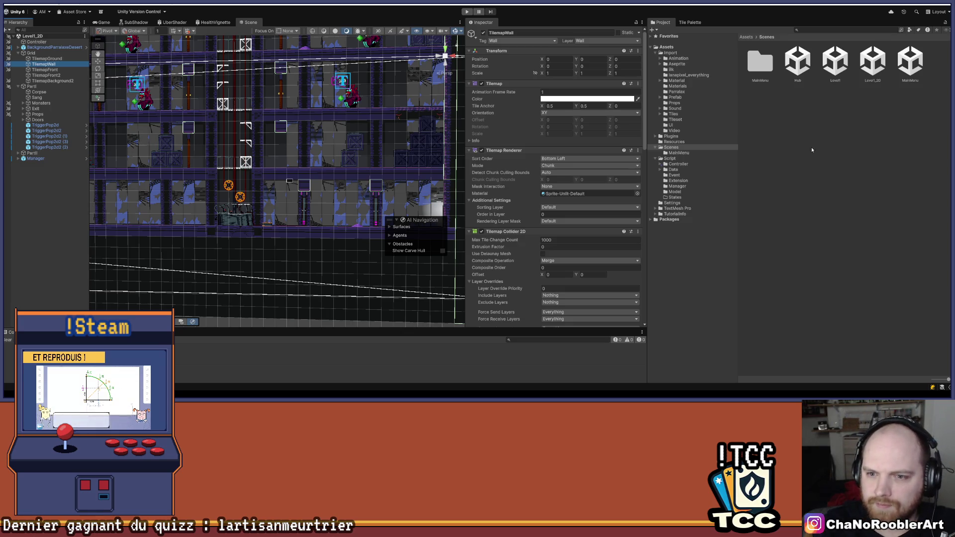
{"action": "scroll", "coordinate": [608, 188], "scroll_direction": "down", "scroll_amount": 3}
{"action": "scroll", "coordinate": [608, 188], "scroll_direction": "down", "scroll_amount": 8}
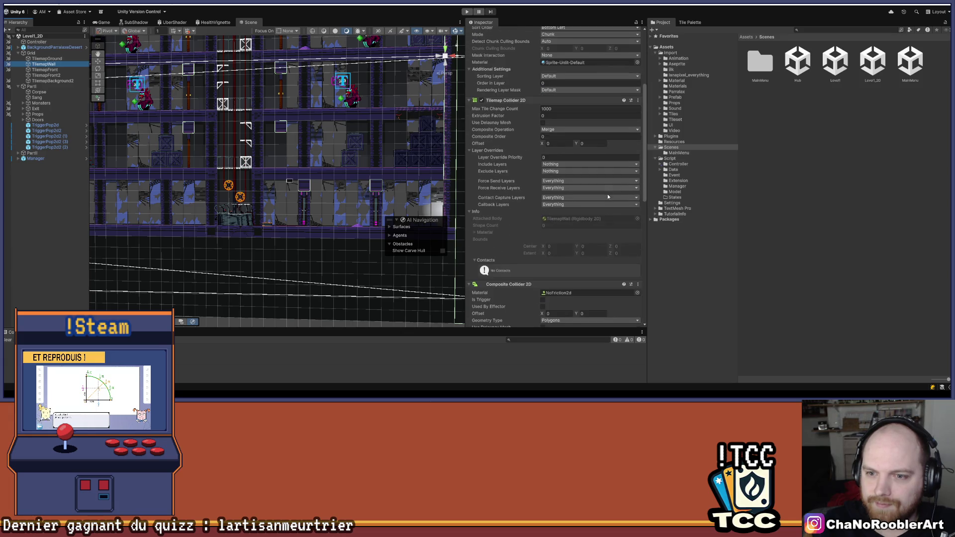
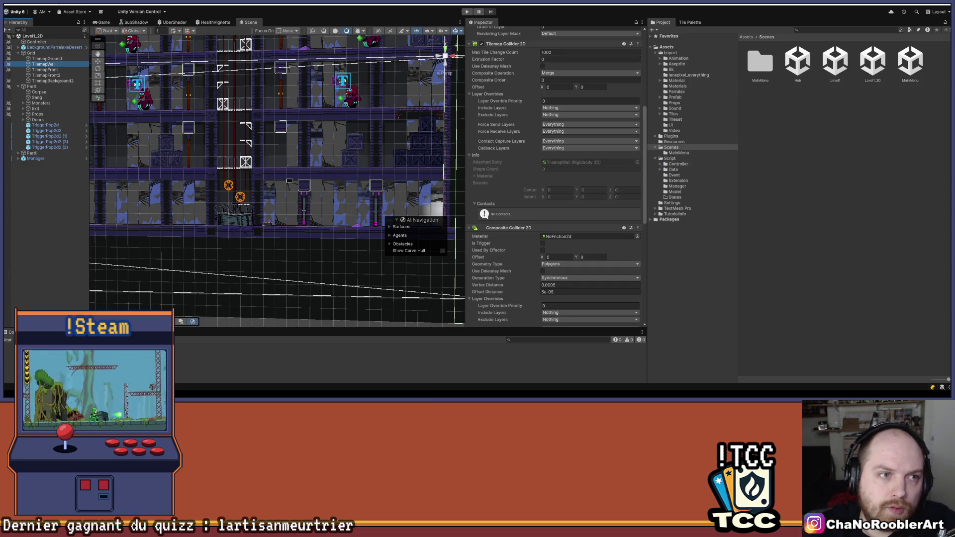
Step: Review TilemapGround's Static Rigidbody 2D, Friction2d material and Composite Collider 2D, then show the Game view
{"action": "key", "text": "ctrl+p"}
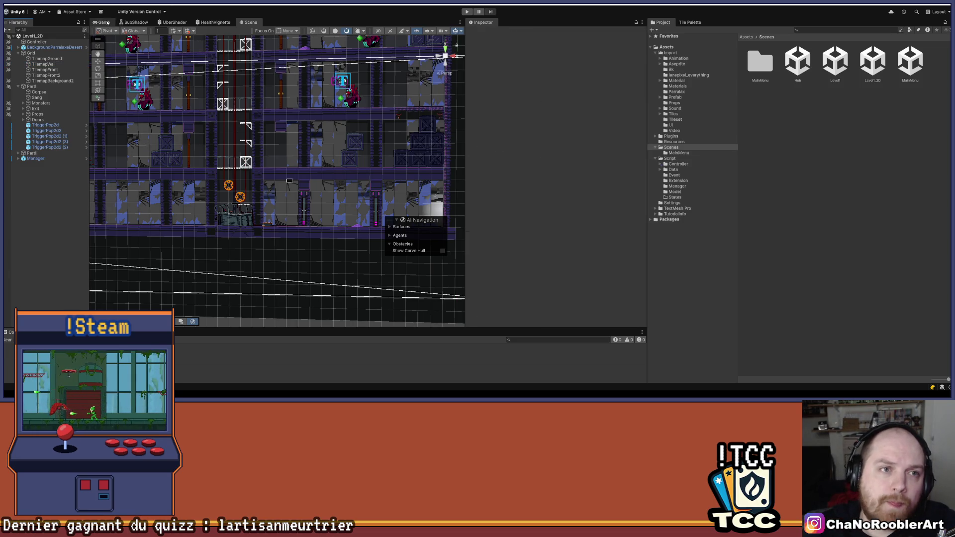
{"action": "left_click", "coordinate": [261, 23]}
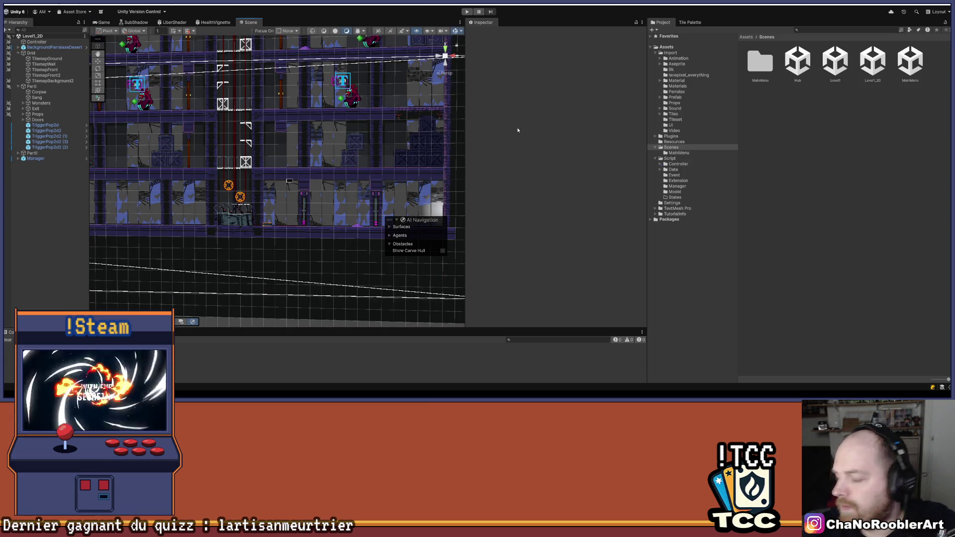
{"action": "left_click", "coordinate": [50, 58]}
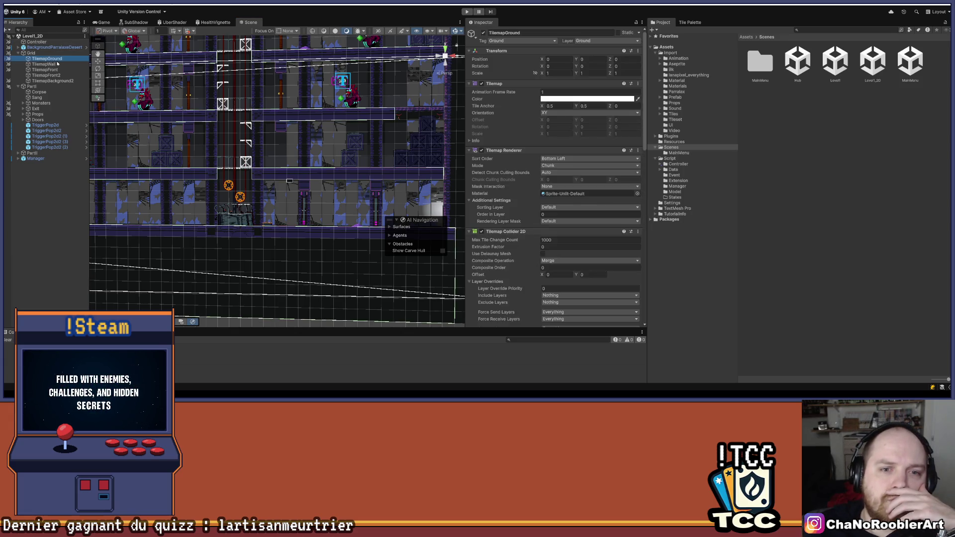
{"action": "scroll", "coordinate": [544, 185], "scroll_direction": "down", "scroll_amount": 6}
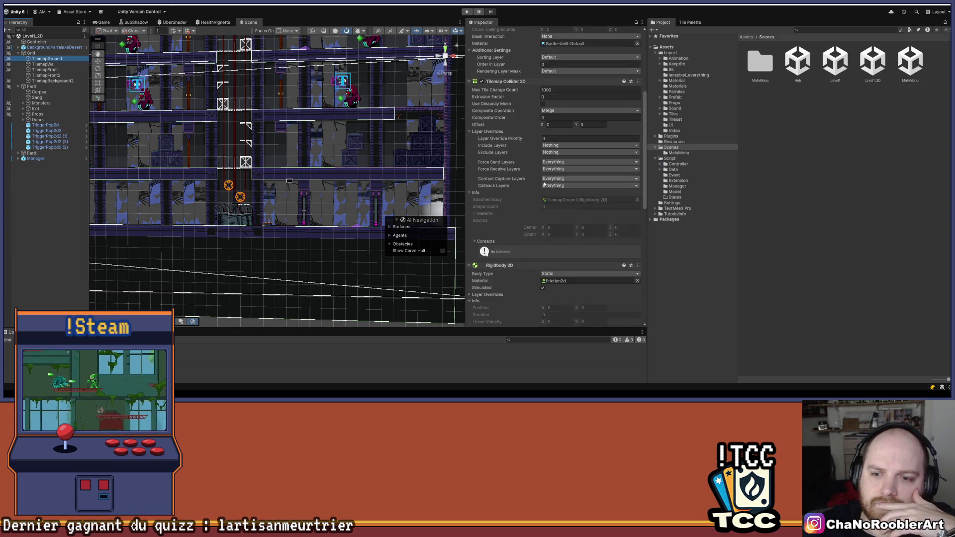
{"action": "scroll", "coordinate": [544, 184], "scroll_direction": "down", "scroll_amount": 2}
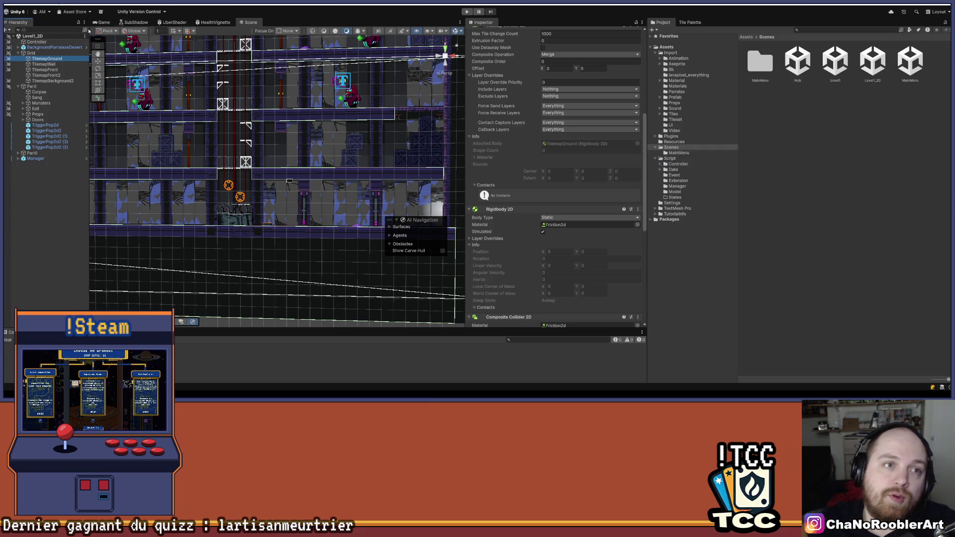
{"action": "left_click", "coordinate": [102, 22]}
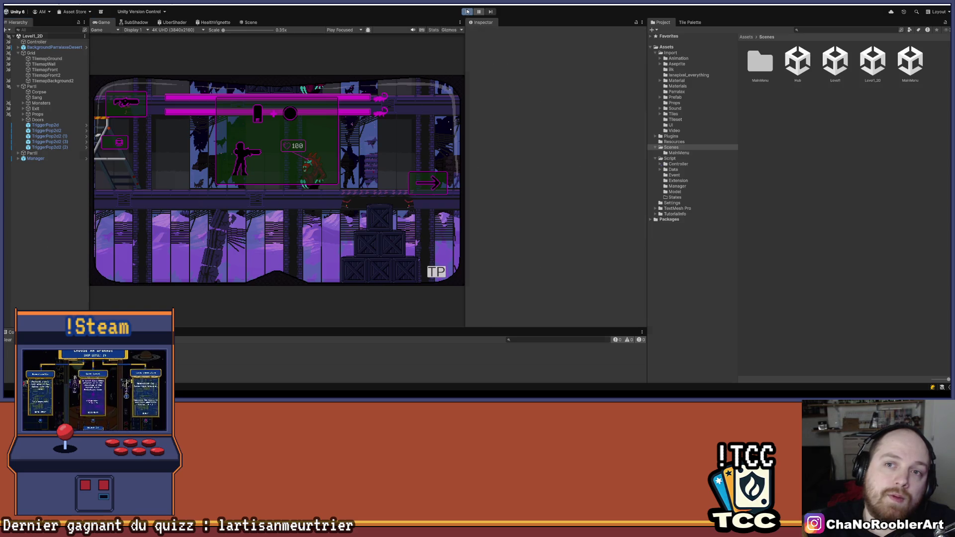
Step: Start Play mode and move the player right through the tutorial, jumping over the crates
{"action": "left_click", "coordinate": [467, 11]}
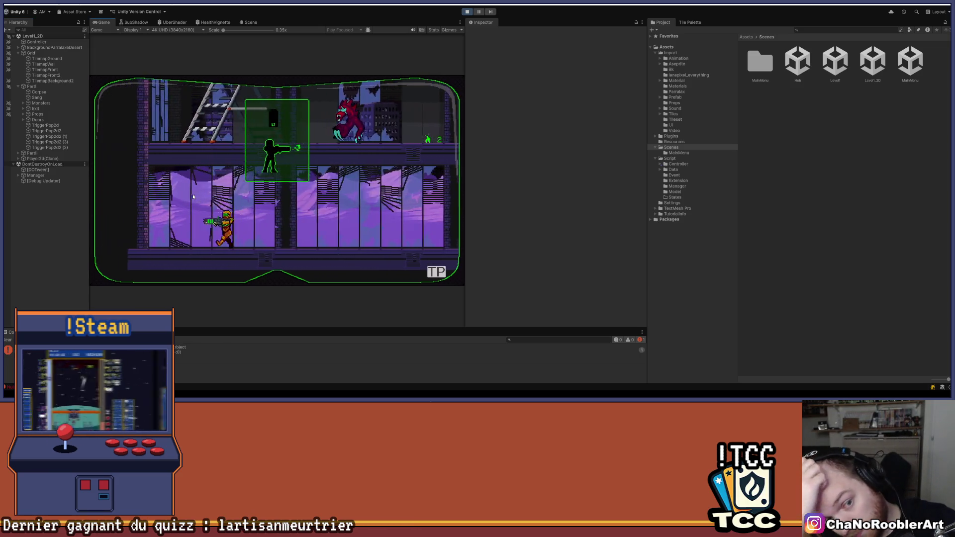
{"action": "key", "text": "d"}
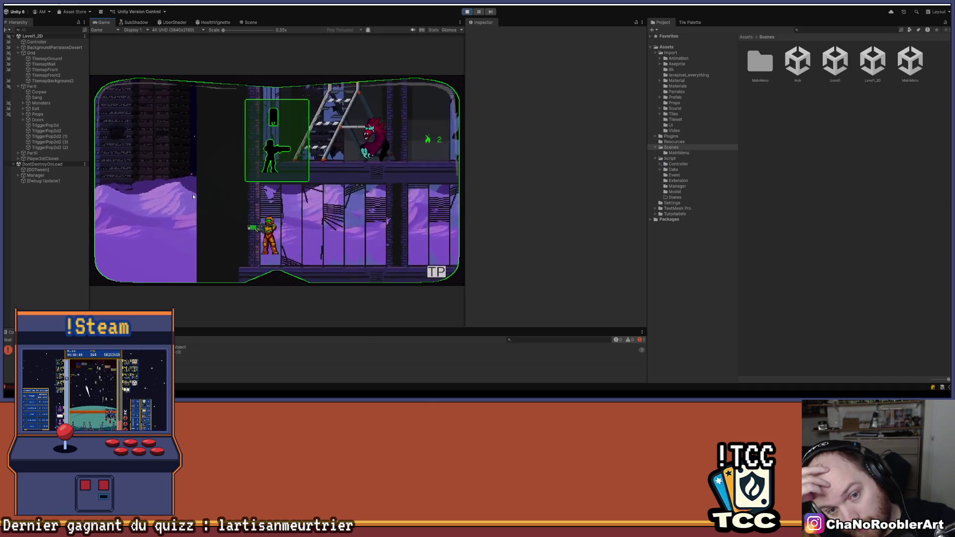
{"action": "key", "text": "d"}
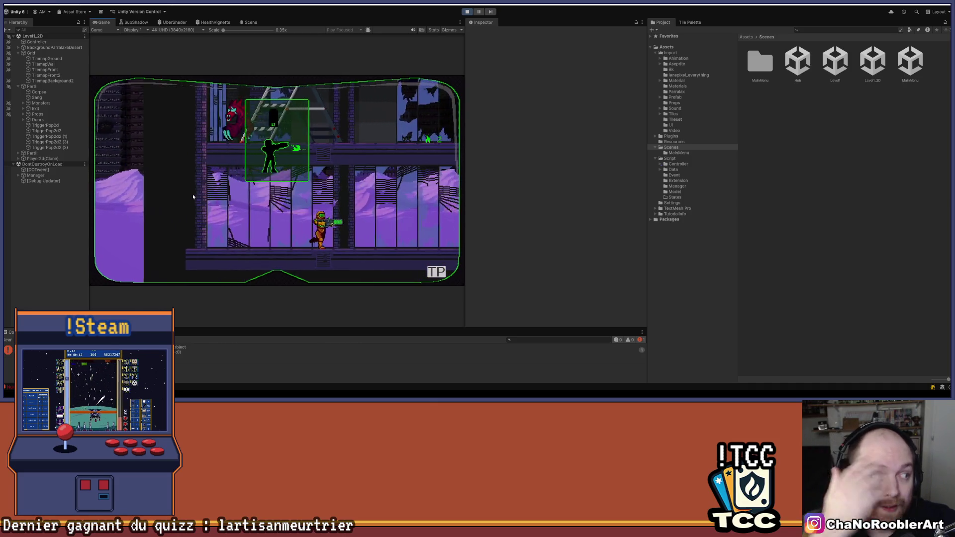
{"action": "key", "text": "d"}
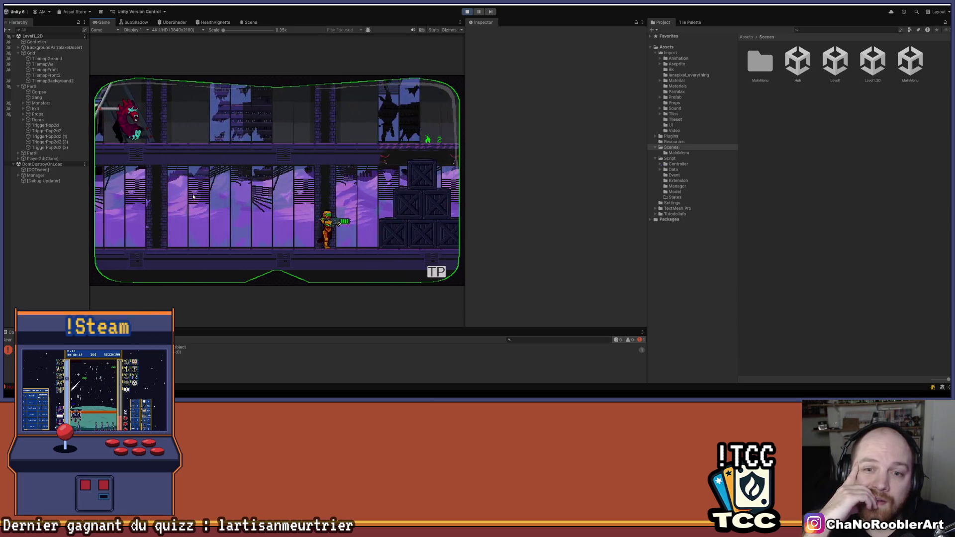
{"action": "key", "text": "d"}
{"action": "key", "text": "space"}
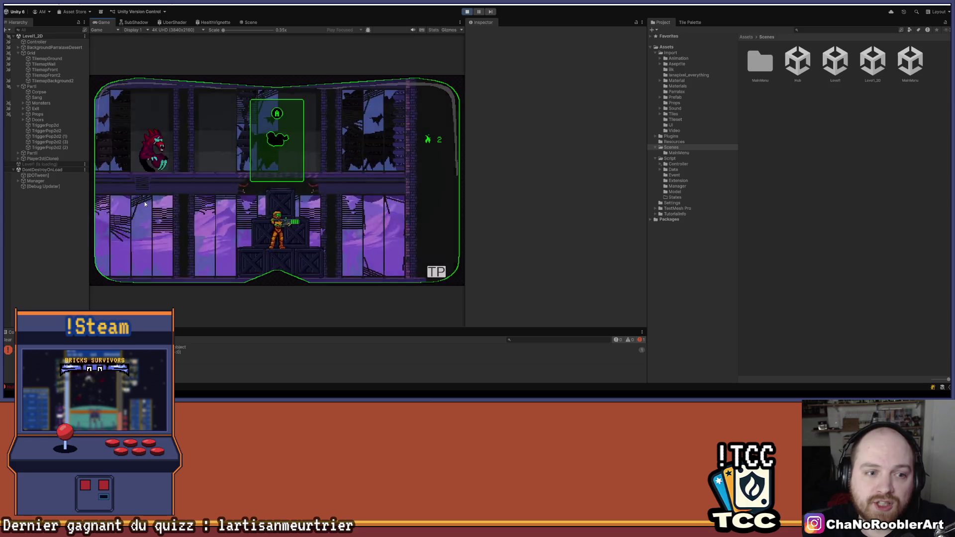
Step: Open the level-select list and load the 2D-1 level (Level1_2D)
{"action": "key", "text": "d"}
{"action": "key", "text": "Escape"}
{"action": "left_click", "coordinate": [139, 168]}
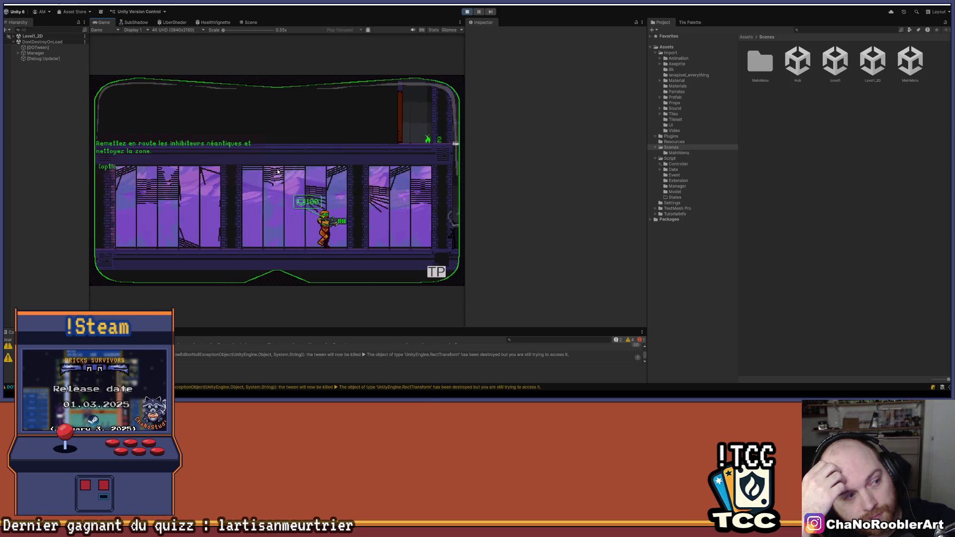
Step: Play past the elevator with a wall cling, spin-jump and ladder climb, then stop Play mode
{"action": "key", "text": "d"}
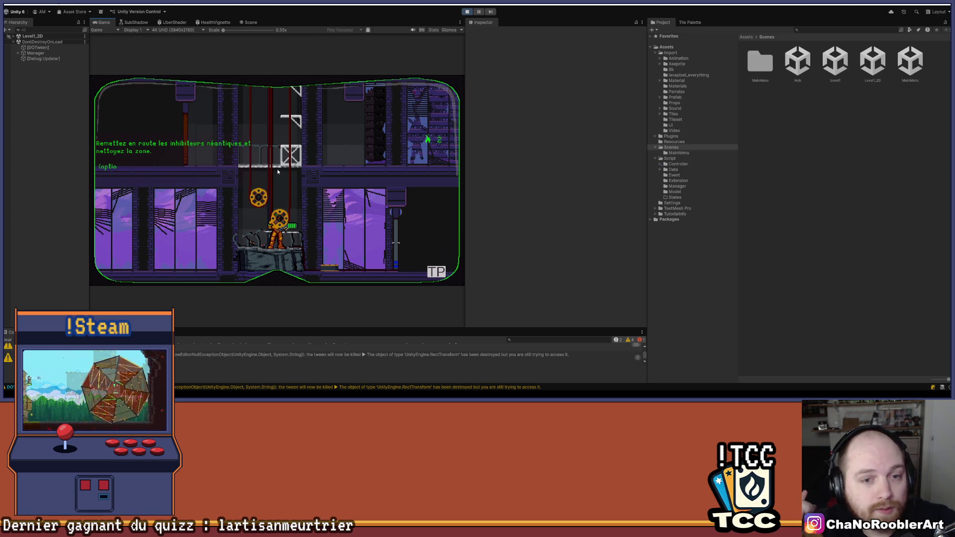
{"action": "key", "text": "d"}
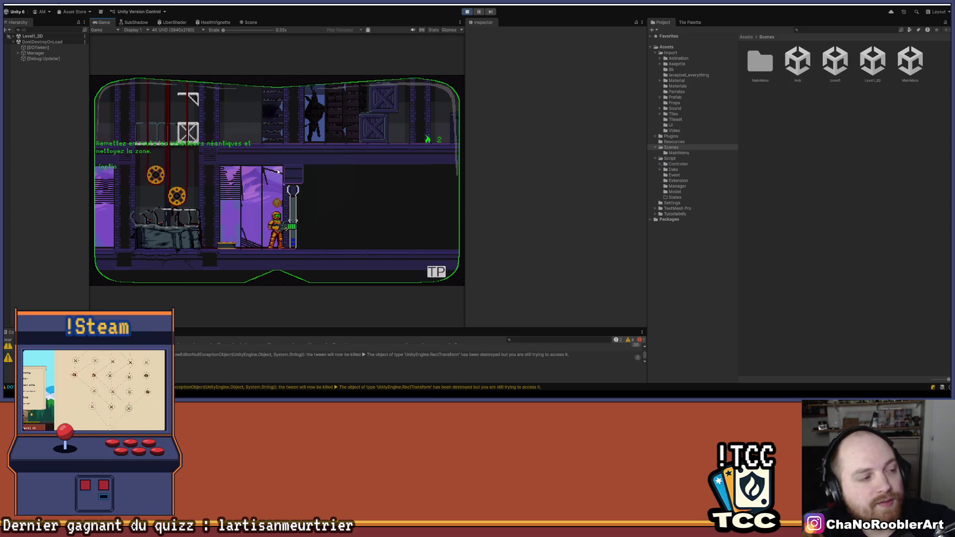
{"action": "key", "text": "space"}
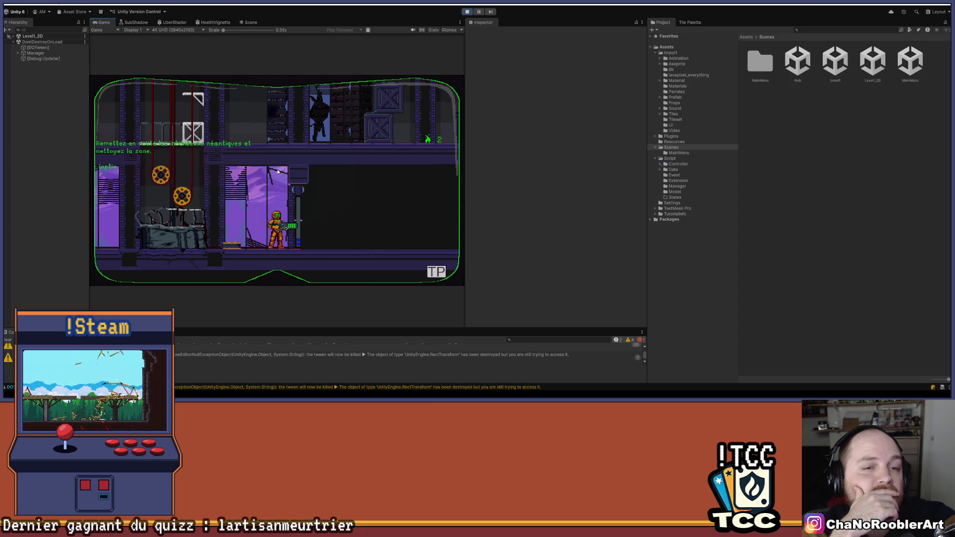
{"action": "key", "text": "Up"}
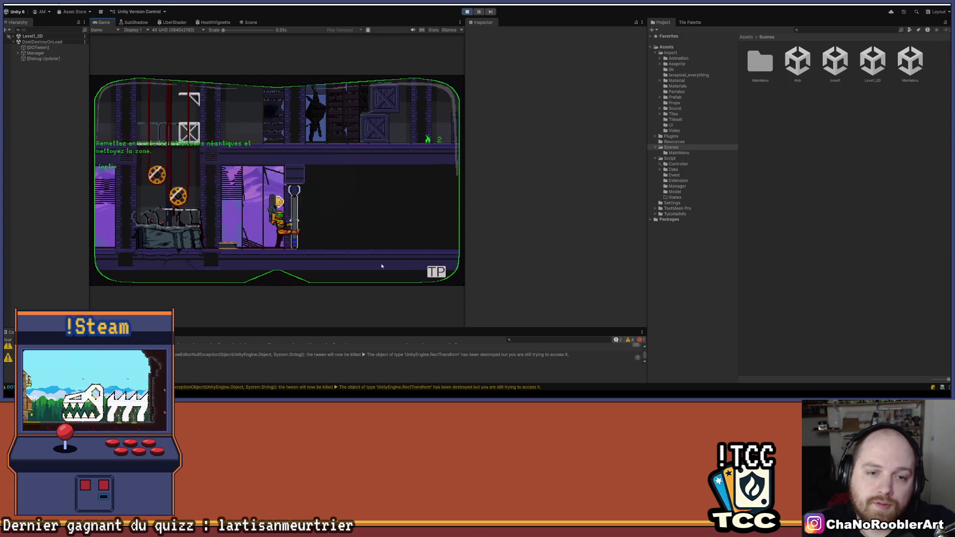
{"action": "left_click", "coordinate": [467, 12]}
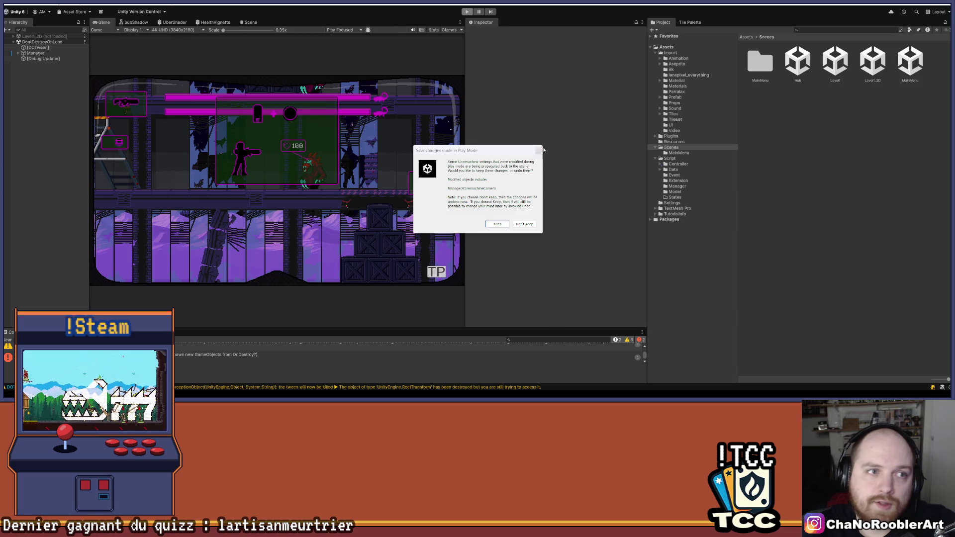
Step: Dismiss the keep-changes prompt and select the blue door's BlackSprite2 in the Scene view
{"action": "left_click", "coordinate": [540, 151]}
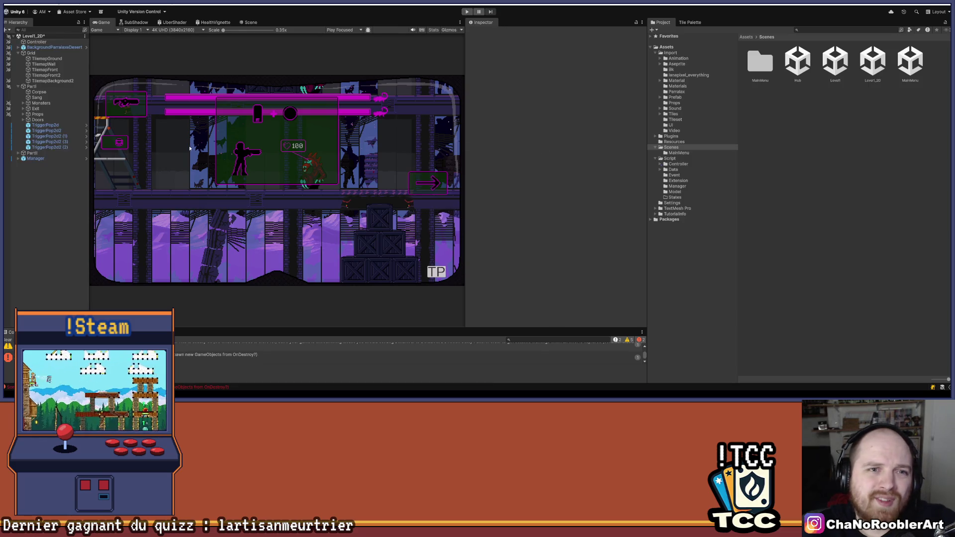
{"action": "left_click", "coordinate": [251, 22]}
{"action": "key", "text": "w"}
{"action": "scroll", "coordinate": [323, 232], "scroll_direction": "up", "scroll_amount": 2}
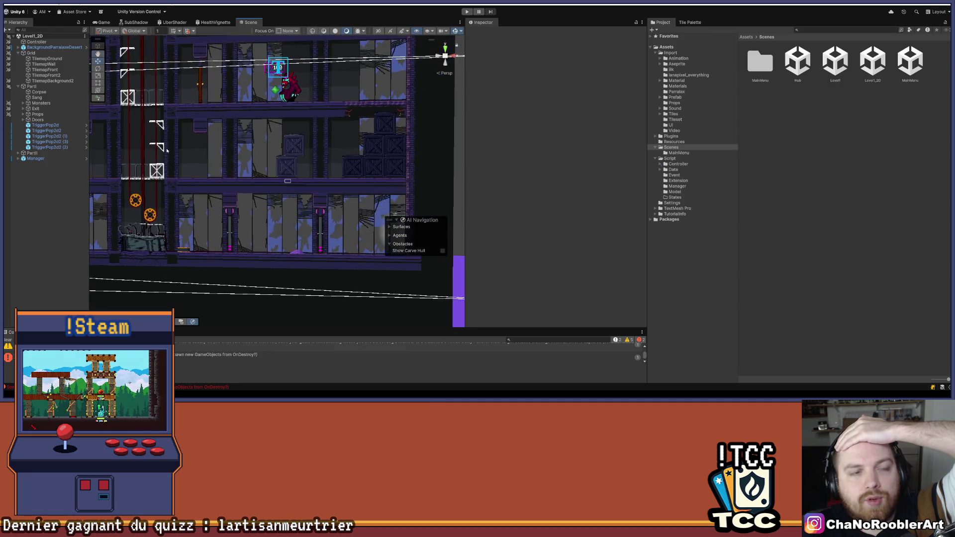
{"action": "left_click", "coordinate": [323, 231]}
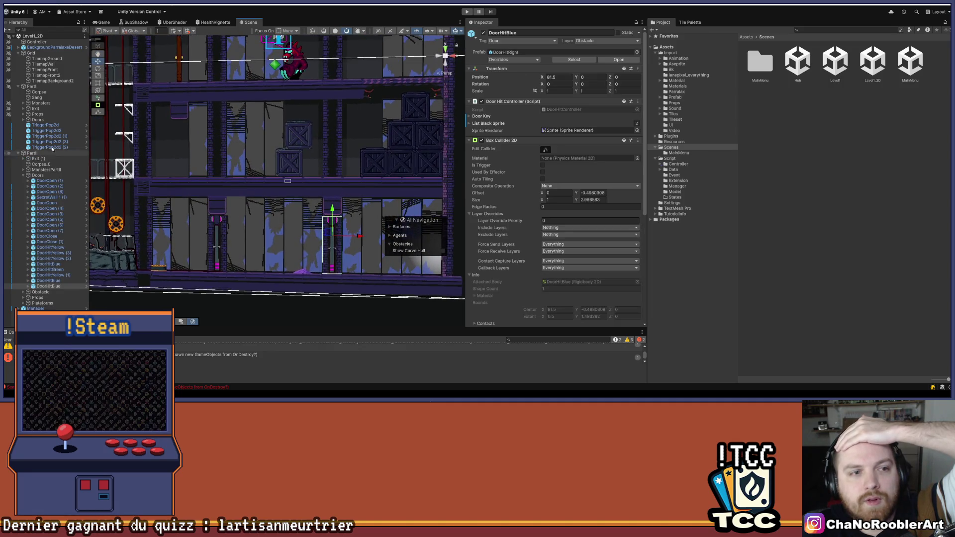
{"action": "left_click", "coordinate": [28, 287]}
{"action": "left_click", "coordinate": [52, 297]}
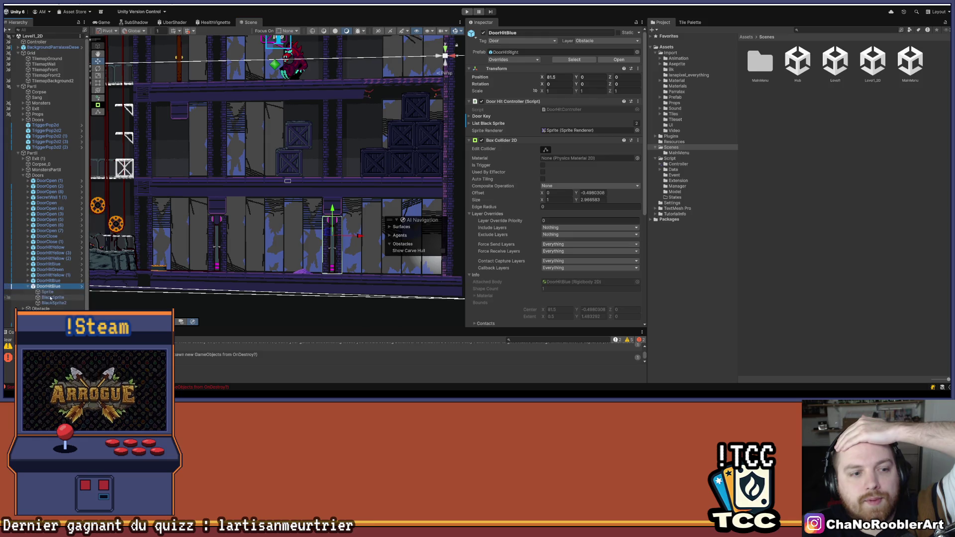
{"action": "key", "text": "Down"}
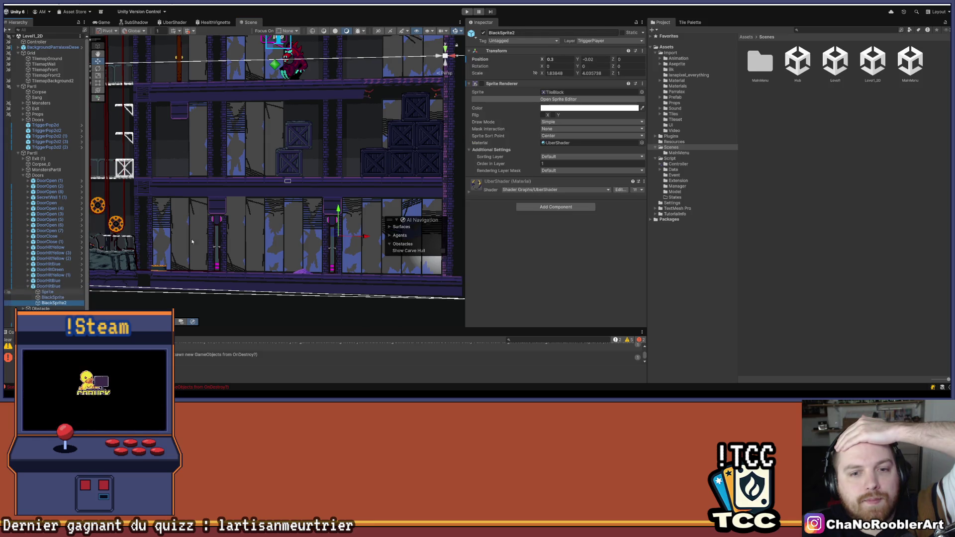
Step: Enable BlackSprite2's Sprite Renderer, move it to X 0.97 and set Position Y to 0
{"action": "left_click", "coordinate": [481, 84]}
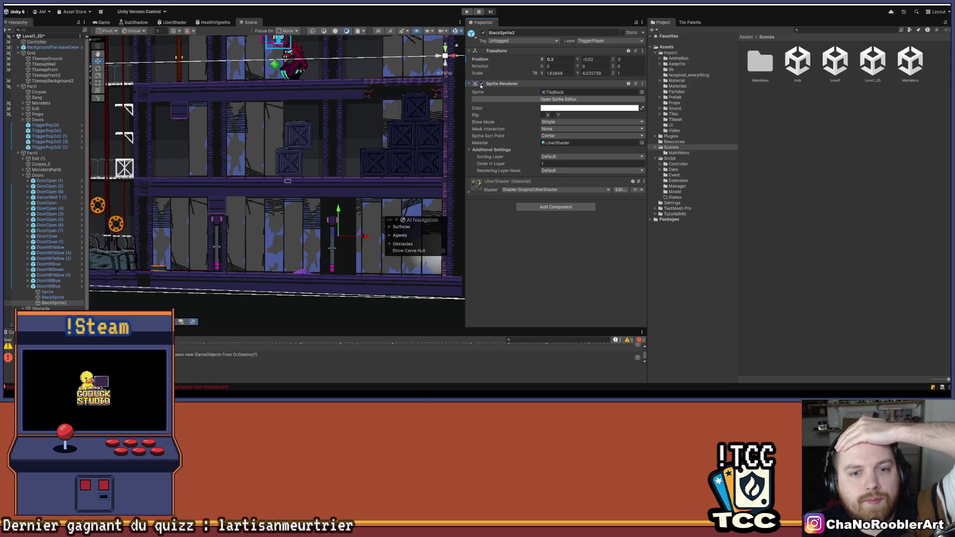
{"action": "scroll", "coordinate": [223, 188], "scroll_direction": "up", "scroll_amount": 3}
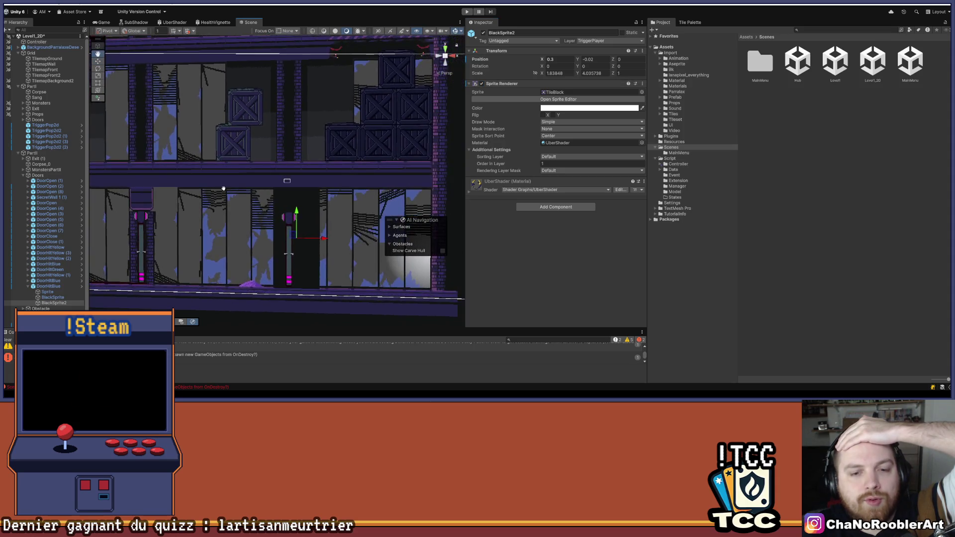
{"action": "scroll", "coordinate": [326, 230], "scroll_direction": "up", "scroll_amount": 1}
{"action": "mouse_move", "coordinate": [325, 241]}
{"action": "left_mouse_down"}
{"action": "mouse_move", "coordinate": [356, 242]}
{"action": "mouse_move", "coordinate": [341, 245]}
{"action": "left_mouse_up"}
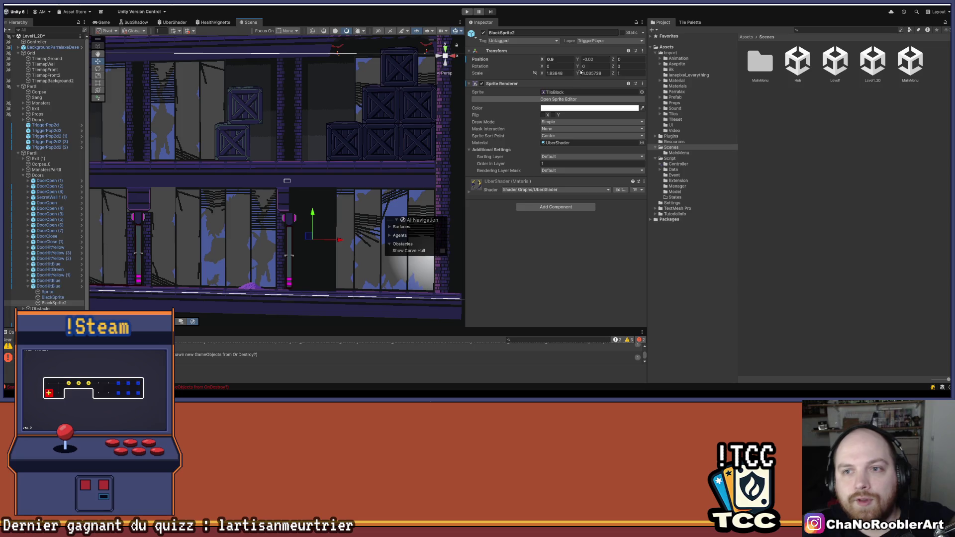
{"action": "left_click", "coordinate": [603, 60]}
{"action": "type", "text": "0"}
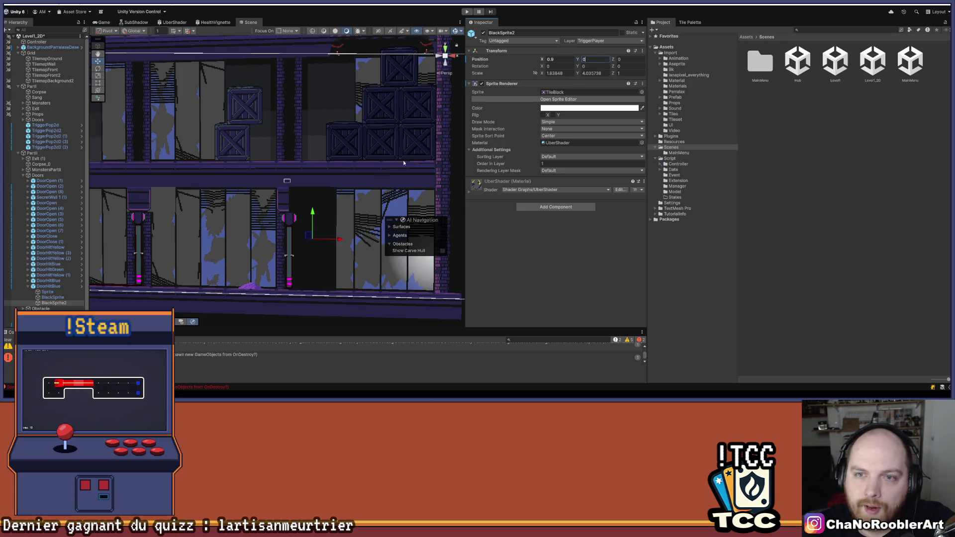
{"action": "scroll", "coordinate": [321, 225], "scroll_direction": "up", "scroll_amount": 2}
{"action": "left_click", "coordinate": [345, 253]}
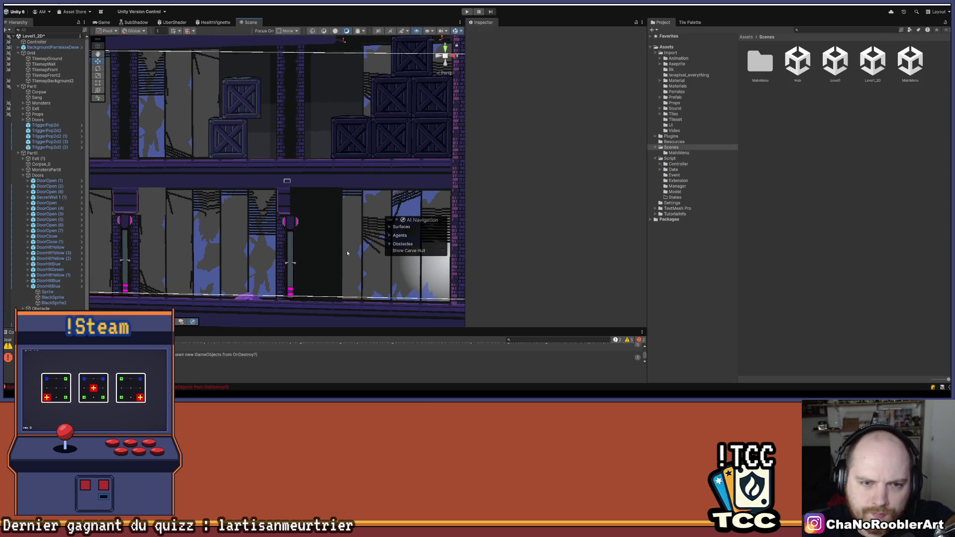
{"action": "left_click", "coordinate": [52, 297]}
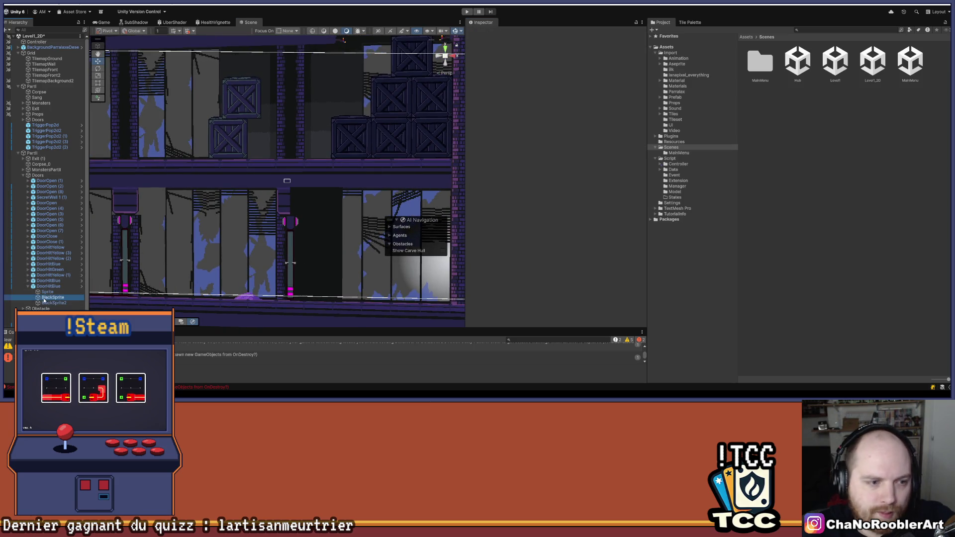
Step: Nudge BlackSprite2 with the move gizmo and fix its Transform Position X at 0.9
{"action": "left_click", "coordinate": [50, 303]}
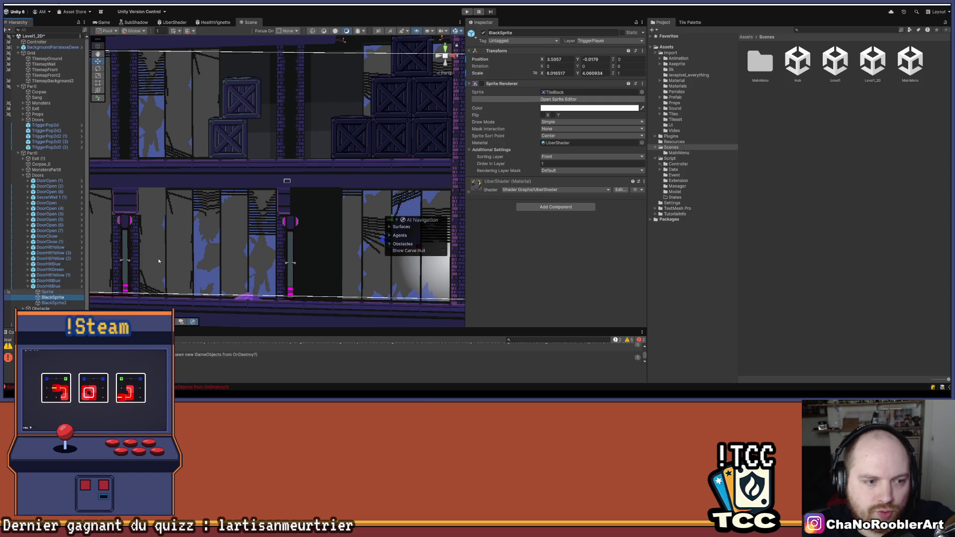
{"action": "left_click_drag", "start_coordinate": [342, 244], "coordinate": [340, 250]}
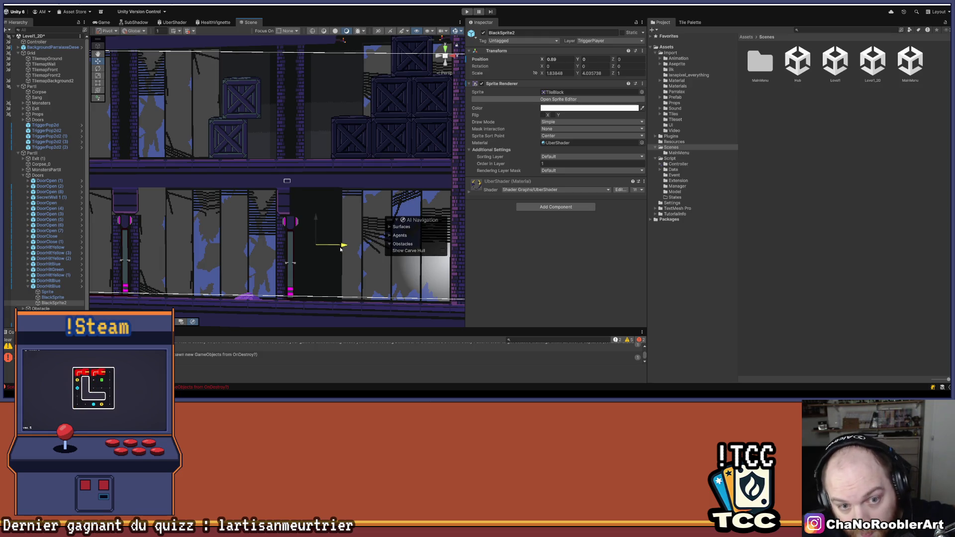
{"action": "left_click", "coordinate": [560, 60]}
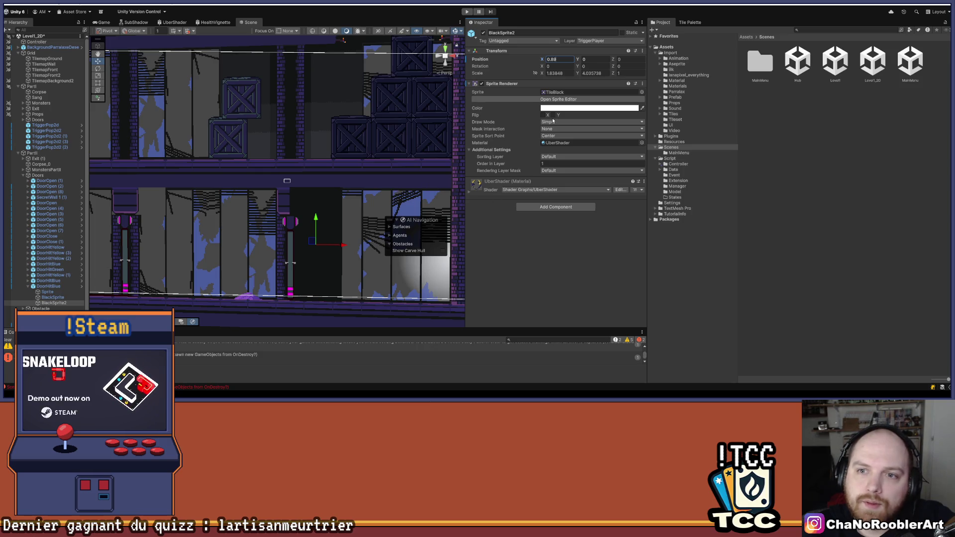
{"action": "left_click_drag", "start_coordinate": [345, 247], "coordinate": [346, 246]}
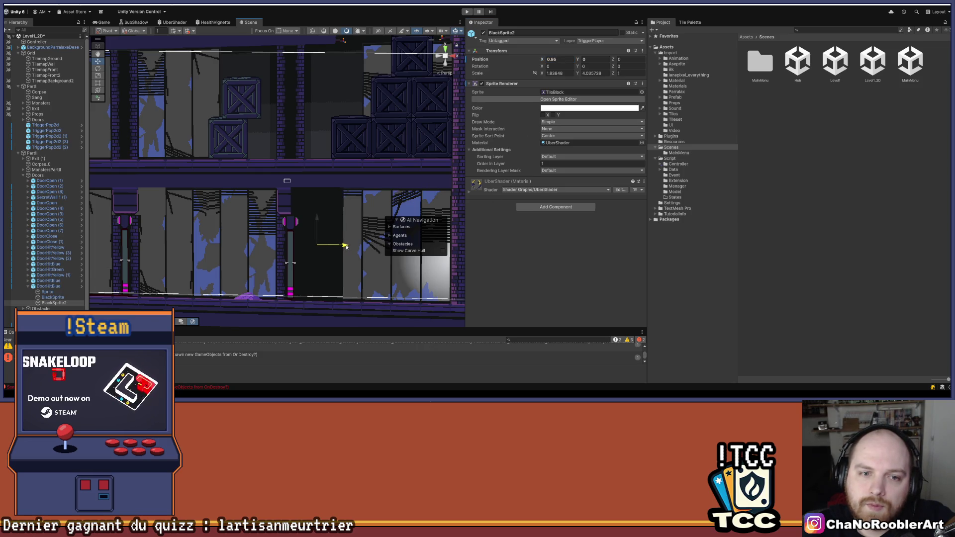
{"action": "left_click", "coordinate": [555, 59]}
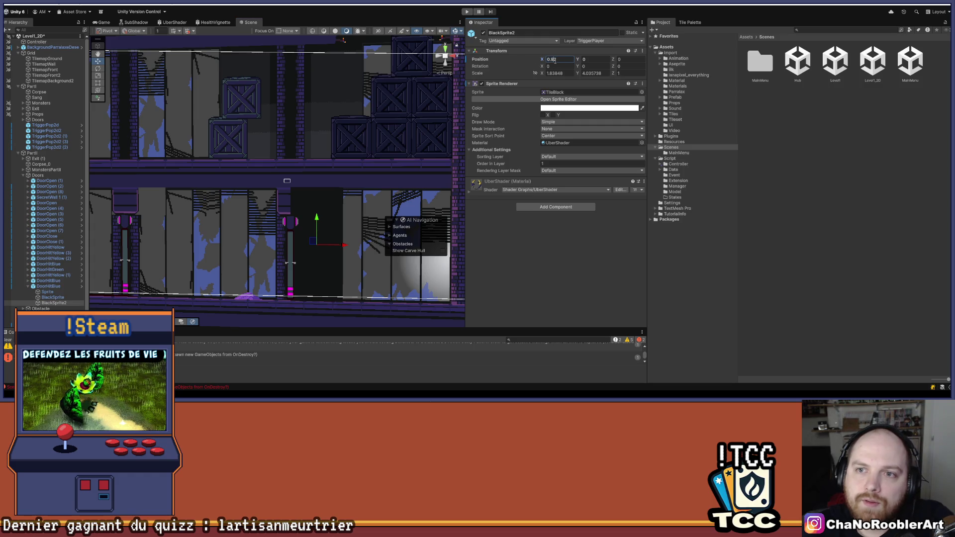
{"action": "left_click_drag", "start_coordinate": [556, 60], "coordinate": [550, 67]}
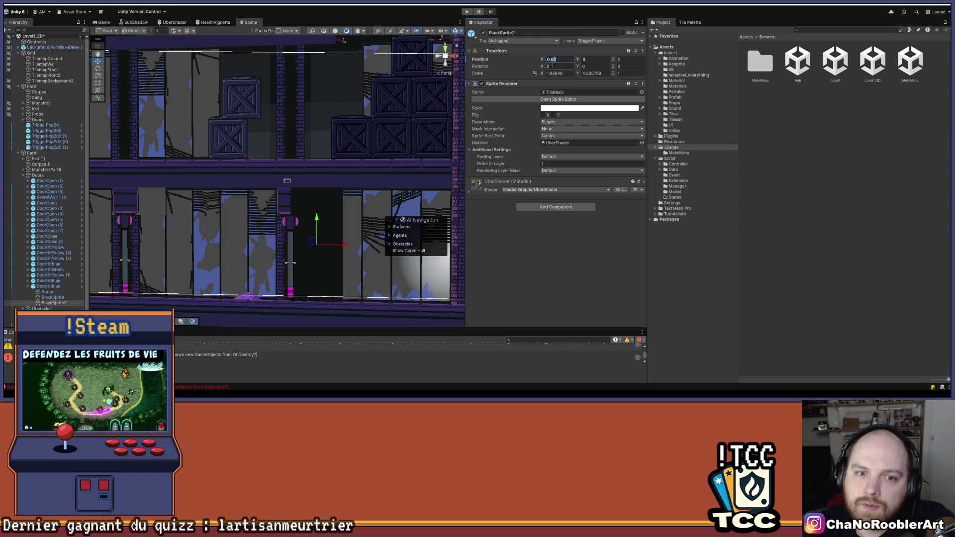
{"action": "key", "text": "Return"}
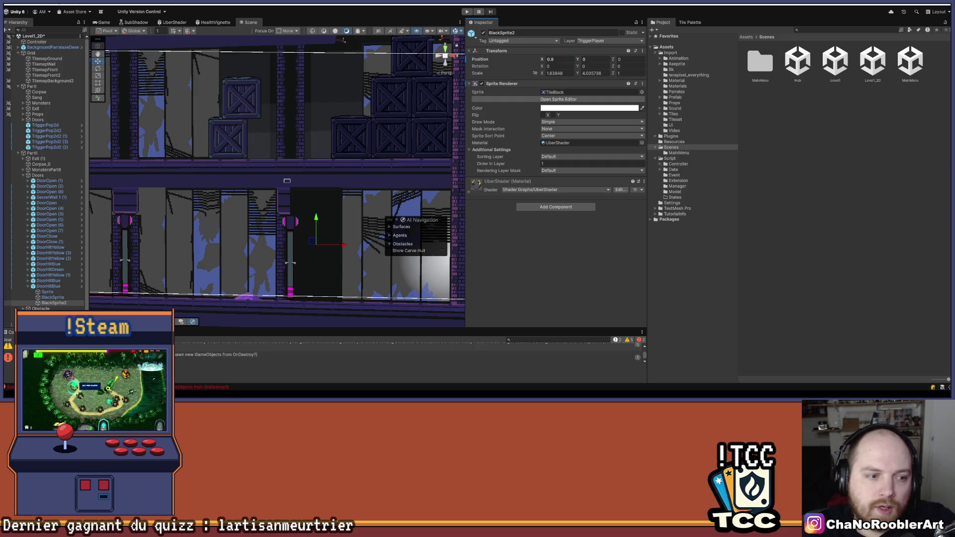
{"action": "scroll", "coordinate": [278, 179], "scroll_direction": "down", "scroll_amount": 3}
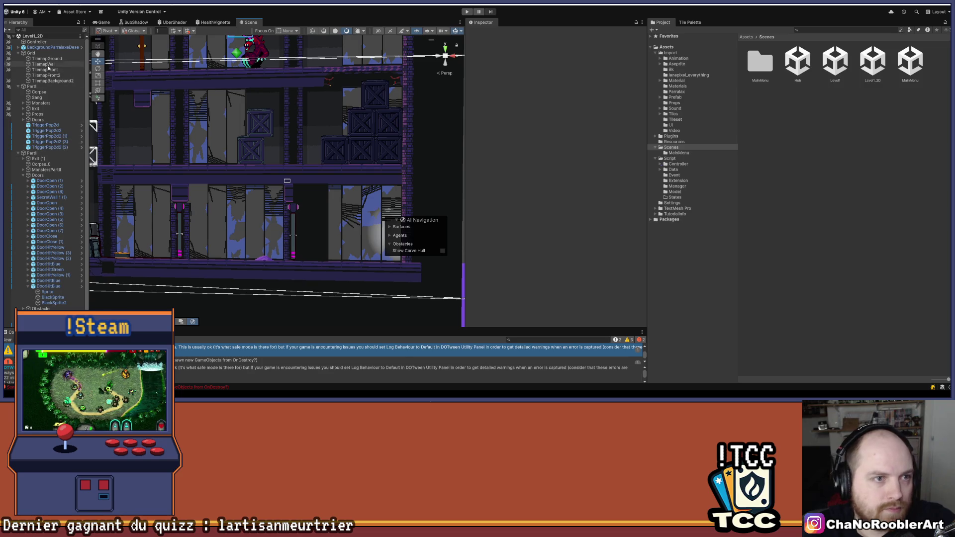
Step: Target TilemapFront in the Tile Palette, pick a tile and pan to the lower-right of the level
{"action": "left_click", "coordinate": [54, 70]}
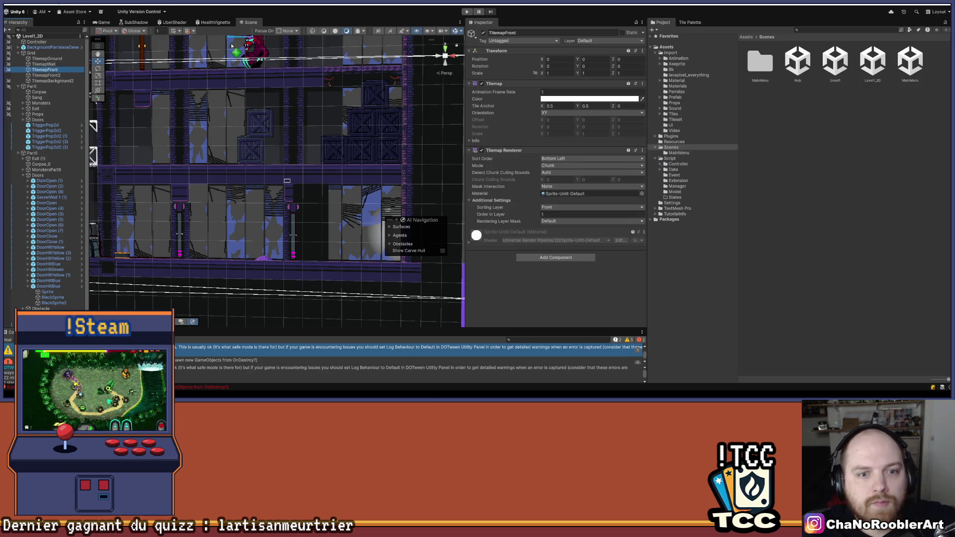
{"action": "left_click", "coordinate": [690, 22]}
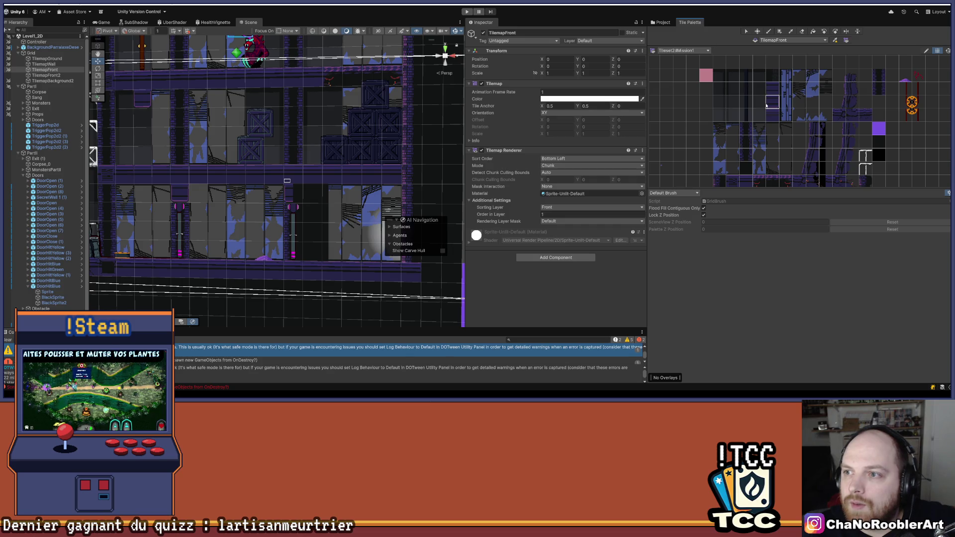
{"action": "left_click", "coordinate": [774, 103]}
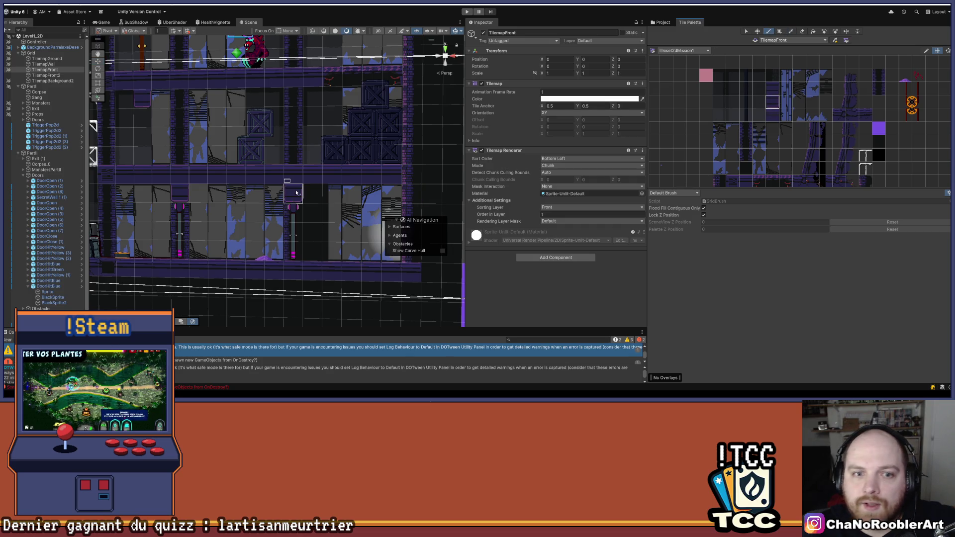
{"action": "scroll", "coordinate": [297, 192], "scroll_direction": "down", "scroll_amount": 5}
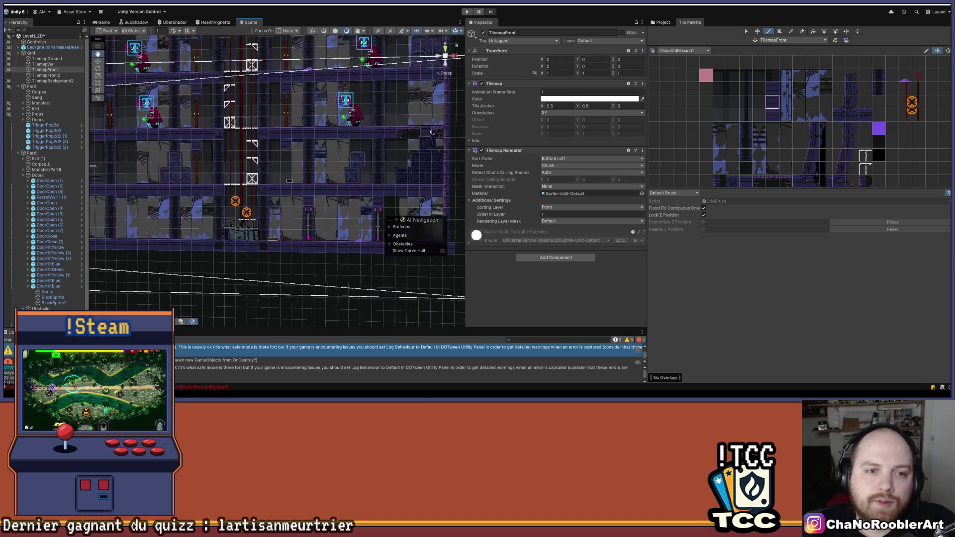
{"action": "left_click_drag", "start_coordinate": [502, 292], "coordinate": [444, 269]}
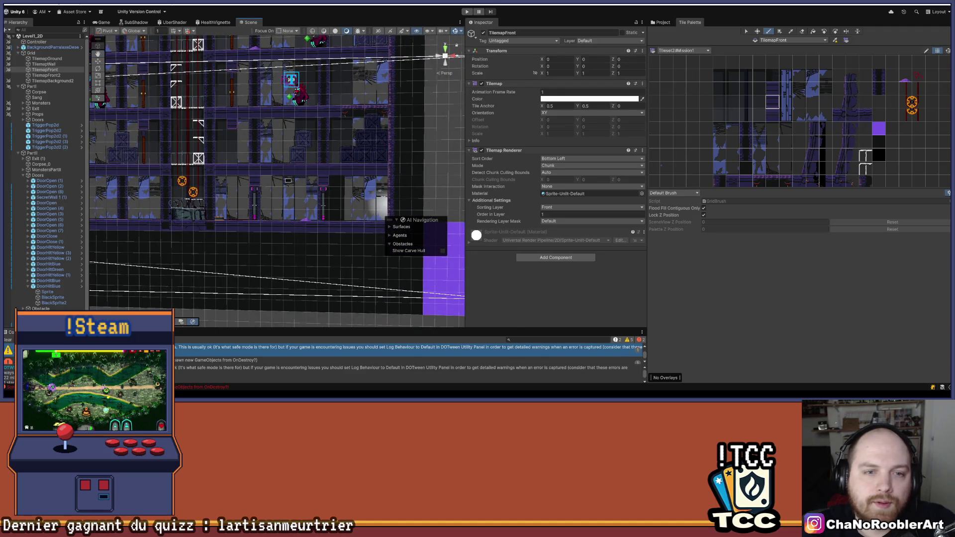
{"action": "left_click", "coordinate": [52, 297]}
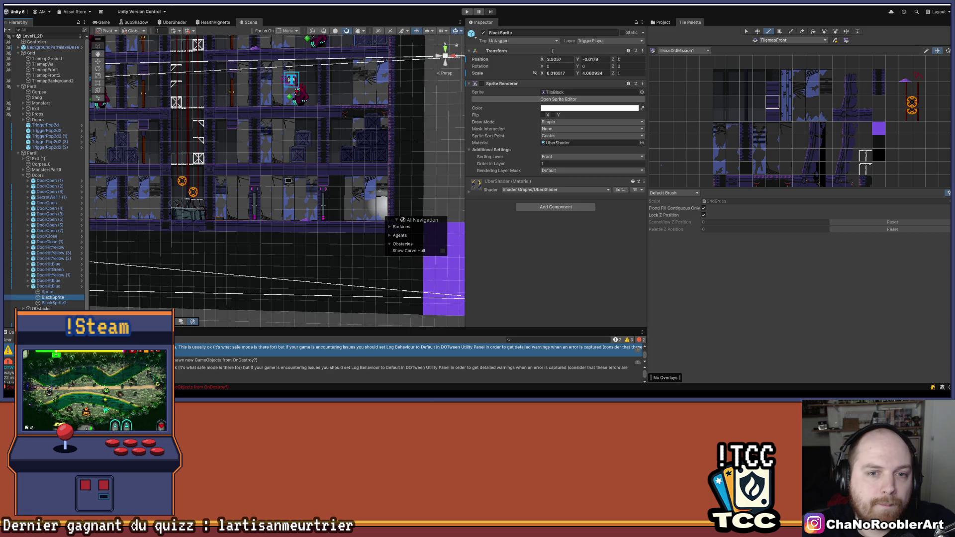
Step: Toggle BlackSprite2 off and on, frame BlackSprite, then switch to the Game view
{"action": "left_click", "coordinate": [53, 303]}
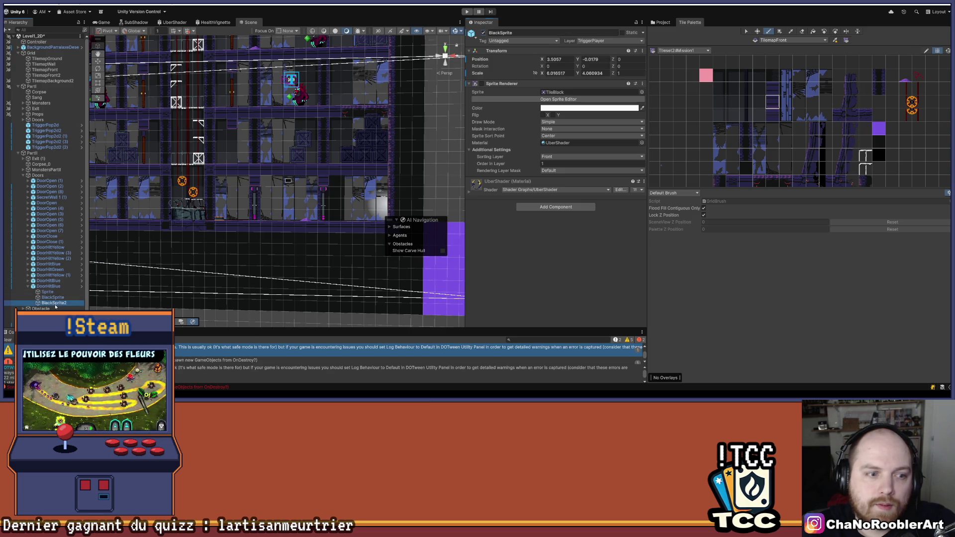
{"action": "left_click", "coordinate": [483, 32]}
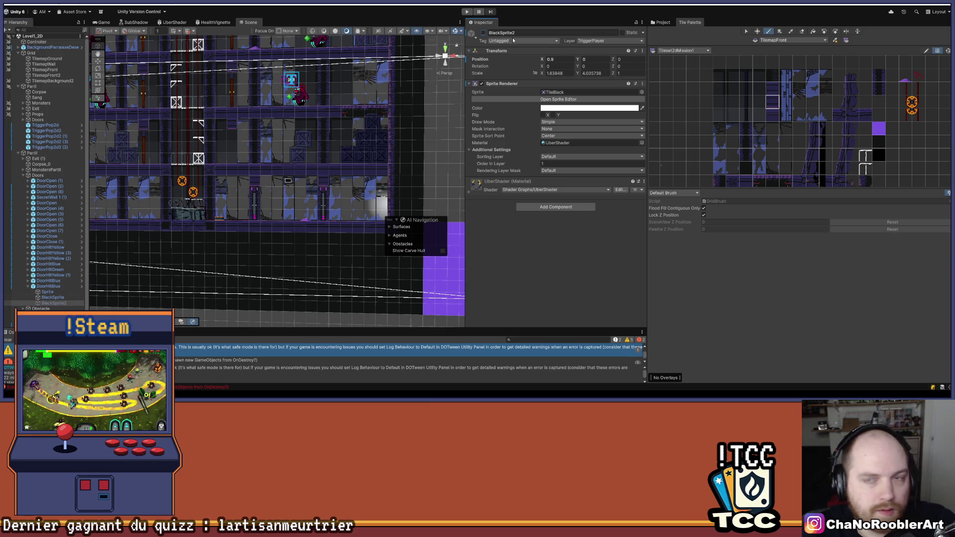
{"action": "left_click", "coordinate": [483, 32]}
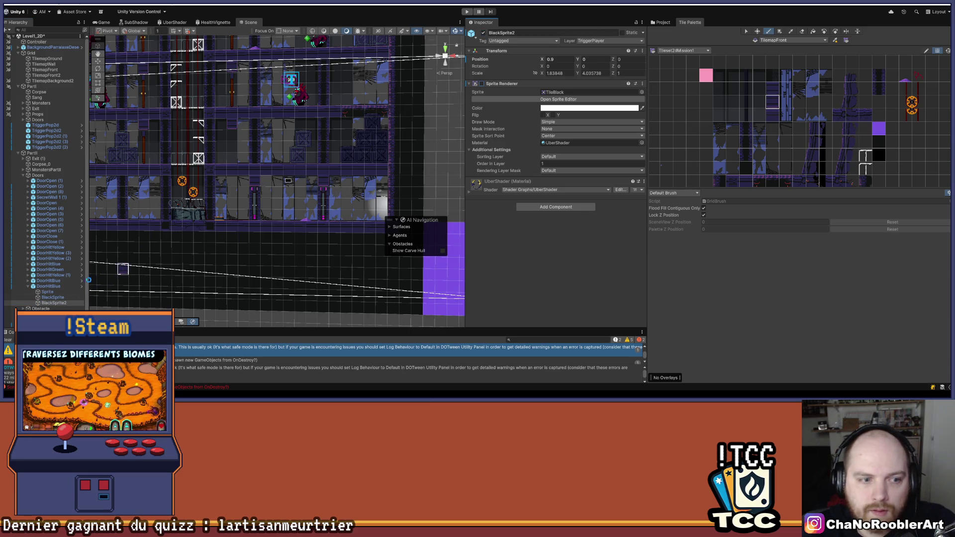
{"action": "double_click", "coordinate": [53, 297]}
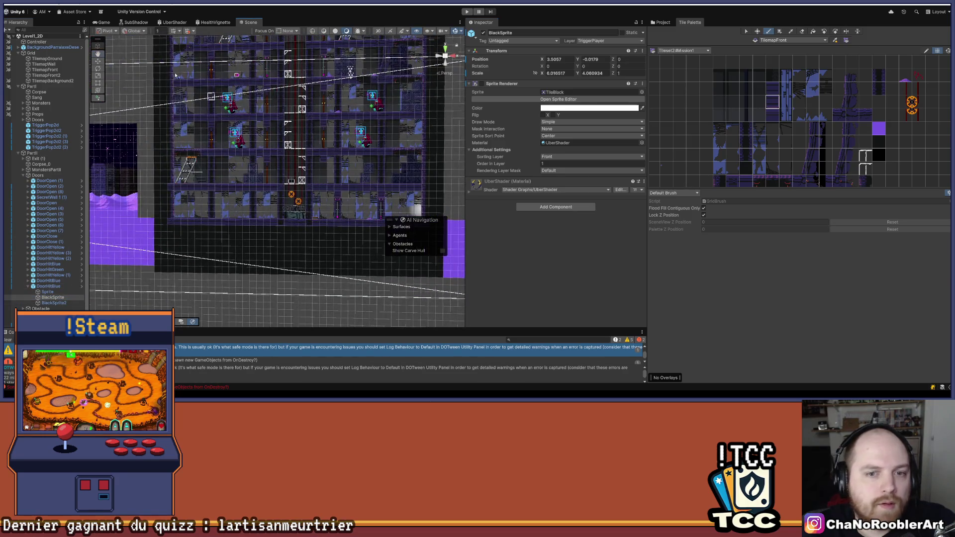
{"action": "left_click", "coordinate": [104, 24]}
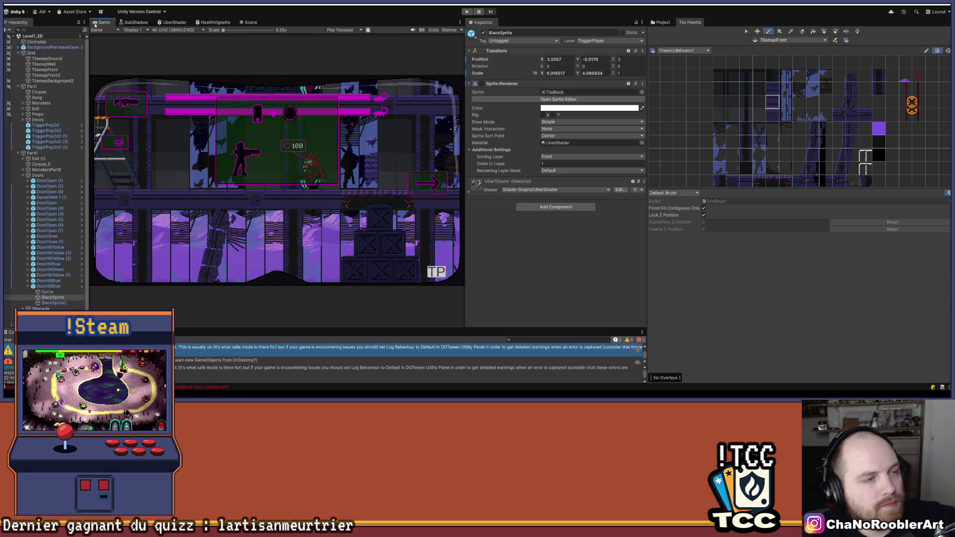
Step: Switch from the Game view back to the Scene view of the level
{"action": "left_click", "coordinate": [11, 7]}
{"action": "left_click", "coordinate": [17, 36]}
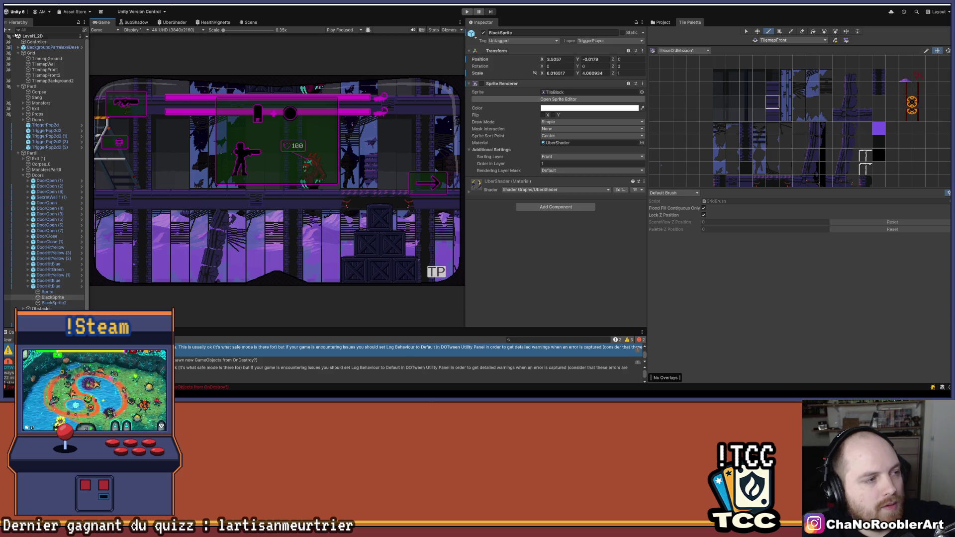
{"action": "left_click", "coordinate": [254, 22]}
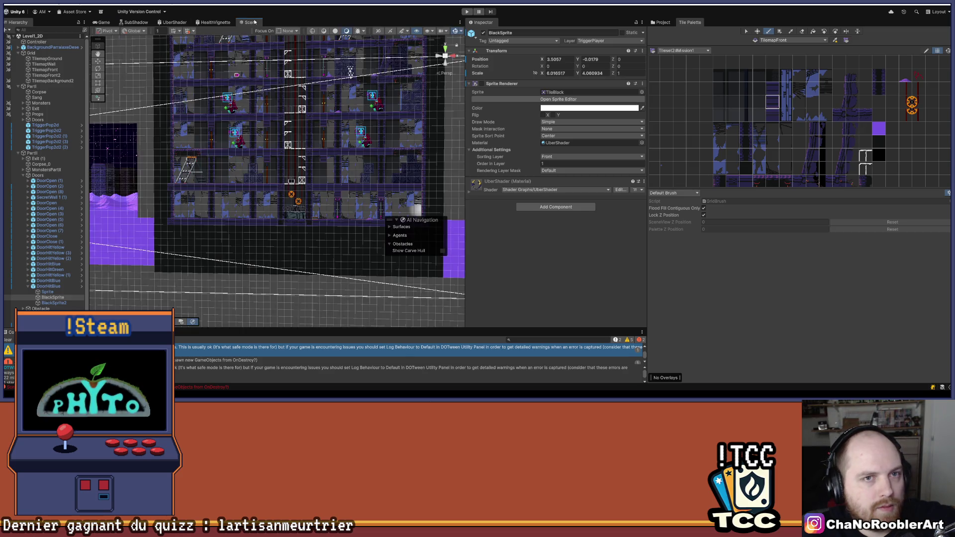
Step: Pan to the upper floors and select the yellow door's black sprite child
{"action": "scroll", "coordinate": [238, 110], "scroll_direction": "up", "scroll_amount": 5}
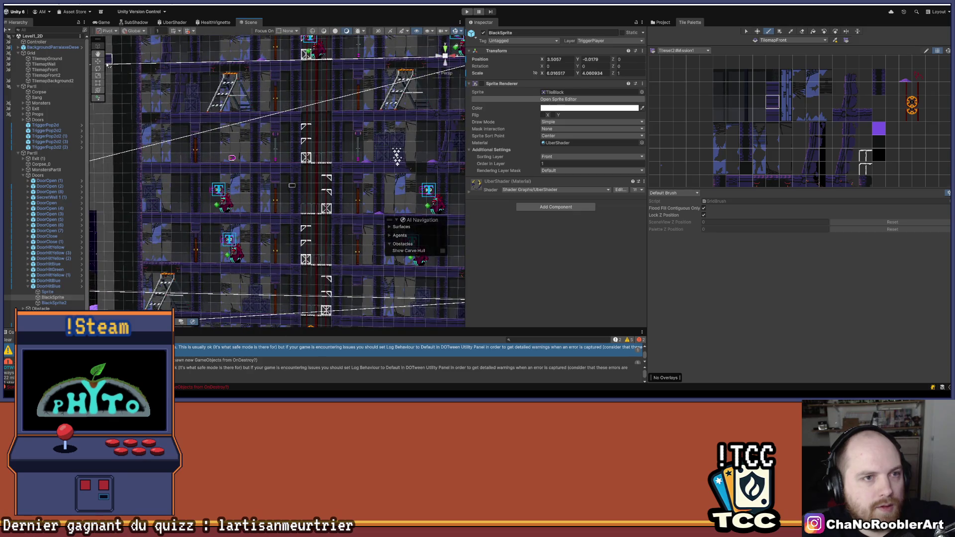
{"action": "mouse_move", "coordinate": [310, 48]}
{"action": "left_mouse_down"}
{"action": "mouse_move", "coordinate": [315, 155]}
{"action": "mouse_move", "coordinate": [300, 44]}
{"action": "left_mouse_up"}
{"action": "left_click", "coordinate": [274, 155]}
{"action": "left_click", "coordinate": [28, 275]}
{"action": "left_click", "coordinate": [53, 286]}
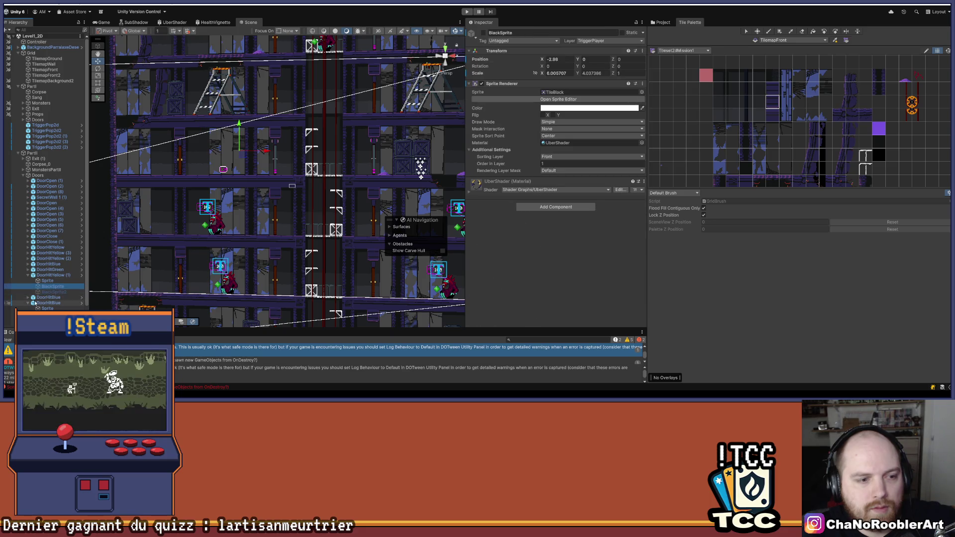
Step: Multi-select BlackSprite and BlackSprite2 to compare their sorting settings in the Inspector
{"action": "scroll", "coordinate": [221, 244], "scroll_direction": "down", "scroll_amount": 1}
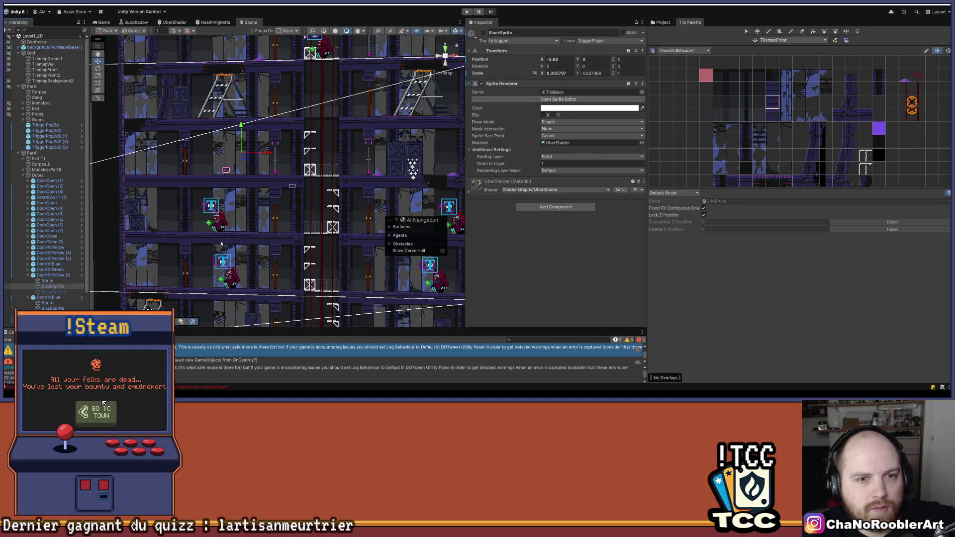
{"action": "left_click_drag", "start_coordinate": [187, 269], "coordinate": [169, 225]}
{"action": "scroll", "coordinate": [101, 282], "scroll_direction": "down", "scroll_amount": 1}
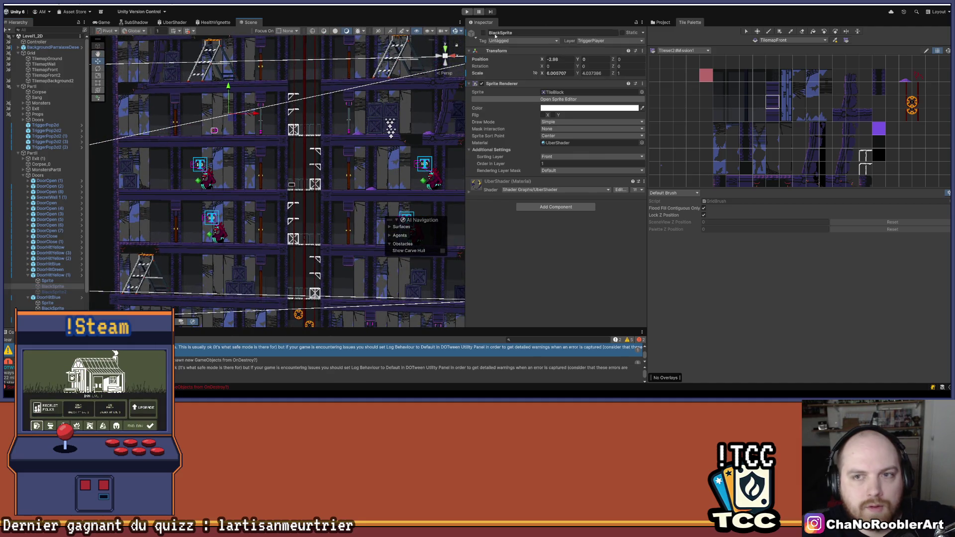
{"action": "left_click", "coordinate": [54, 292]}
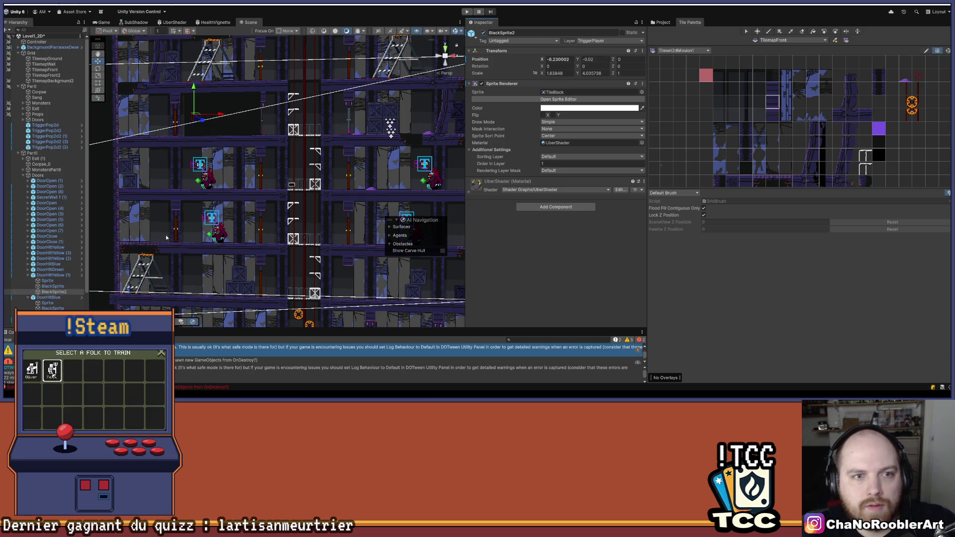
{"action": "left_click", "coordinate": [55, 286]}
{"action": "left_click", "coordinate": [63, 293], "text": "ctrl"}
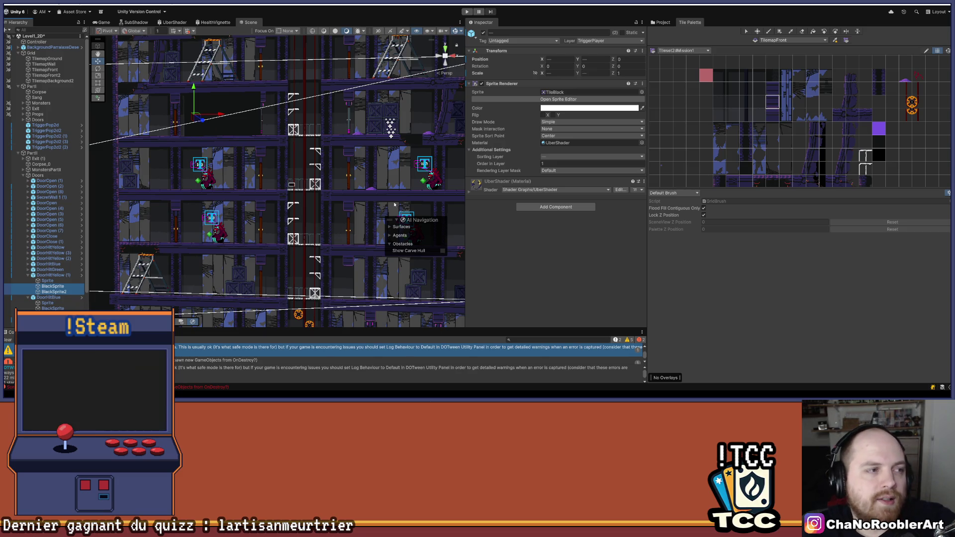
{"action": "left_click", "coordinate": [100, 233]}
{"action": "left_click", "coordinate": [111, 240]}
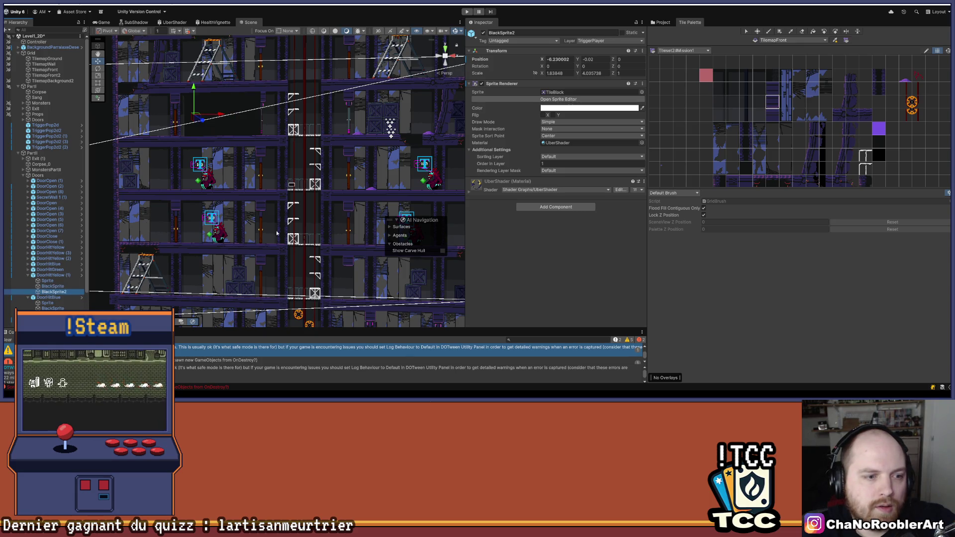
Step: Inspect the black sprites under DoorHitBlue, including BlackSprite2's sprite settings
{"action": "scroll", "coordinate": [256, 236], "scroll_direction": "down", "scroll_amount": 3}
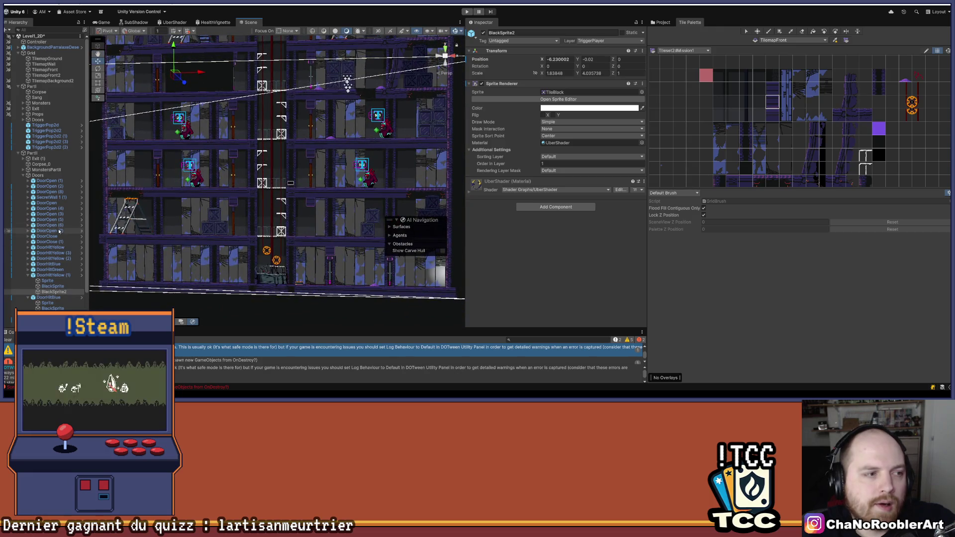
{"action": "scroll", "coordinate": [59, 231], "scroll_direction": "down", "scroll_amount": 3}
{"action": "left_click", "coordinate": [63, 275]}
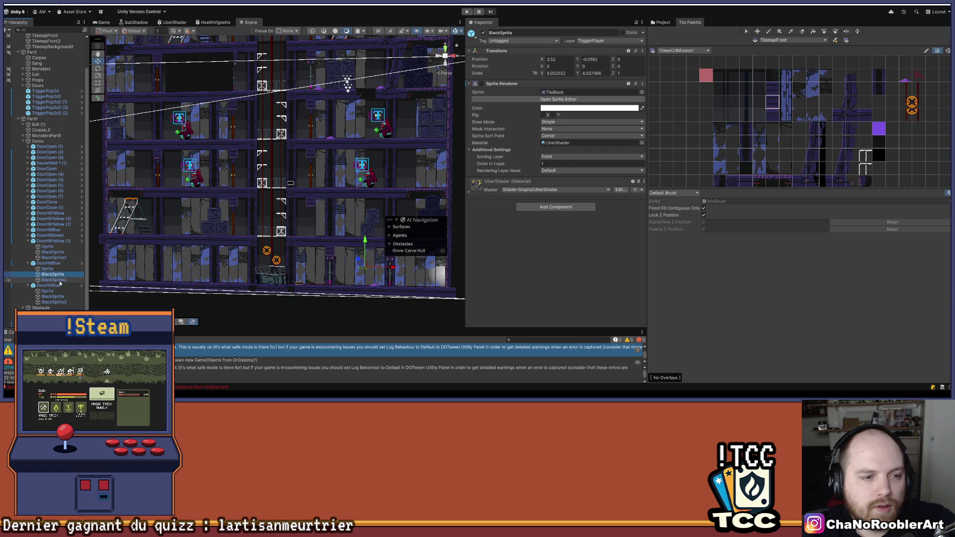
{"action": "left_click", "coordinate": [53, 280]}
Step: Check DoorOpen (4), DoorOpen (5) and DoorHitYellow (1) black sprites, then collapse DoorHitYellow (1)
{"action": "left_click", "coordinate": [27, 174]}
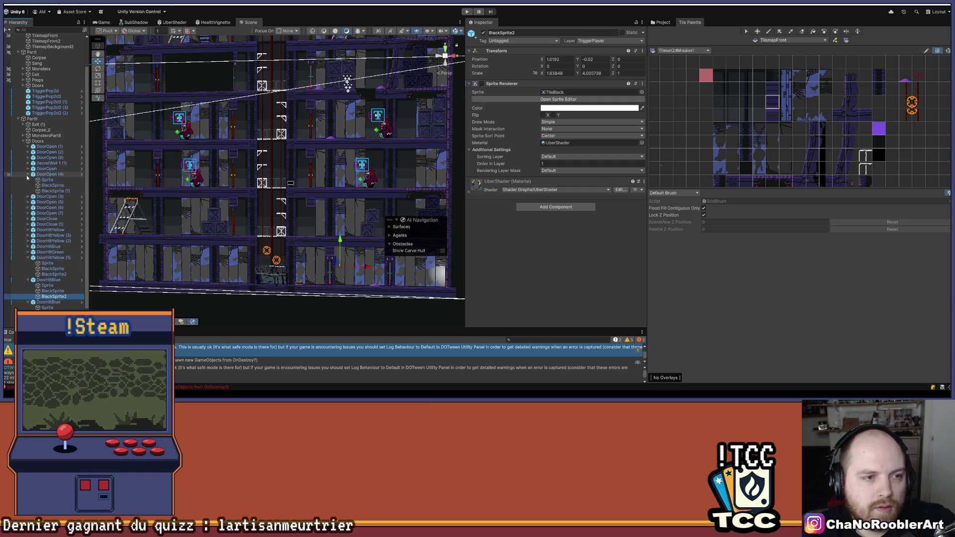
{"action": "left_click", "coordinate": [28, 197]}
{"action": "left_click_drag", "start_coordinate": [229, 220], "coordinate": [221, 275]}
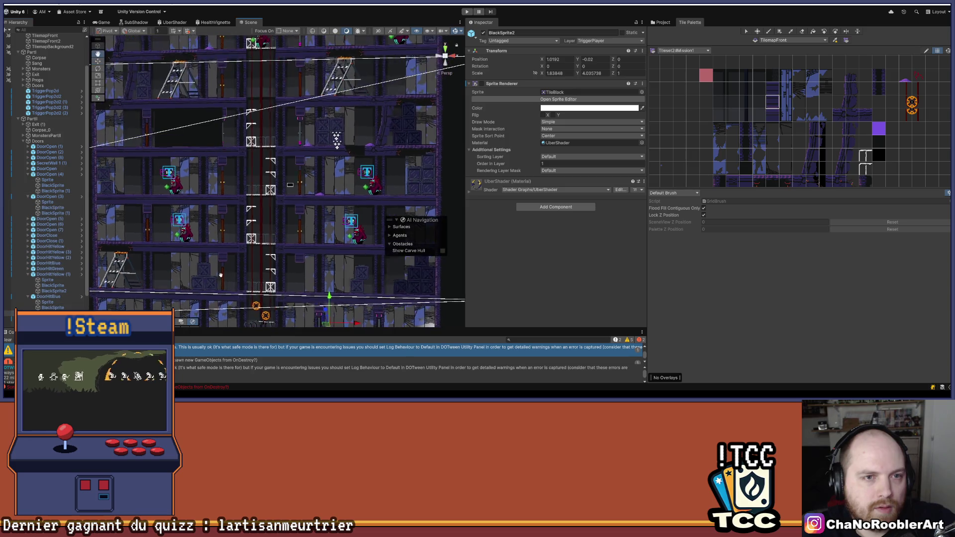
{"action": "left_click", "coordinate": [48, 174]}
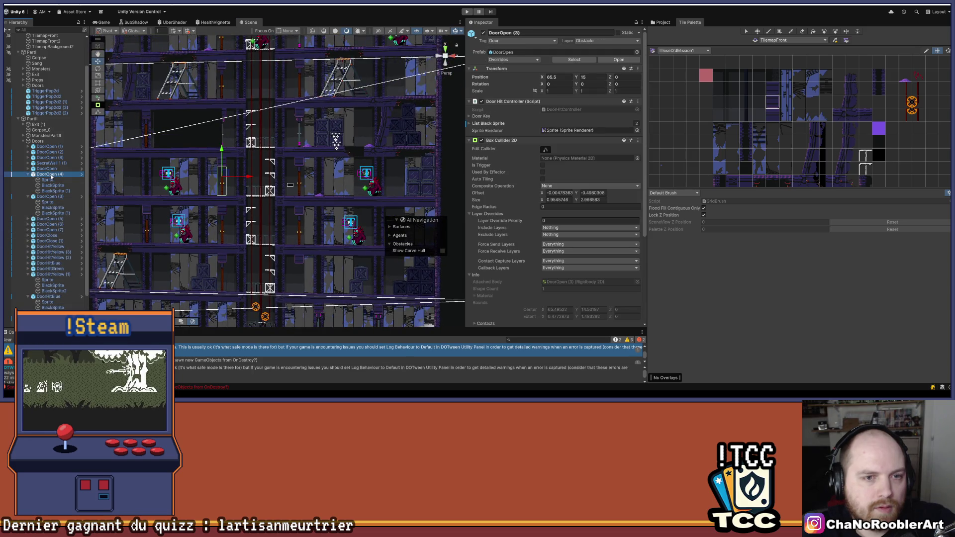
{"action": "left_click", "coordinate": [47, 219]}
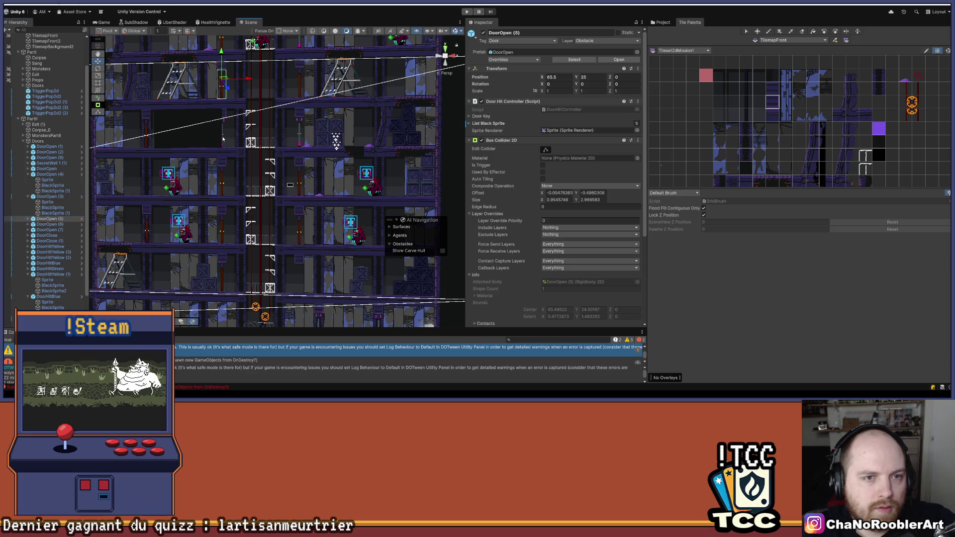
{"action": "left_click", "coordinate": [52, 285]}
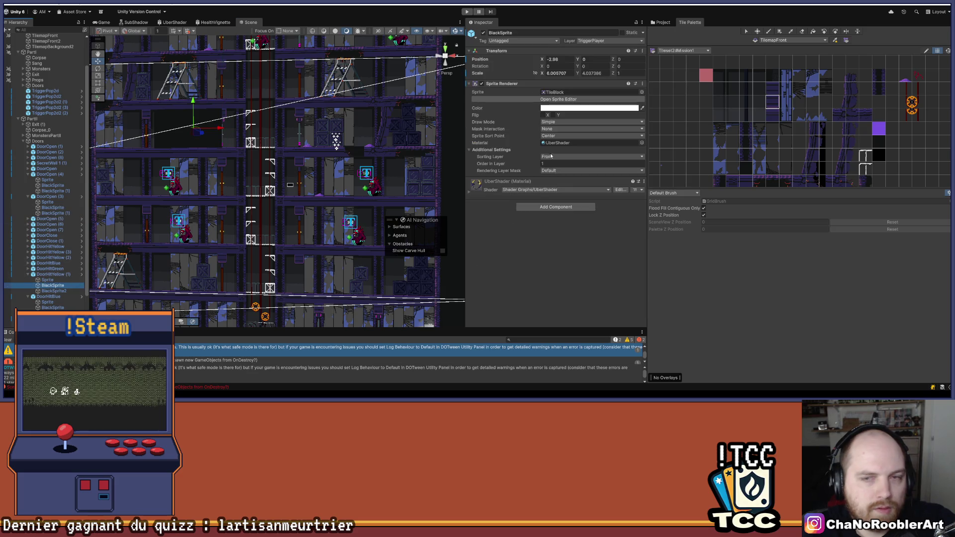
{"action": "left_click", "coordinate": [54, 290], "text": "shift"}
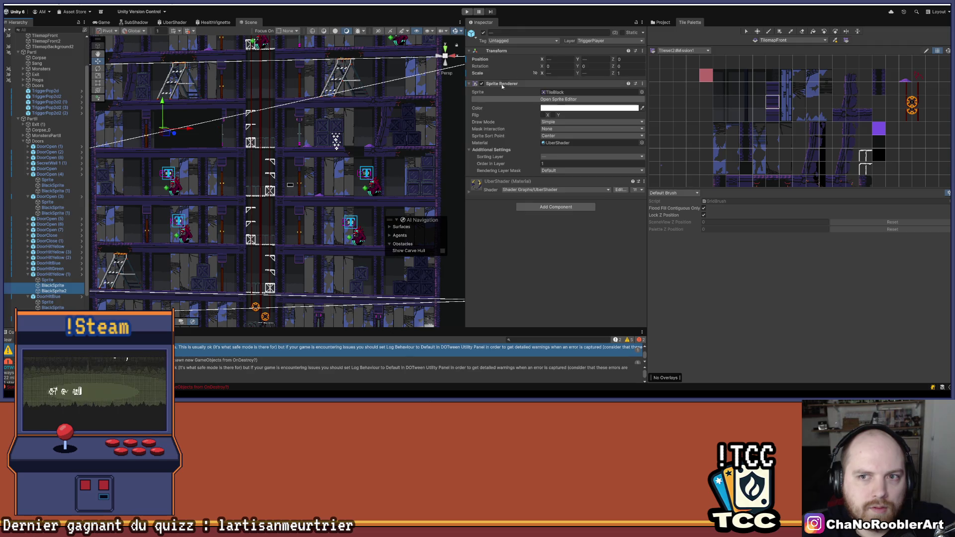
{"action": "scroll", "coordinate": [288, 185], "scroll_direction": "down", "scroll_amount": 2}
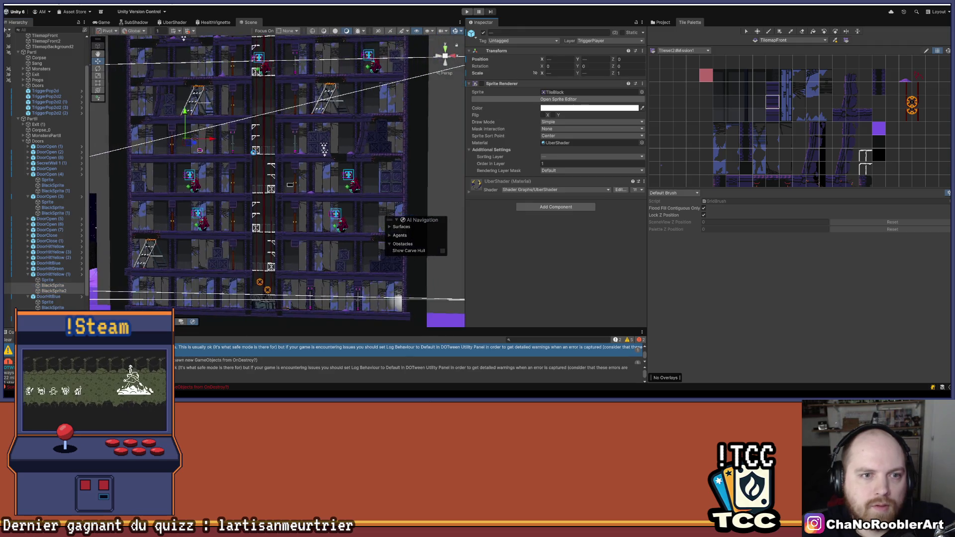
{"action": "left_click", "coordinate": [28, 274]}
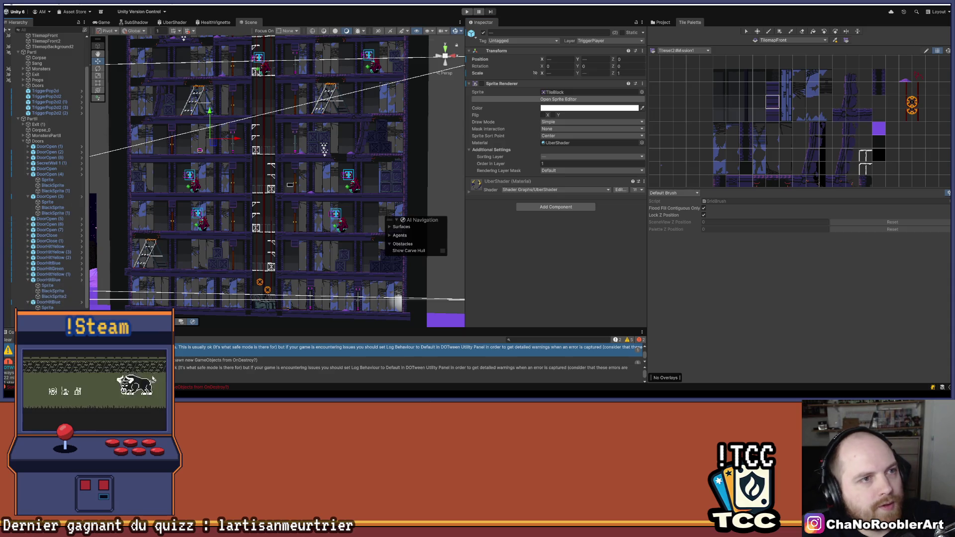
Step: Enlarge the Console panel and clear all its warnings and errors
{"action": "mouse_move", "coordinate": [332, 378]}
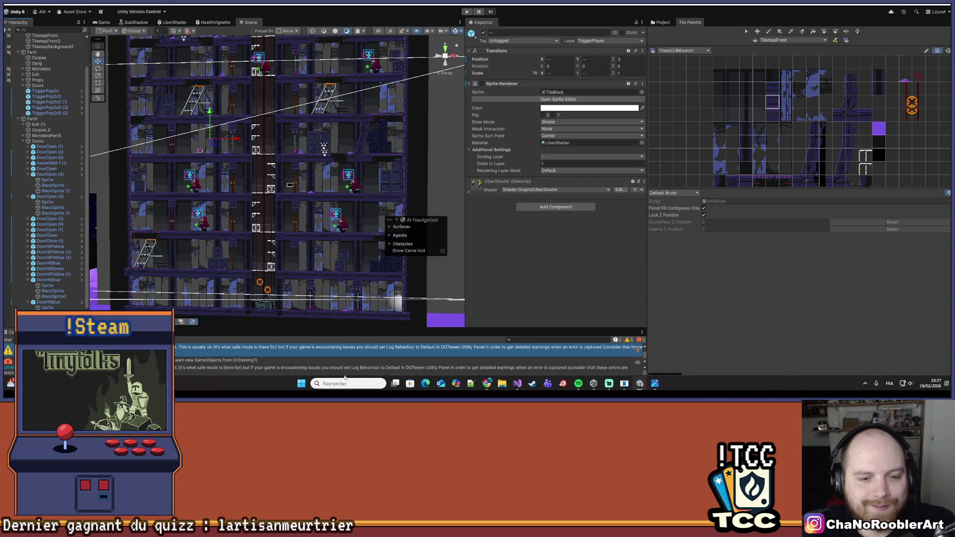
{"action": "left_click_drag", "start_coordinate": [8, 330], "coordinate": [7, 279]}
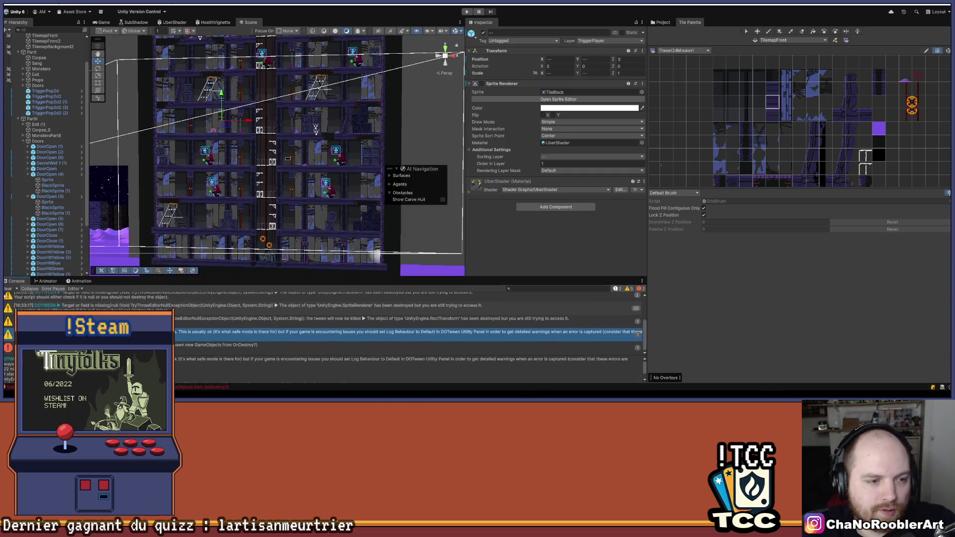
{"action": "left_click", "coordinate": [8, 288]}
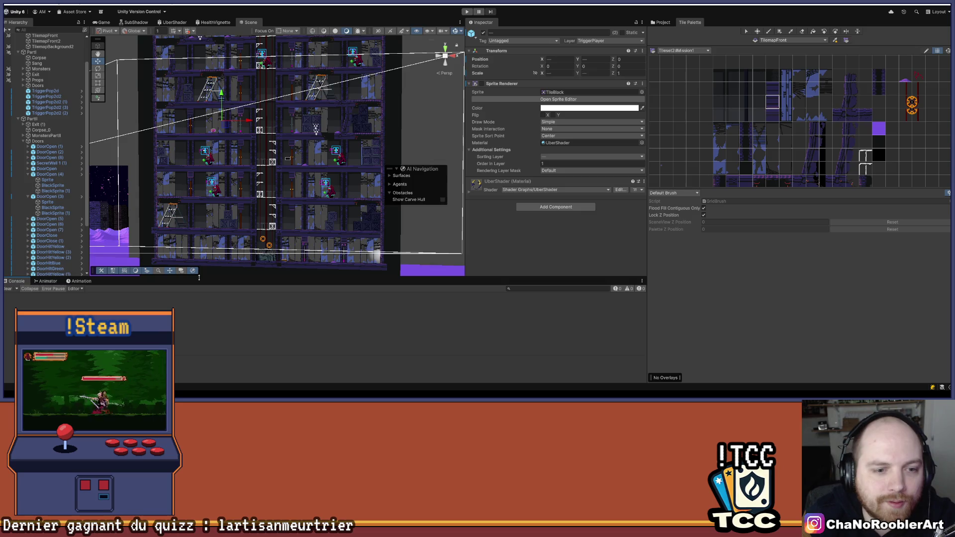
Step: Shrink the Console back, pan the level view, and collapse PartII's Doors group
{"action": "left_click_drag", "start_coordinate": [199, 277], "coordinate": [199, 319]}
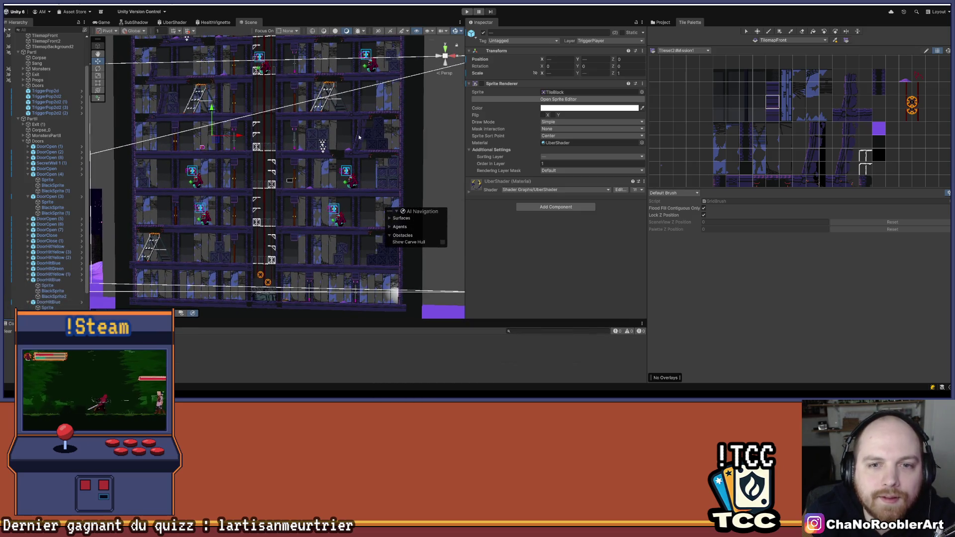
{"action": "left_click_drag", "start_coordinate": [364, 101], "coordinate": [328, 170]}
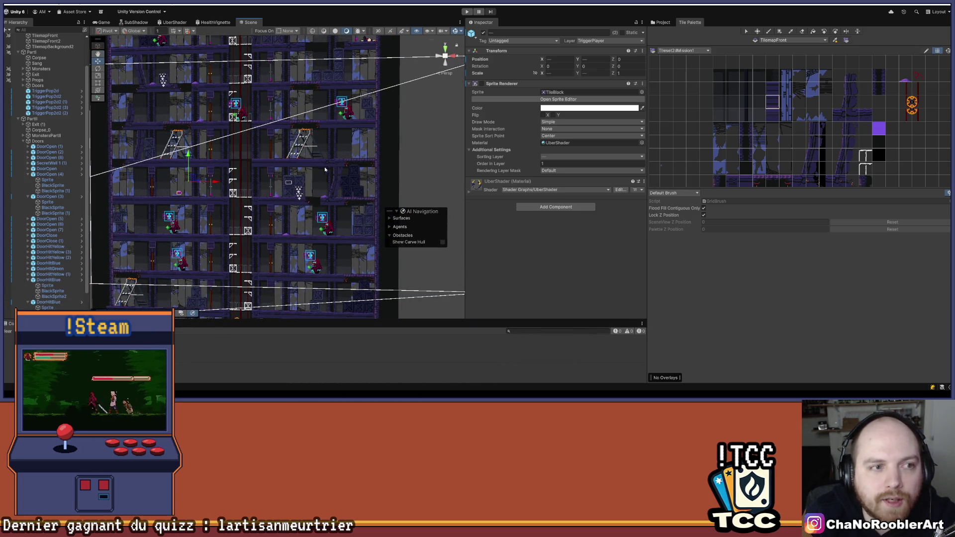
{"action": "left_click", "coordinate": [23, 142]}
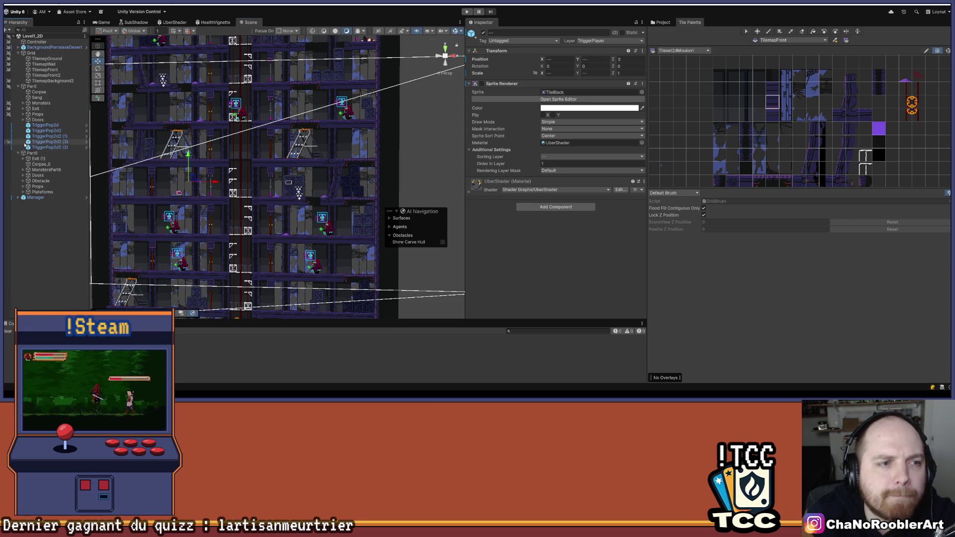
Step: Deactivate the Manager object in the Level1_2D Hierarchy
{"action": "left_click", "coordinate": [22, 220]}
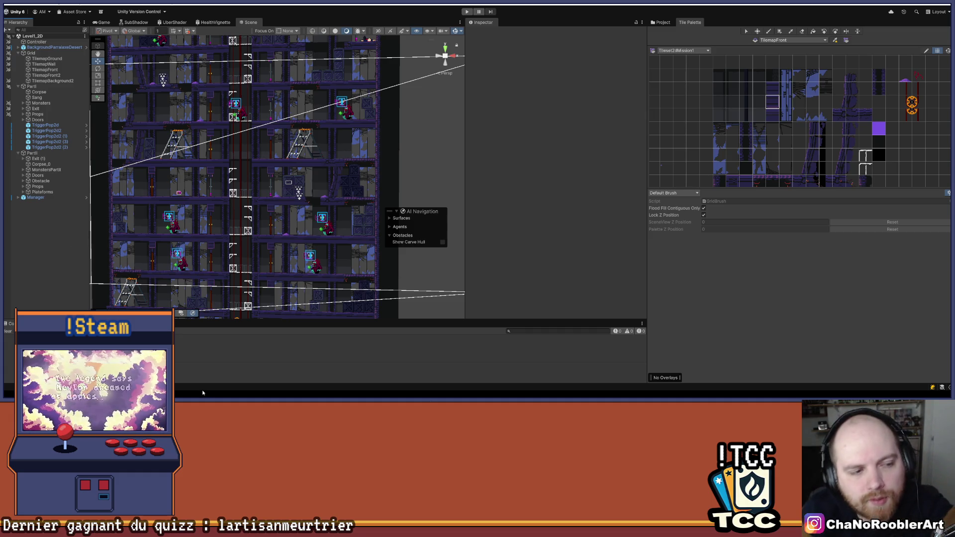
{"action": "left_click", "coordinate": [35, 198]}
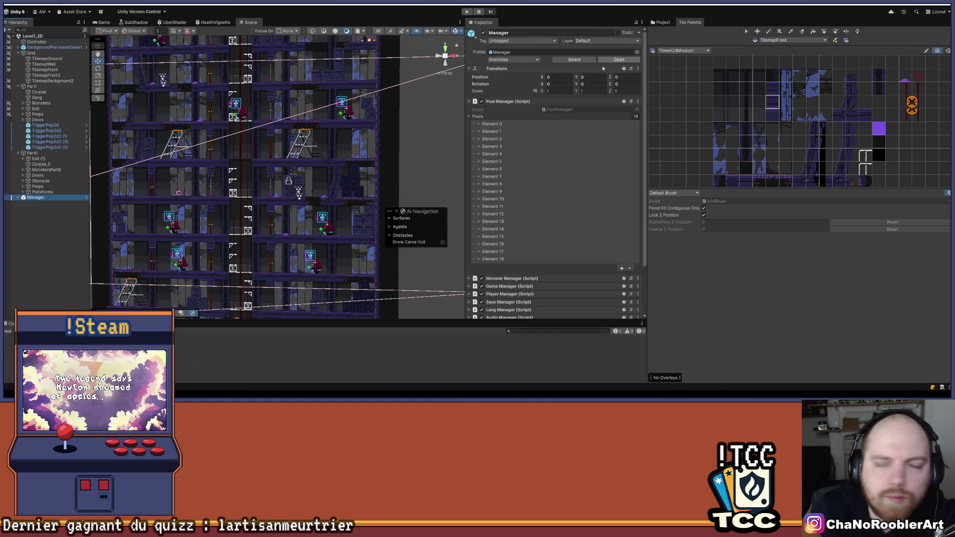
{"action": "left_click", "coordinate": [483, 34]}
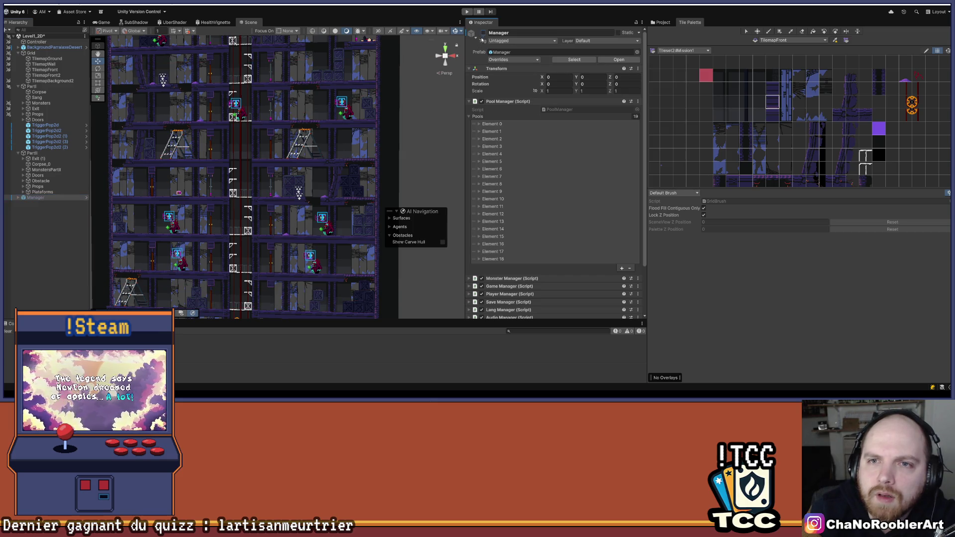
{"action": "left_click", "coordinate": [69, 237]}
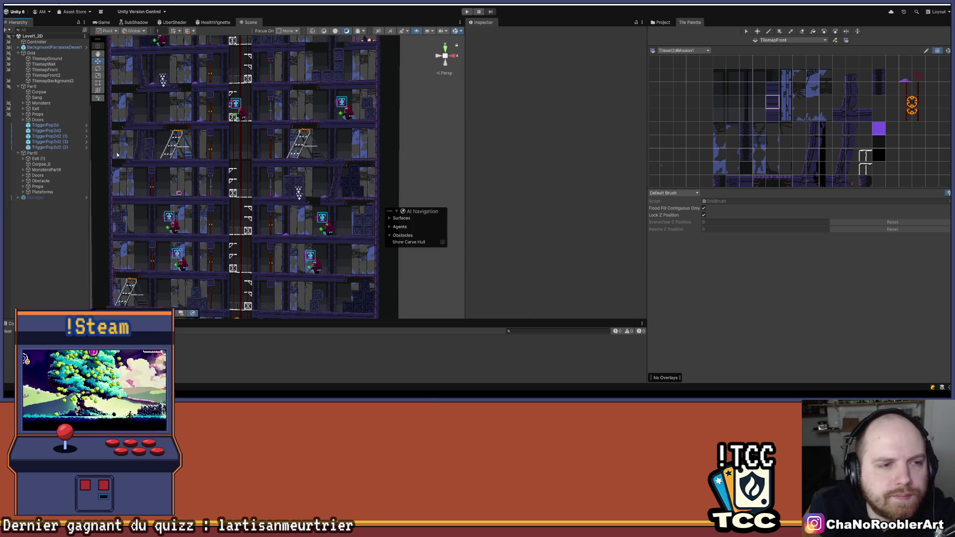
Step: Collapse the PartII and Grid groups, view the top floors, and reselect Manager
{"action": "left_click", "coordinate": [19, 154]}
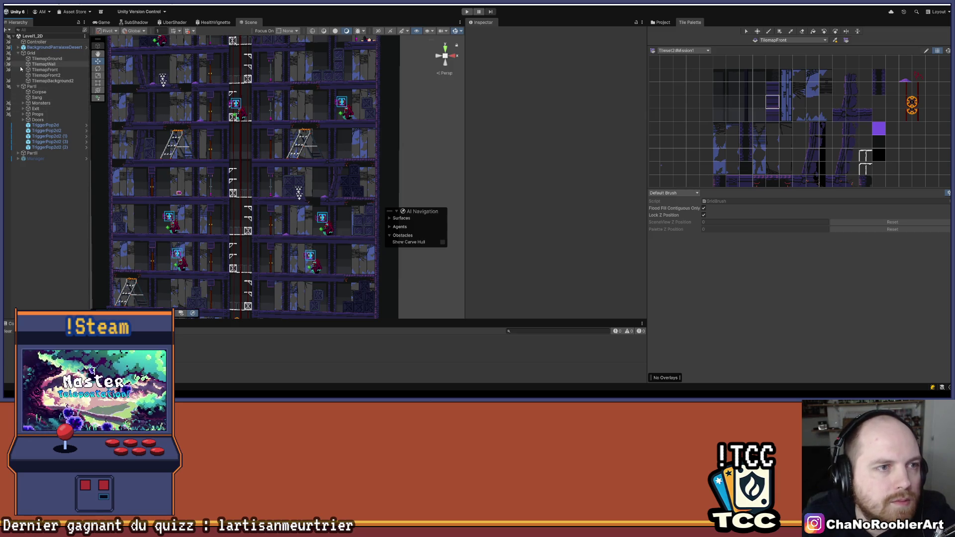
{"action": "left_click", "coordinate": [18, 53]}
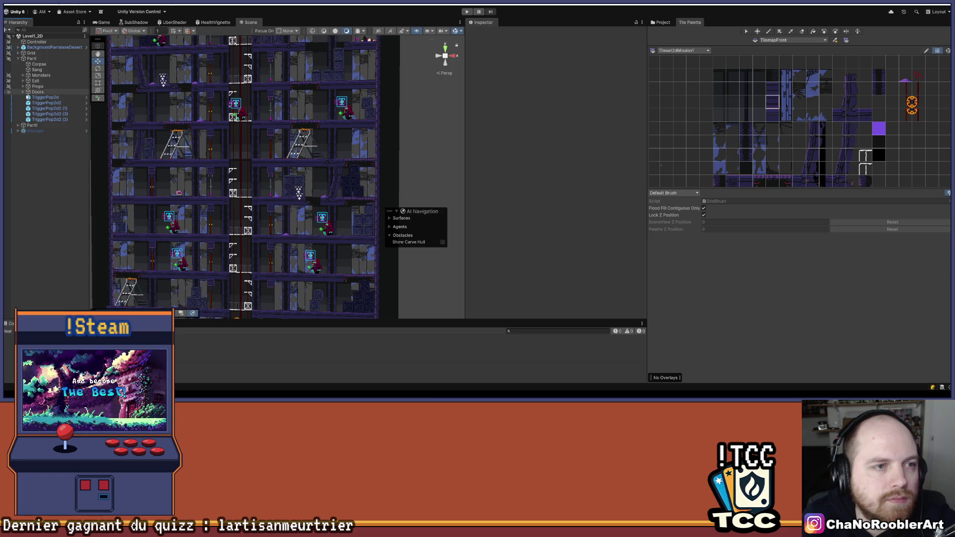
{"action": "left_click_drag", "start_coordinate": [353, 119], "coordinate": [347, 170]}
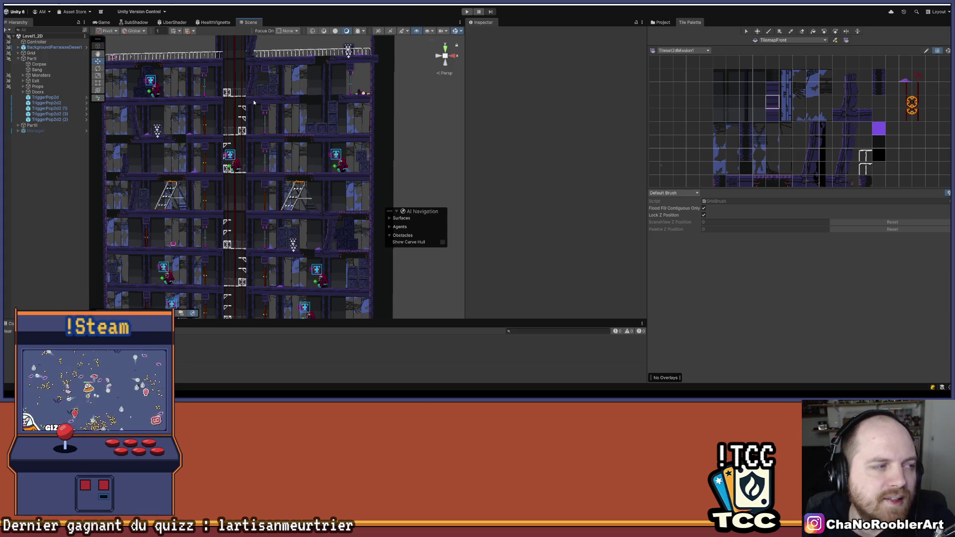
{"action": "left_click", "coordinate": [30, 131]}
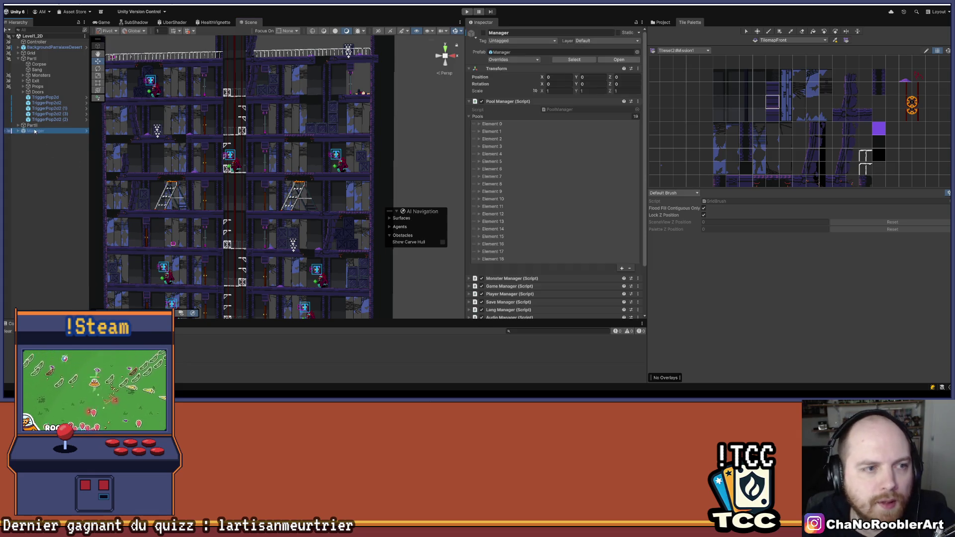
Step: Expand Manager > Menu > CanvasOptions to reveal its Left, Right, Close and Apply buttons
{"action": "left_click", "coordinate": [18, 131]}
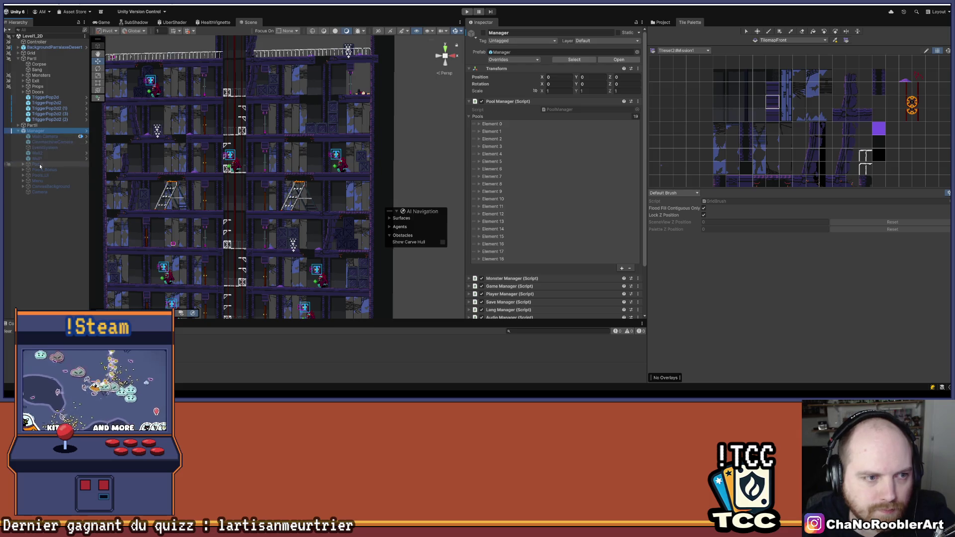
{"action": "left_click", "coordinate": [23, 181]}
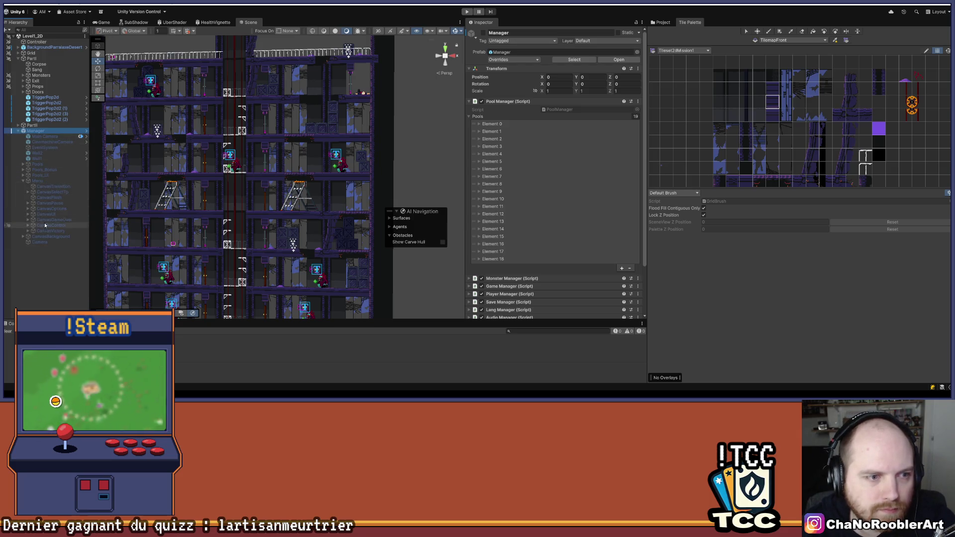
{"action": "left_click", "coordinate": [50, 209]}
{"action": "left_click", "coordinate": [27, 208]}
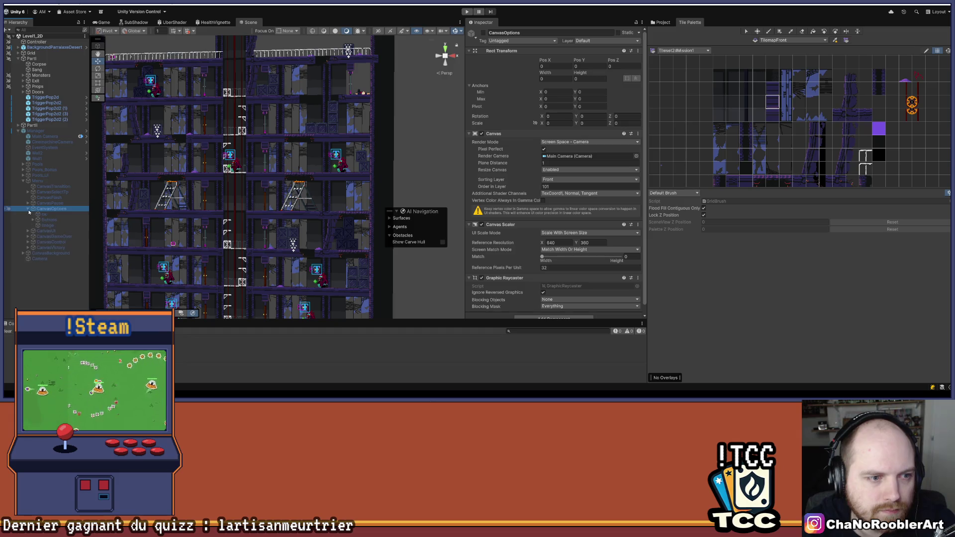
{"action": "left_click", "coordinate": [34, 220]}
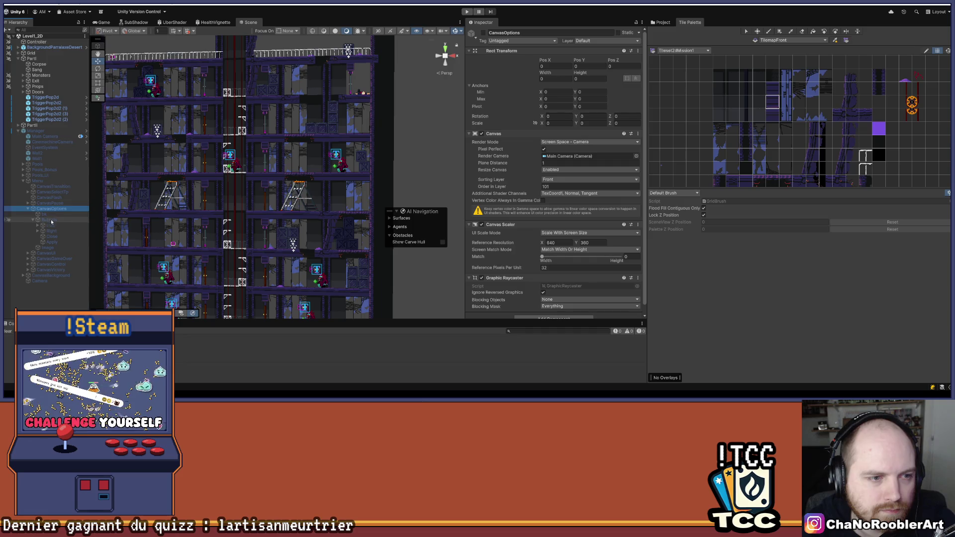
Step: Check that CanvasPause's Retry button calls MenuManager.RetryUI, then switch to Visual Studio
{"action": "left_click", "coordinate": [49, 203]}
{"action": "left_click", "coordinate": [28, 203]}
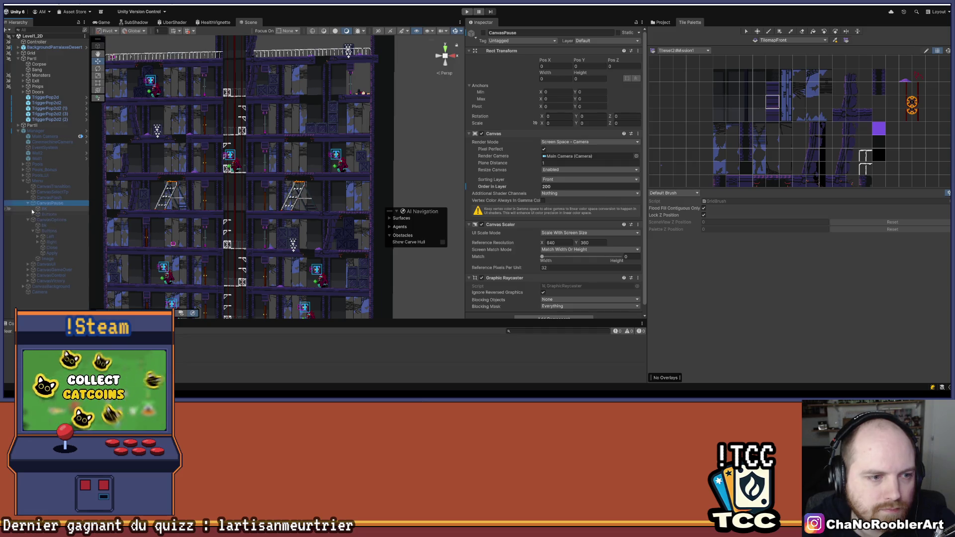
{"action": "left_click", "coordinate": [49, 214]}
{"action": "left_click", "coordinate": [33, 214]}
{"action": "left_click_drag", "start_coordinate": [53, 236], "coordinate": [53, 242]}
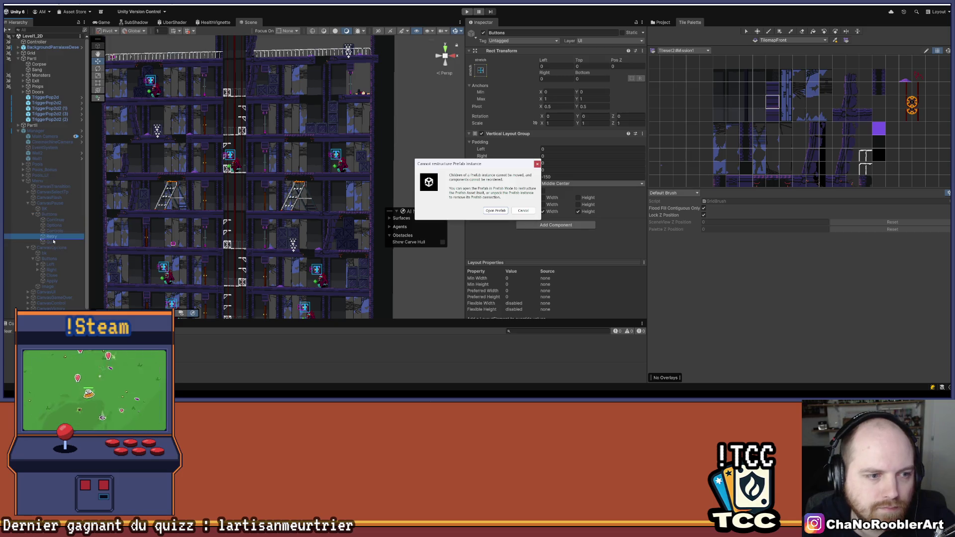
{"action": "left_click", "coordinate": [538, 164]}
{"action": "scroll", "coordinate": [578, 204], "scroll_direction": "down", "scroll_amount": 10}
{"action": "scroll", "coordinate": [576, 204], "scroll_direction": "up", "scroll_amount": 3}
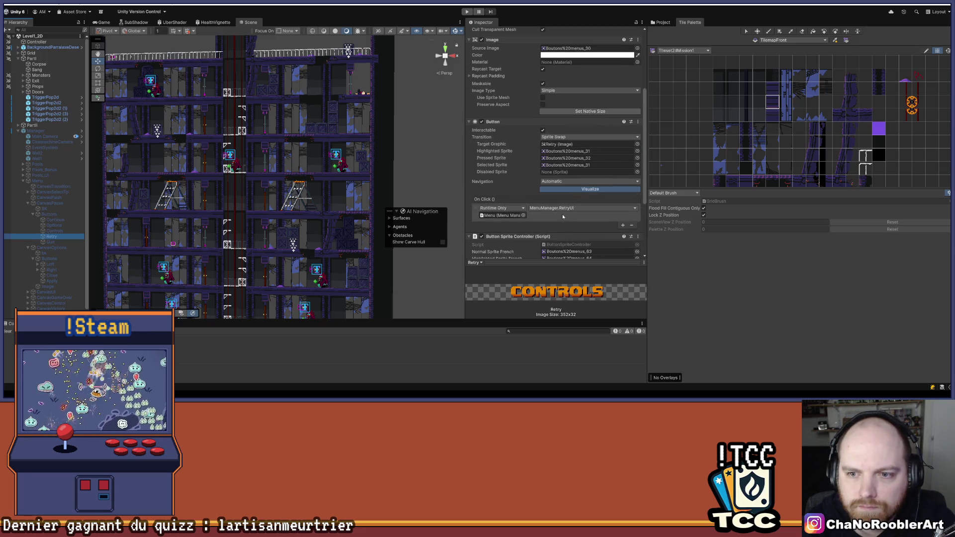
{"action": "left_click", "coordinate": [517, 384]}
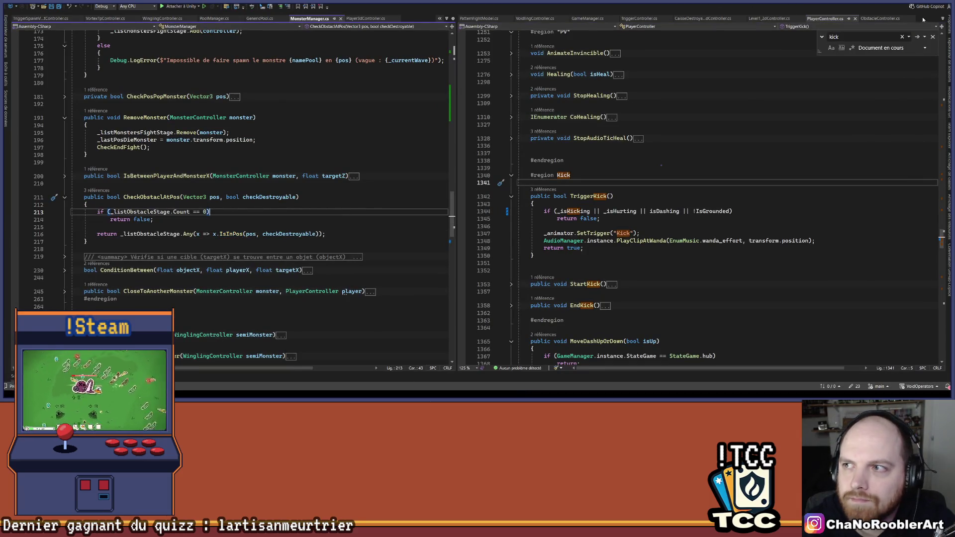
Step: Browse the Visual Studio open-files list without choosing a file
{"action": "left_click", "coordinate": [943, 19]}
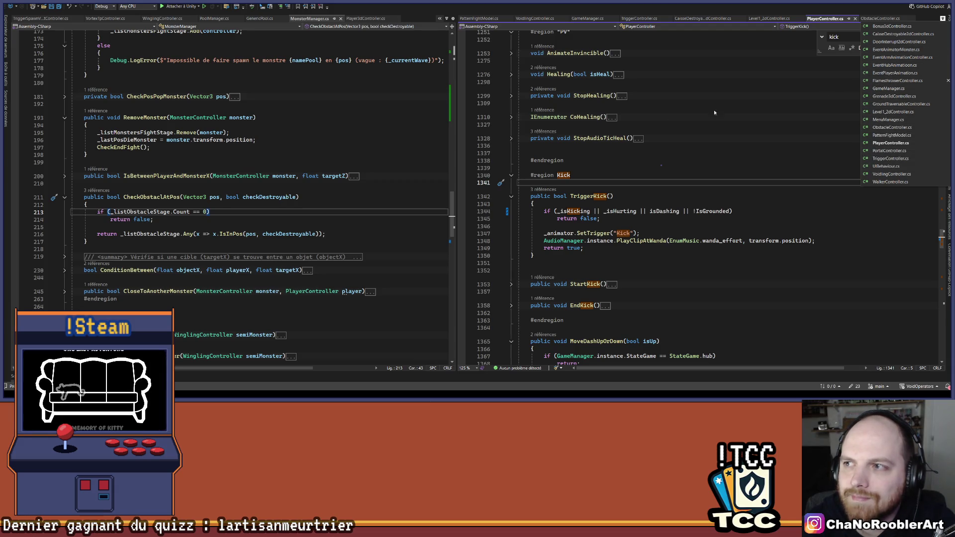
{"action": "left_click", "coordinate": [390, 111]}
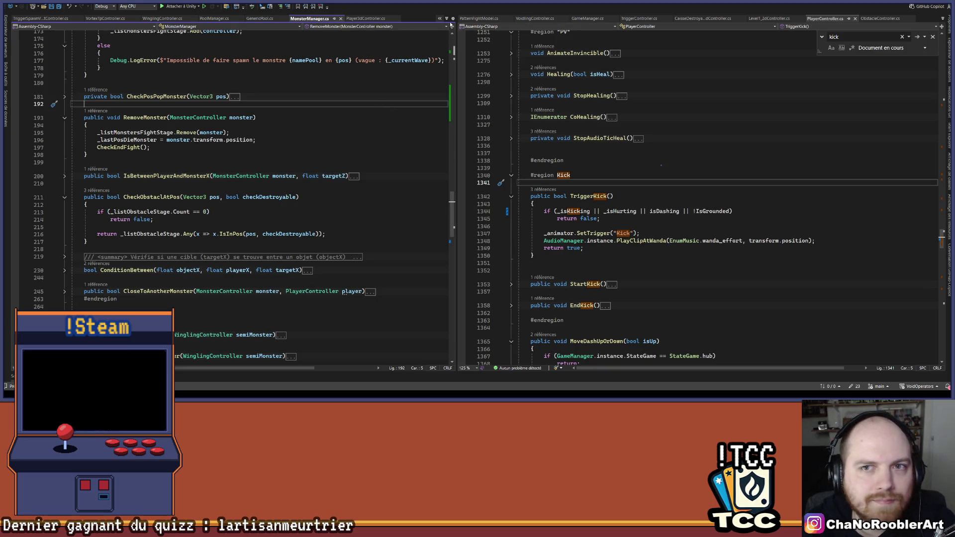
{"action": "left_click", "coordinate": [447, 19]}
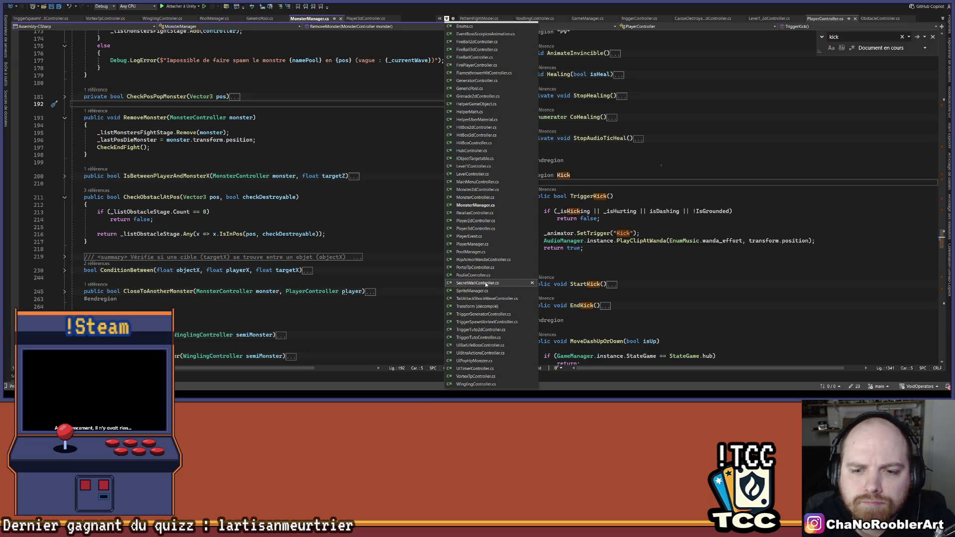
{"action": "scroll", "coordinate": [475, 232], "scroll_direction": "up", "scroll_amount": 1}
{"action": "scroll", "coordinate": [475, 229], "scroll_direction": "up", "scroll_amount": 6}
{"action": "scroll", "coordinate": [474, 213], "scroll_direction": "down", "scroll_amount": 7}
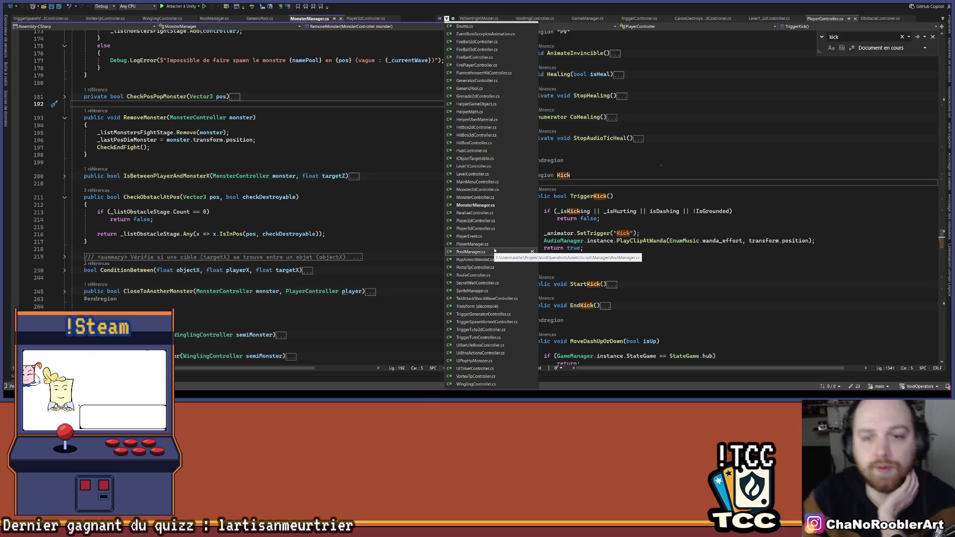
{"action": "scroll", "coordinate": [495, 250], "scroll_direction": "up", "scroll_amount": 7}
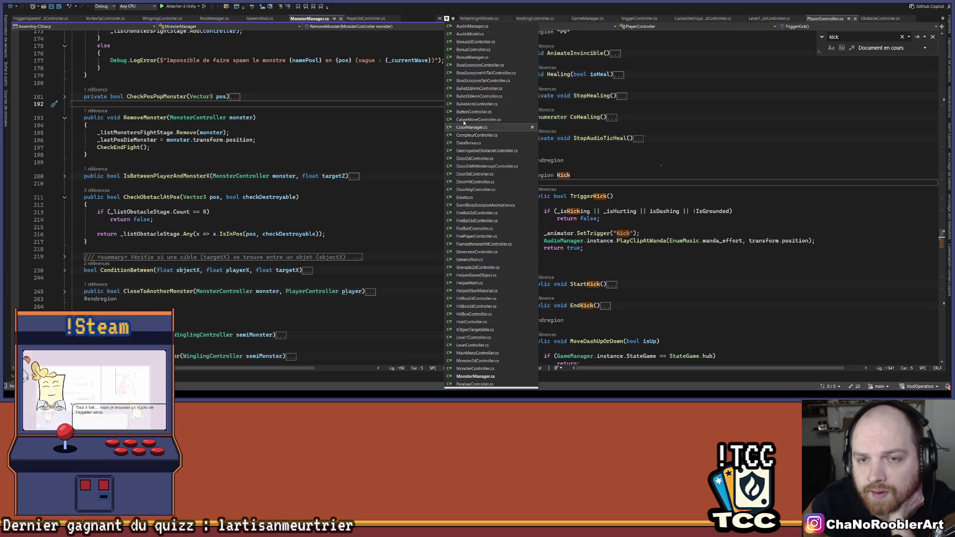
{"action": "scroll", "coordinate": [509, 313], "scroll_direction": "down", "scroll_amount": 3}
{"action": "scroll", "coordinate": [509, 314], "scroll_direction": "down", "scroll_amount": 5}
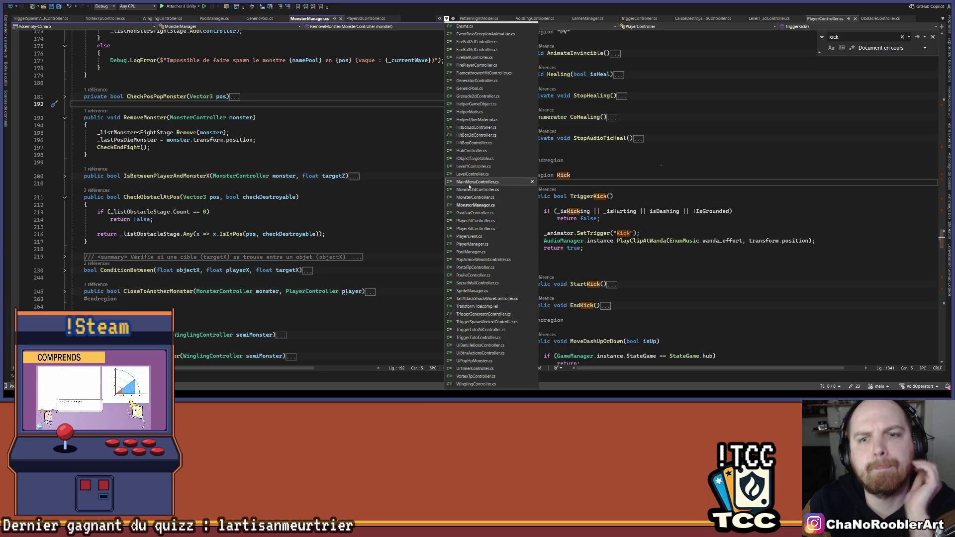
{"action": "scroll", "coordinate": [468, 194], "scroll_direction": "up", "scroll_amount": 2}
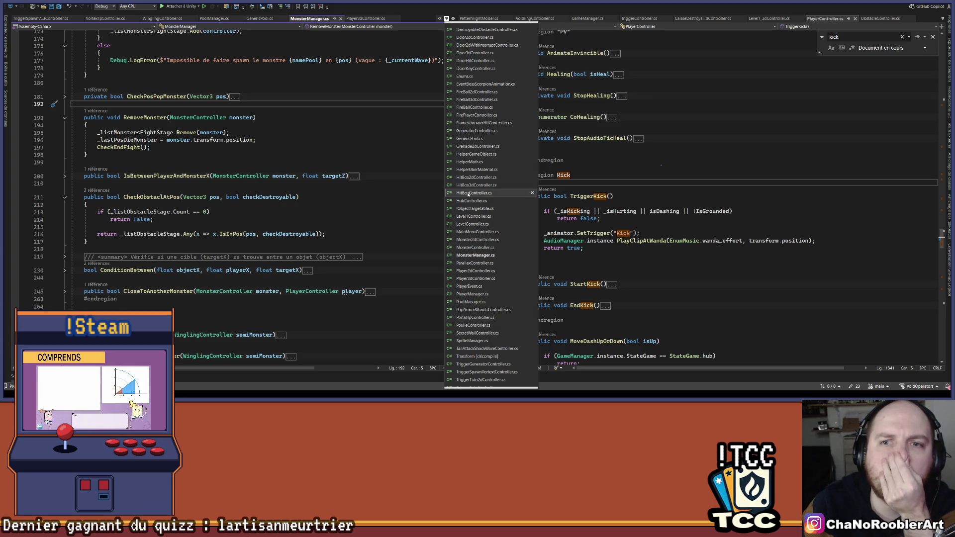
{"action": "scroll", "coordinate": [467, 195], "scroll_direction": "up", "scroll_amount": 2}
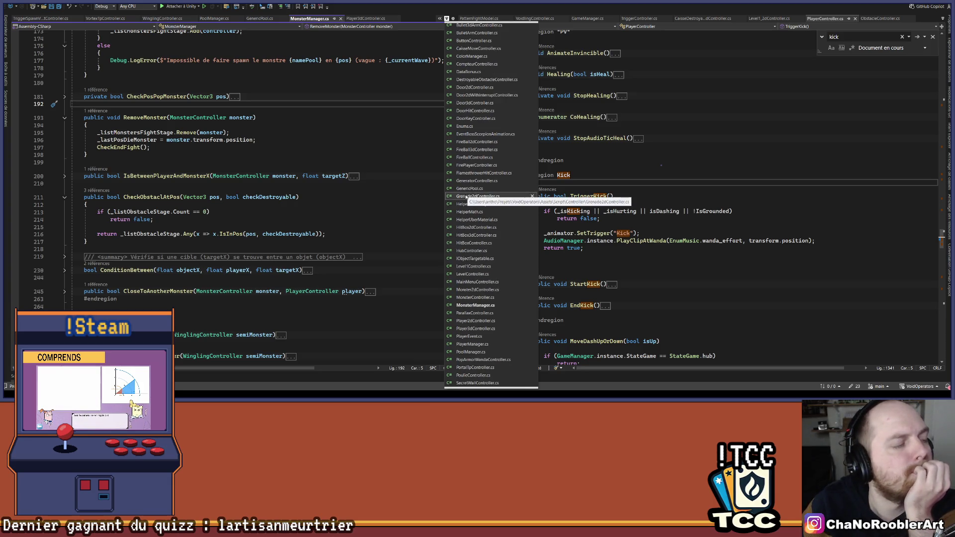
{"action": "scroll", "coordinate": [466, 198], "scroll_direction": "up", "scroll_amount": 3}
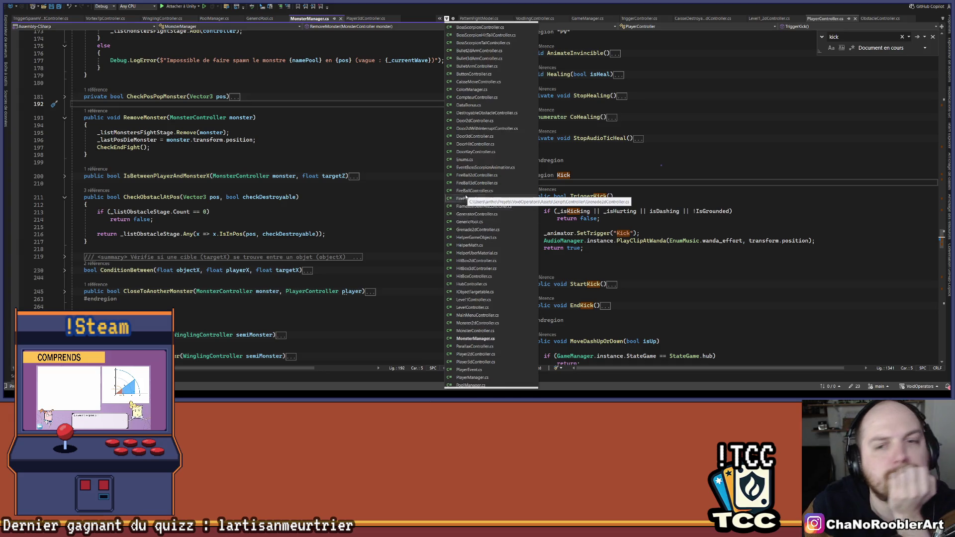
{"action": "scroll", "coordinate": [497, 279], "scroll_direction": "down", "scroll_amount": 3}
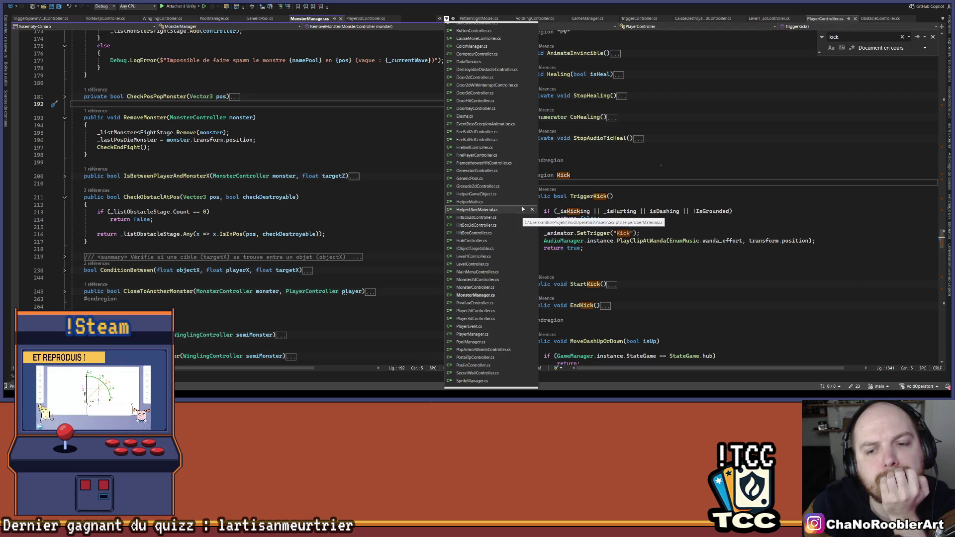
Step: Open MenuManager.cs from Assets/Script/Manager in the right-hand pane
{"action": "left_click", "coordinate": [36, 162]}
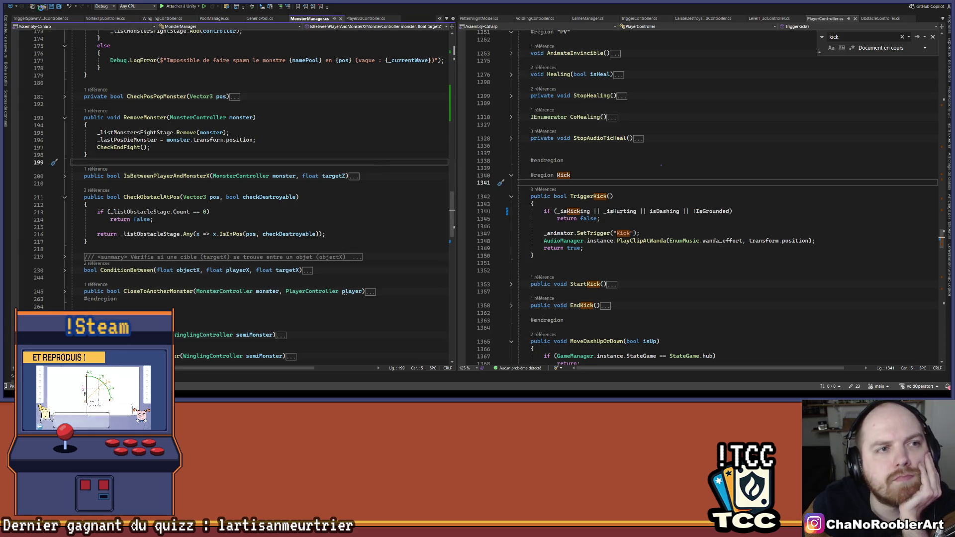
{"action": "left_click", "coordinate": [43, 7]}
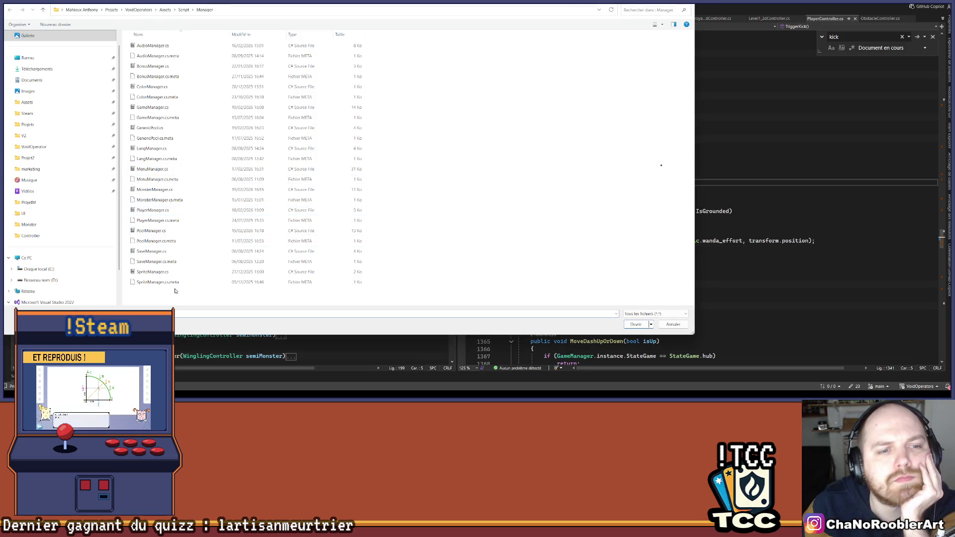
{"action": "double_click", "coordinate": [153, 168]}
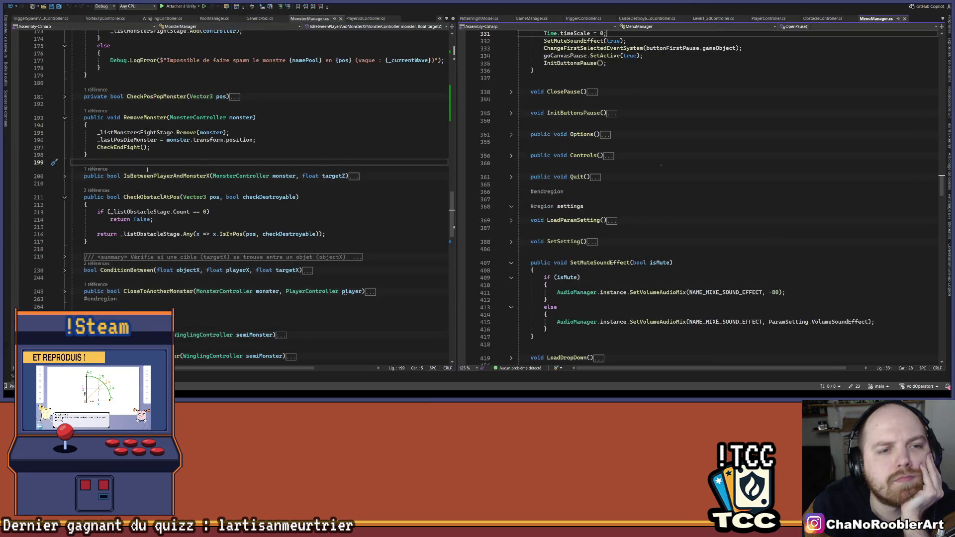
Step: Search 'retryUI', expand RetryUi(), and place the caret after MonsterManager.instance.RemoveAll()
{"action": "scroll", "coordinate": [680, 197], "scroll_direction": "up", "scroll_amount": 3}
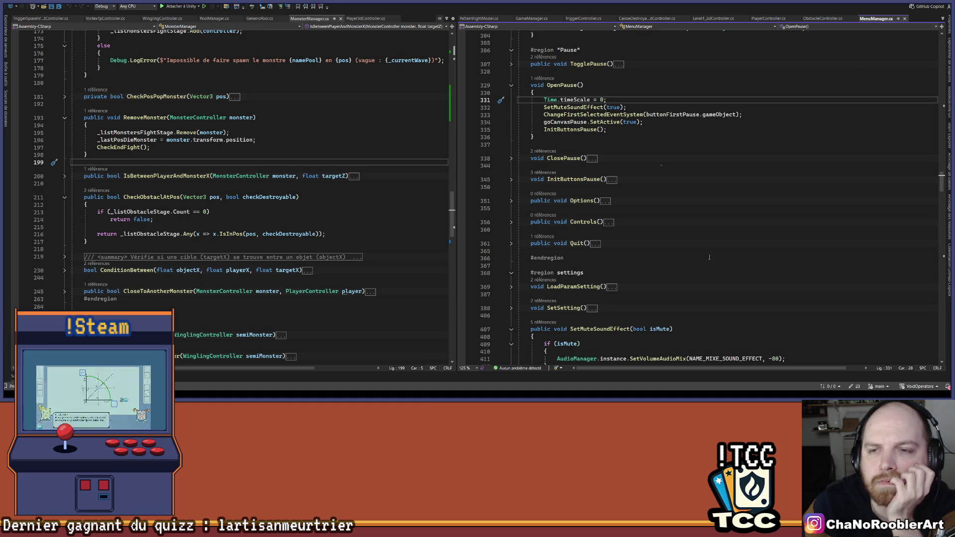
{"action": "scroll", "coordinate": [702, 261], "scroll_direction": "down", "scroll_amount": 10}
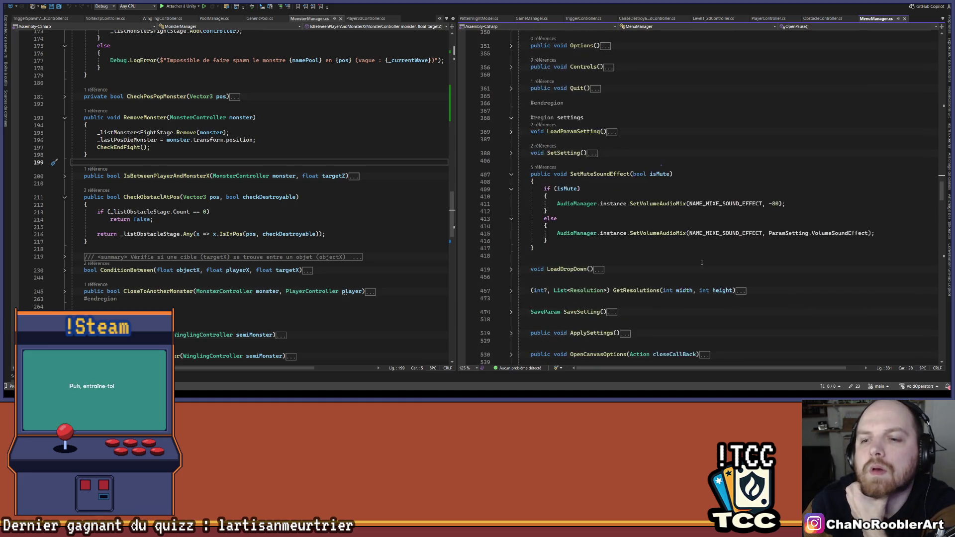
{"action": "left_click", "coordinate": [698, 207]}
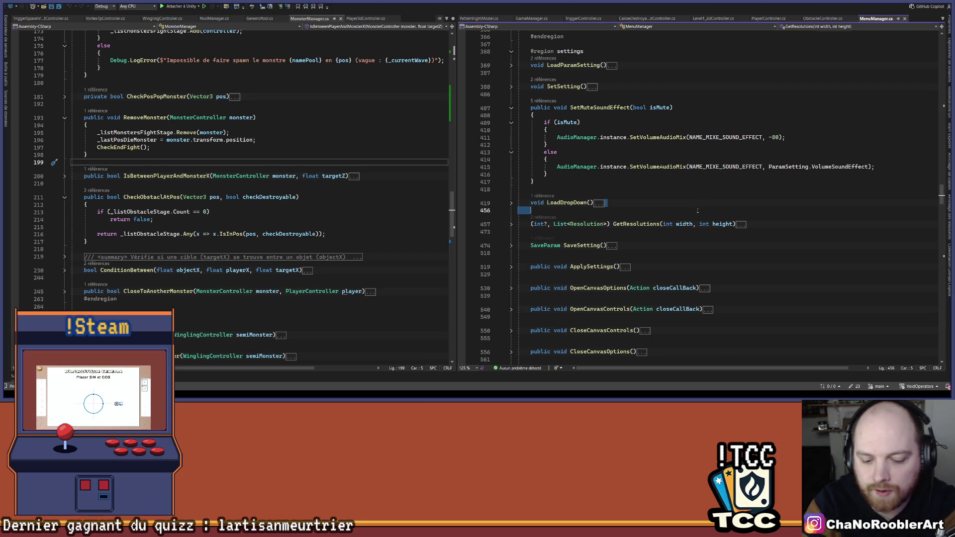
{"action": "key", "text": "ctrl+f"}
{"action": "type", "text": "retryUI"}
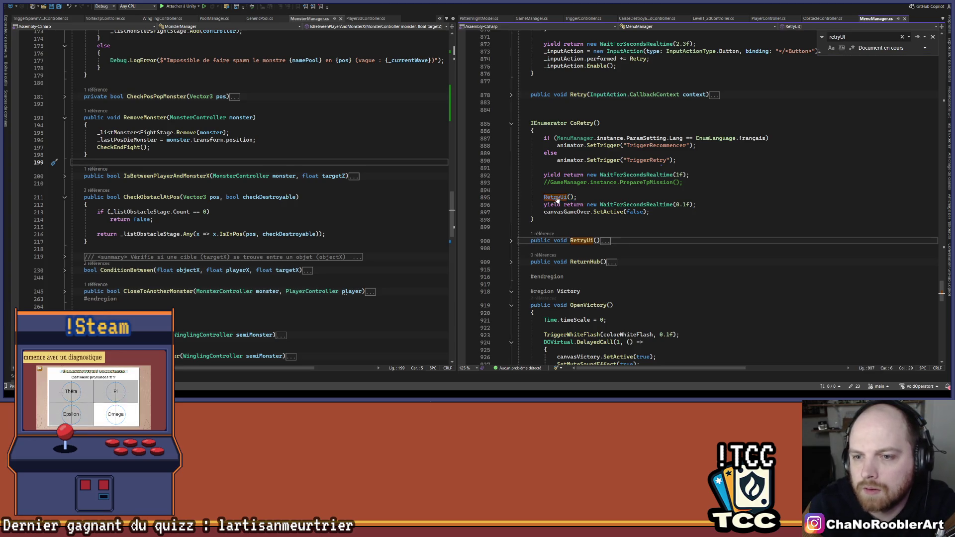
{"action": "left_click", "coordinate": [558, 197], "text": "ctrl"}
{"action": "left_click", "coordinate": [511, 198]}
{"action": "scroll", "coordinate": [647, 199], "scroll_direction": "down", "scroll_amount": 2}
{"action": "left_click", "coordinate": [778, 183]}
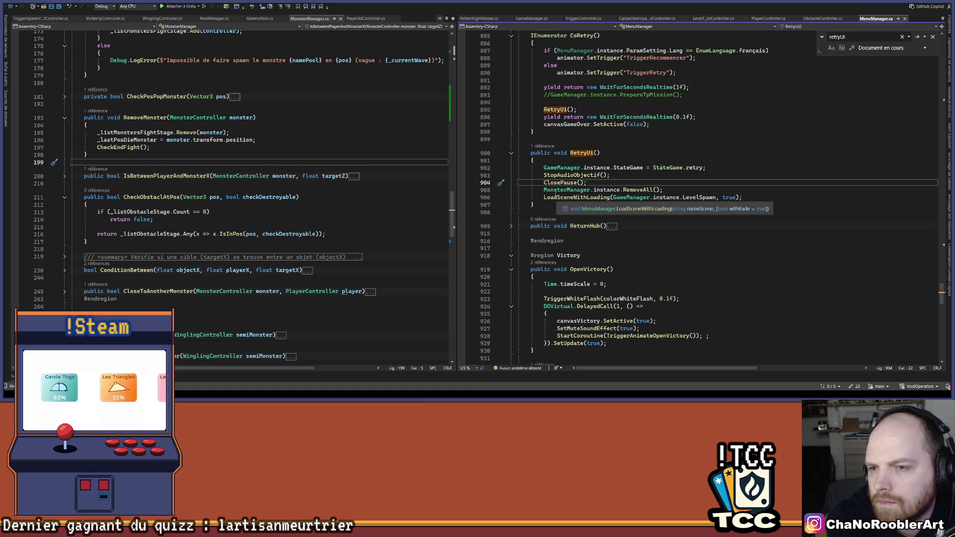
{"action": "left_click", "coordinate": [652, 191]}
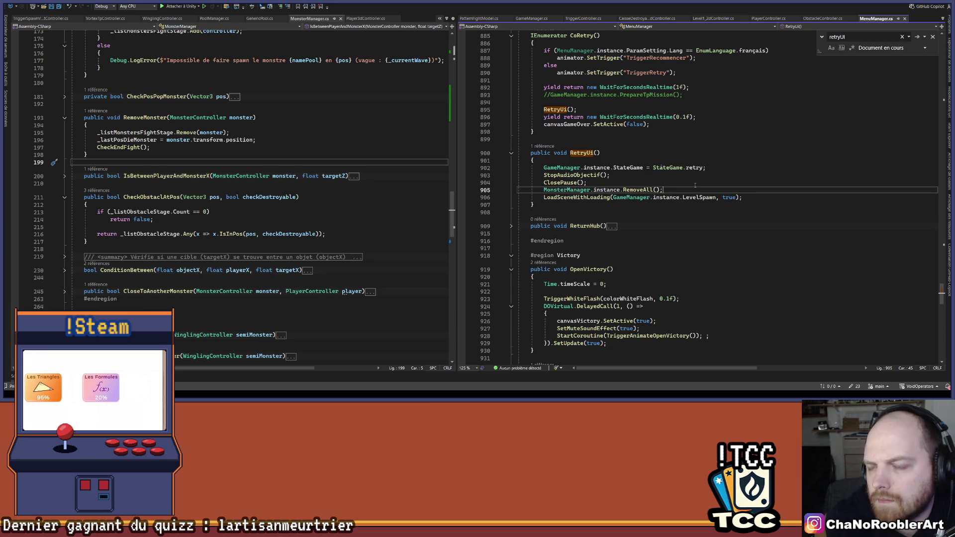
{"action": "key", "text": "Return"}
{"action": "type", "text": "P"}
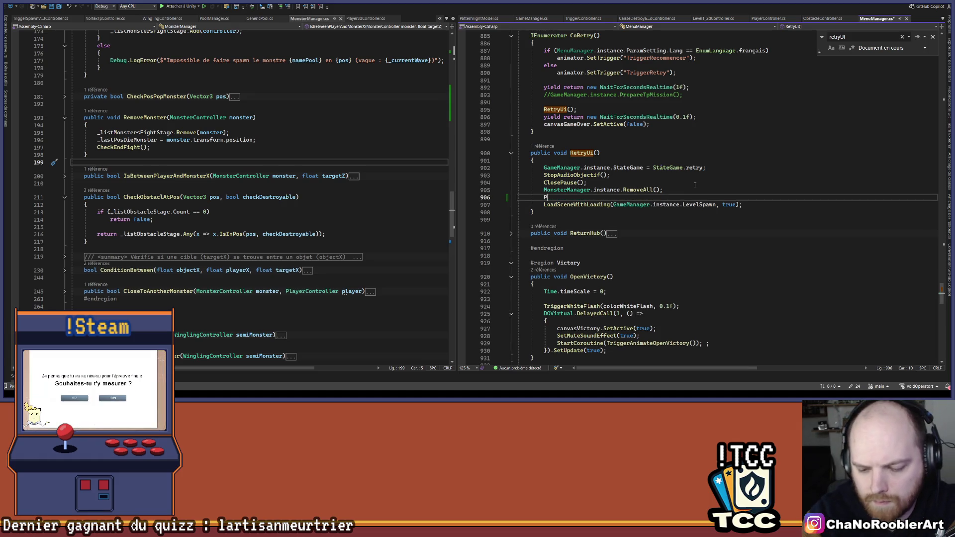
{"action": "type", "text": "lay"}
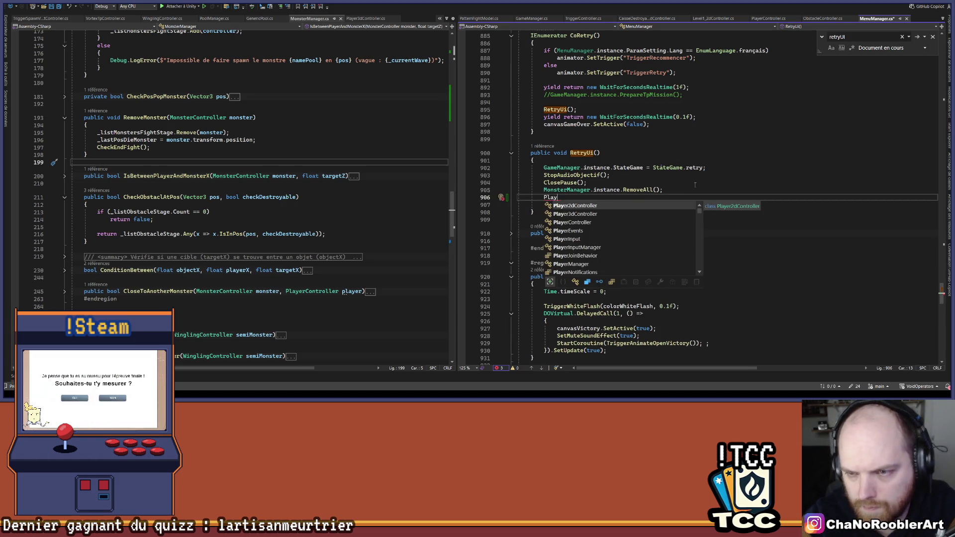
{"action": "type", "text": "erM"}
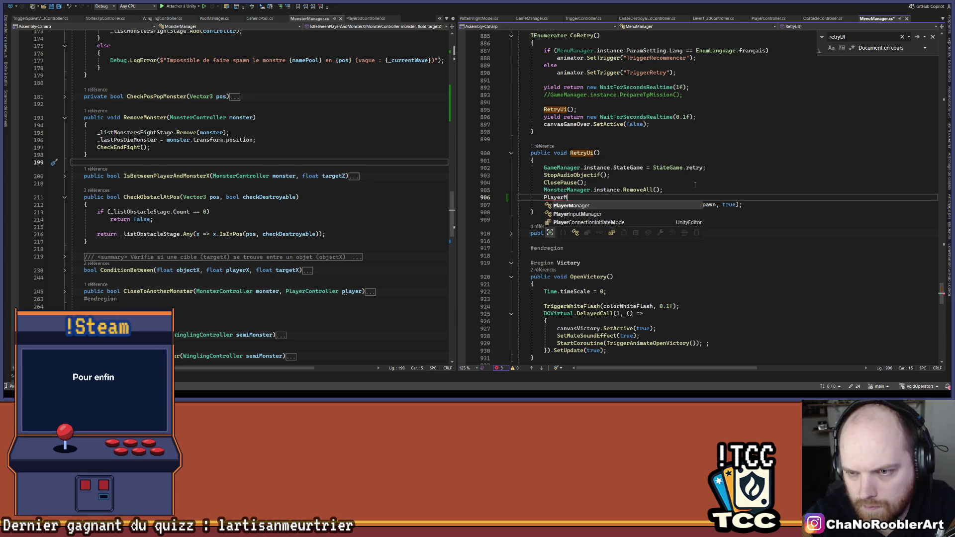
{"action": "type", "text": "anager.instance."}
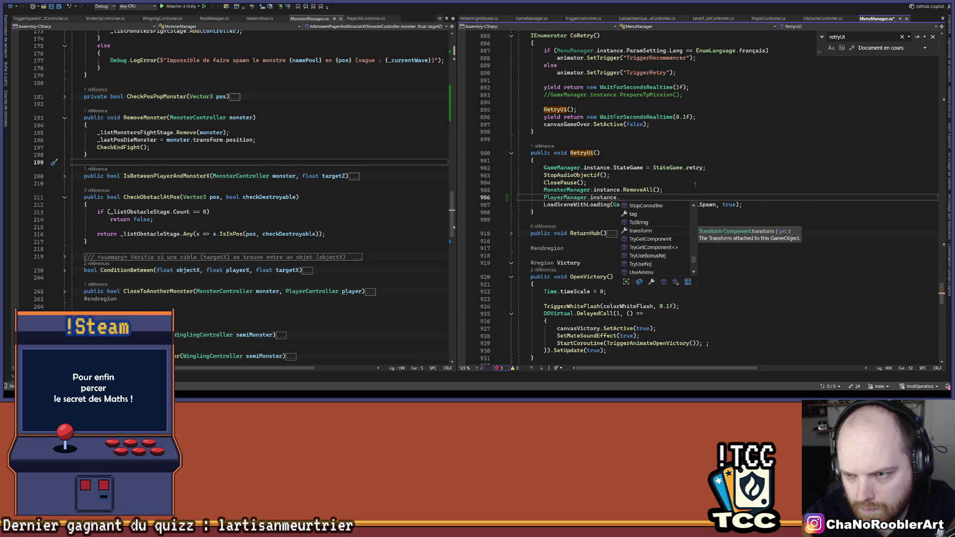
{"action": "type", "text": "Cl"}
{"action": "key", "text": "Tab"}
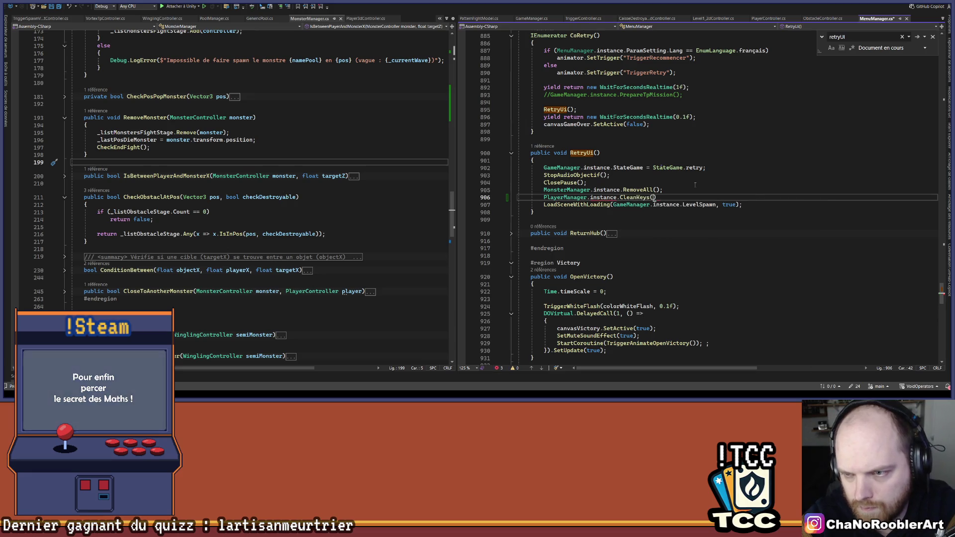
{"action": "type", "text": "();"}
{"action": "key", "text": "Left"}
{"action": "key", "text": "Left"}
{"action": "key", "text": "Left"}
{"action": "key", "text": "F12"}
{"action": "left_click", "coordinate": [131, 241]}
{"action": "left_click", "coordinate": [94, 251]}
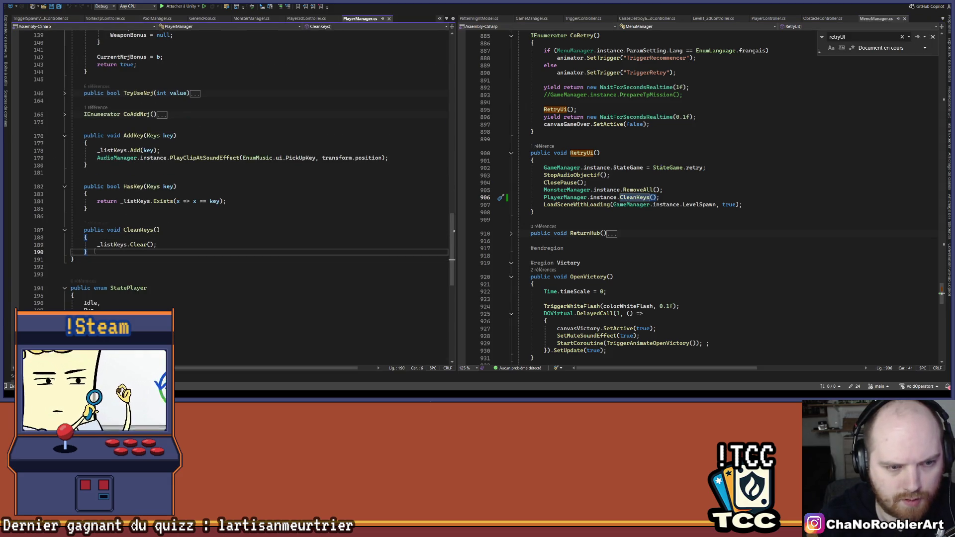
{"action": "left_click", "coordinate": [85, 217]}
{"action": "left_click", "coordinate": [535, 160]}
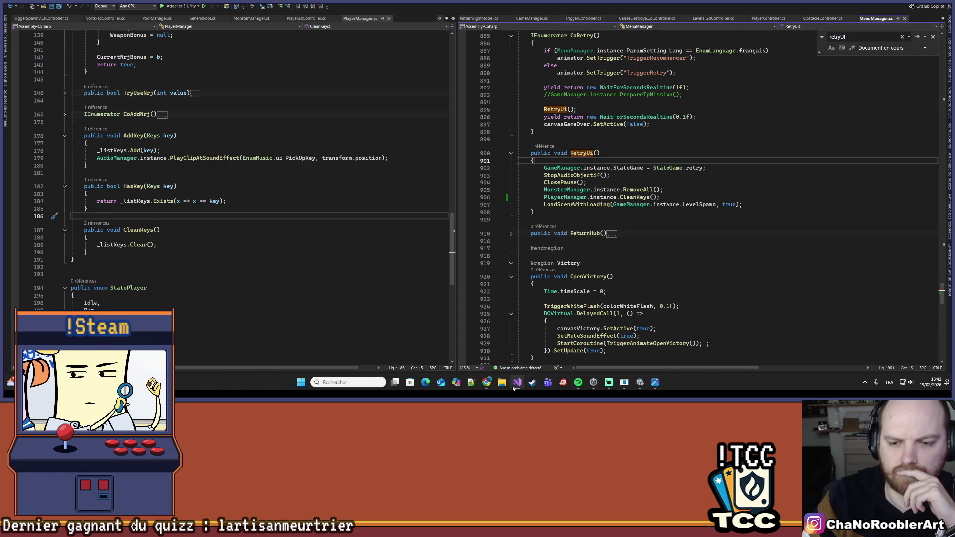
{"action": "left_click", "coordinate": [513, 386]}
{"action": "mouse_move", "coordinate": [403, 391]}
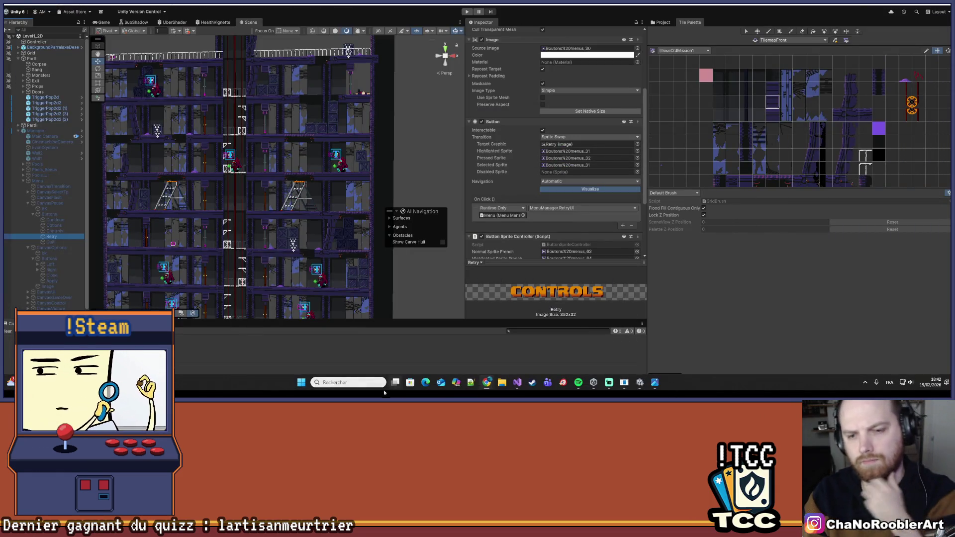
{"action": "left_click", "coordinate": [519, 383]}
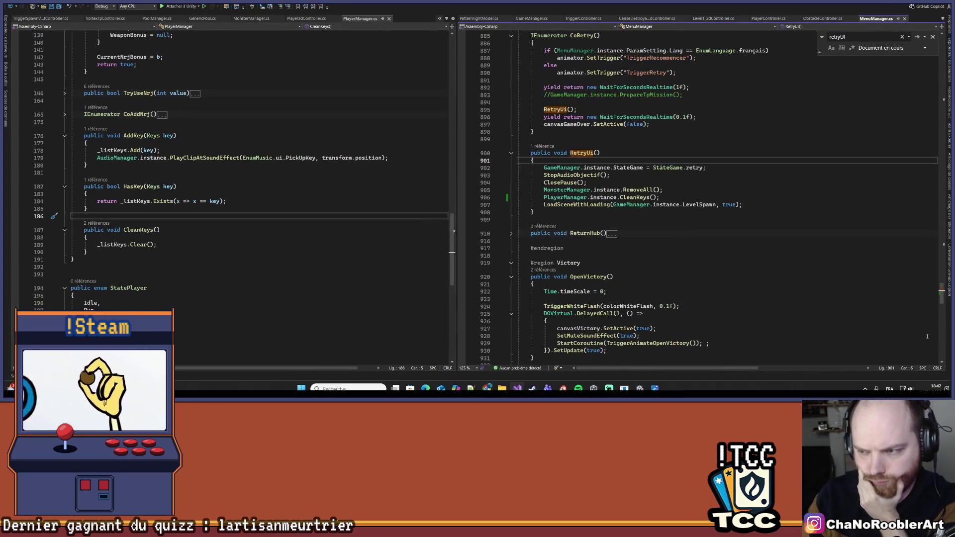
{"action": "left_click", "coordinate": [857, 386]}
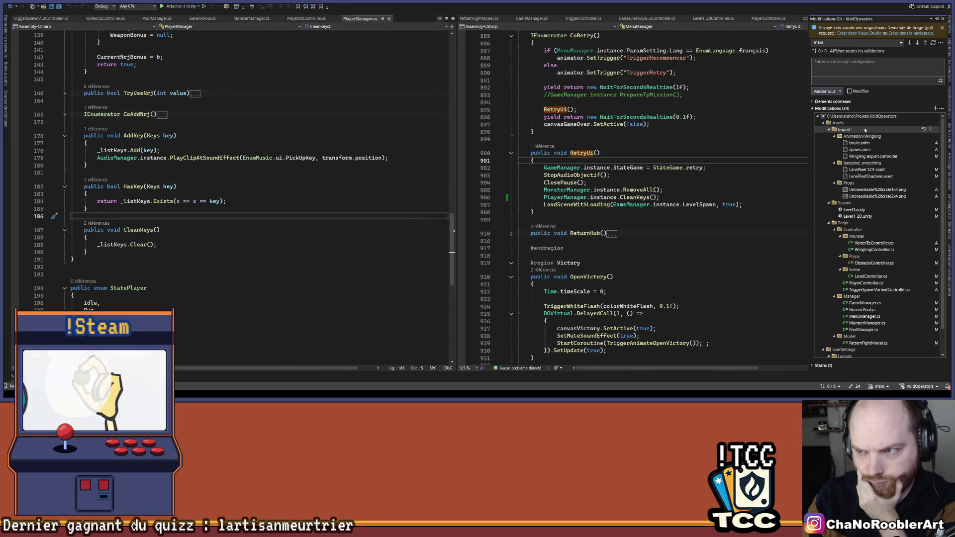
Step: Commit all 24 changed files with the message 'Vortex batling'
{"action": "scroll", "coordinate": [871, 157], "scroll_direction": "down", "scroll_amount": 2}
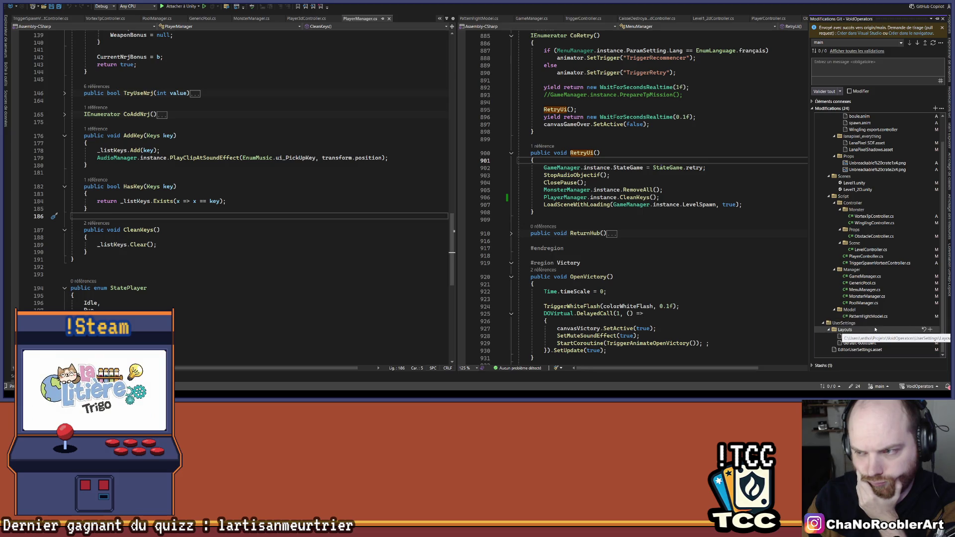
{"action": "scroll", "coordinate": [876, 329], "scroll_direction": "up", "scroll_amount": 2}
{"action": "left_click", "coordinate": [837, 74]}
{"action": "type", "text": "Trigg"}
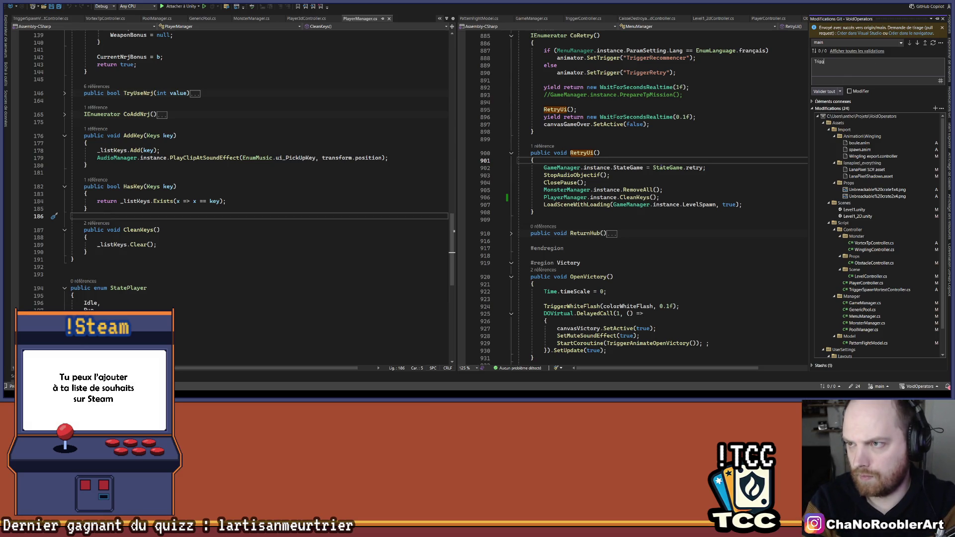
{"action": "key", "text": "BackSpace"}
{"action": "type", "text": "Vortex"}
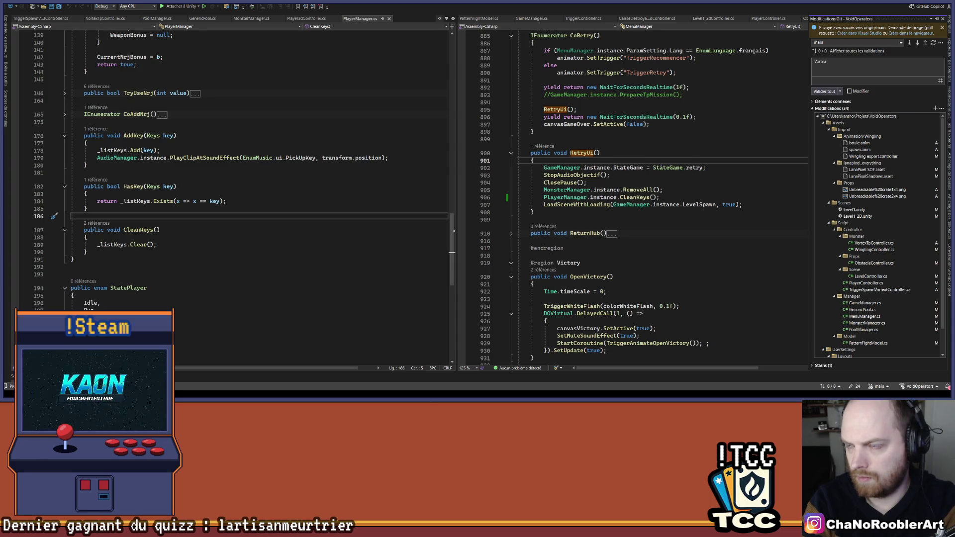
{"action": "type", "text": " bat"}
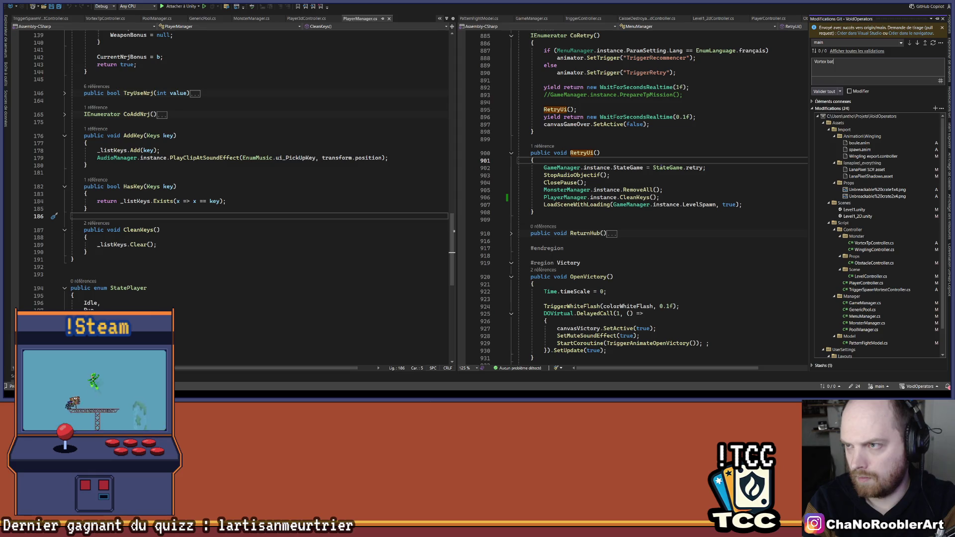
{"action": "type", "text": "ling"}
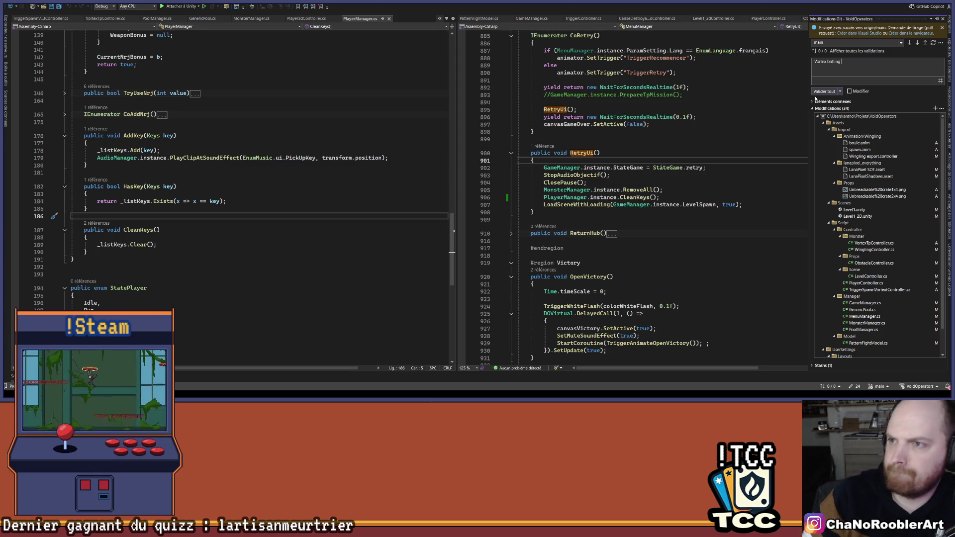
{"action": "left_click", "coordinate": [818, 93]}
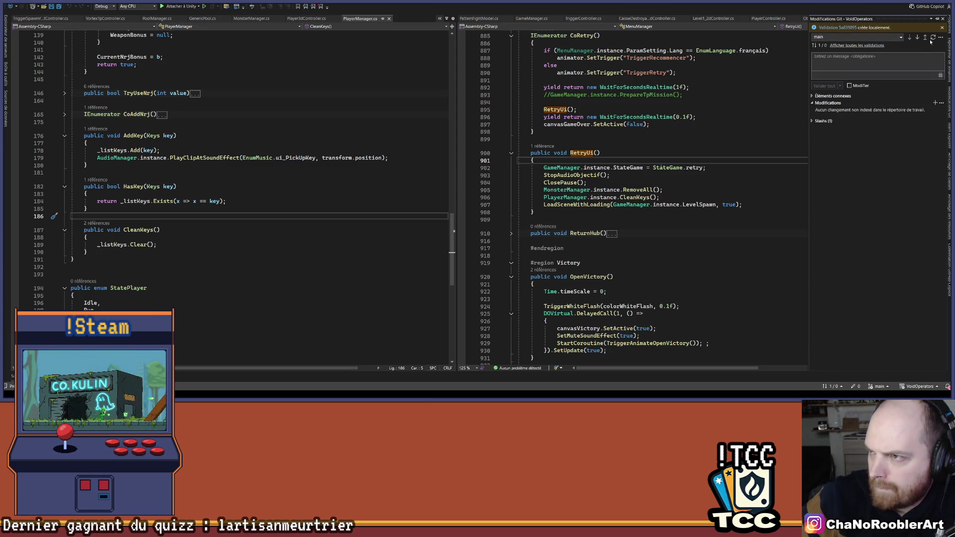
Step: Push the commit to origin/main and close the Git Changes panel
{"action": "left_click", "coordinate": [925, 39]}
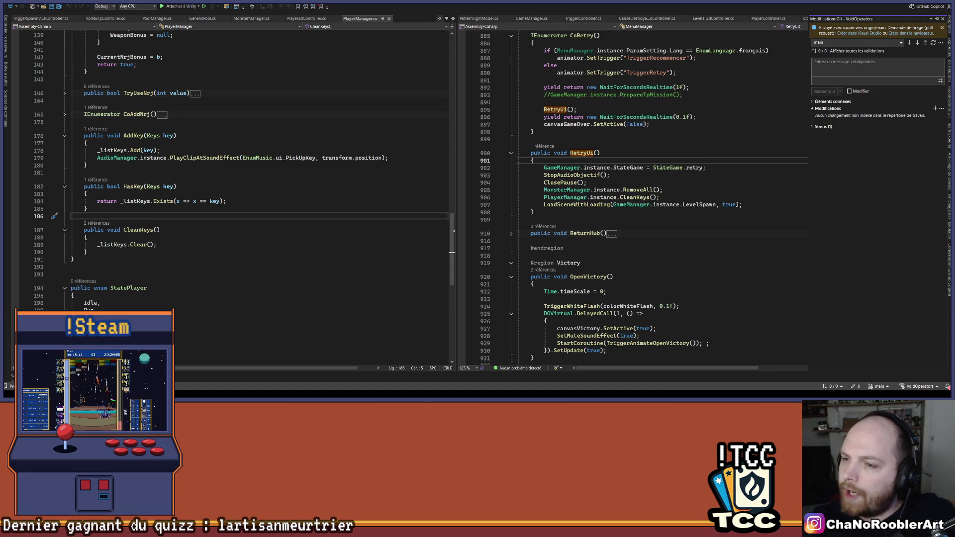
{"action": "key", "text": "Escape"}
{"action": "key", "text": "shift+Up"}
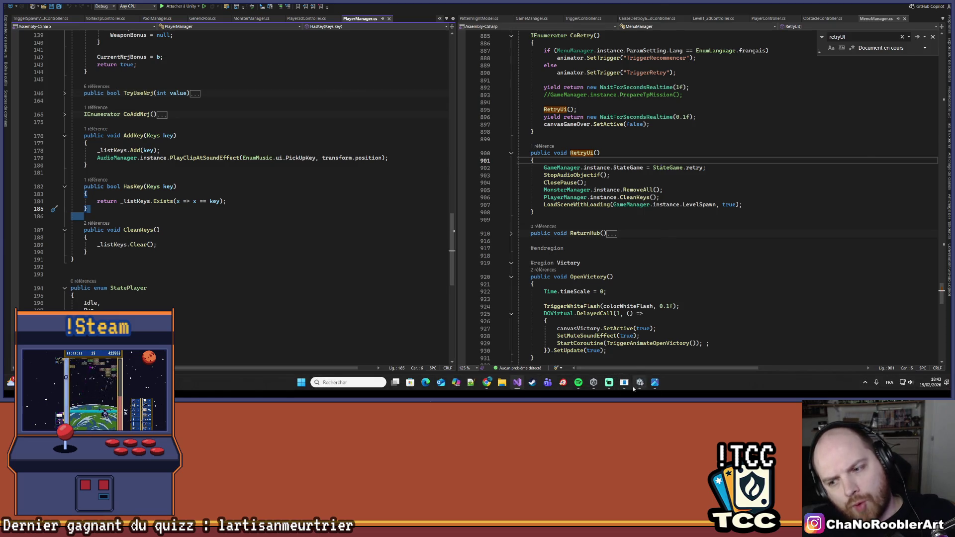
Step: Let Unity recompile the updated scripts, clear the Console, and return to Visual Studio
{"action": "left_click", "coordinate": [640, 382]}
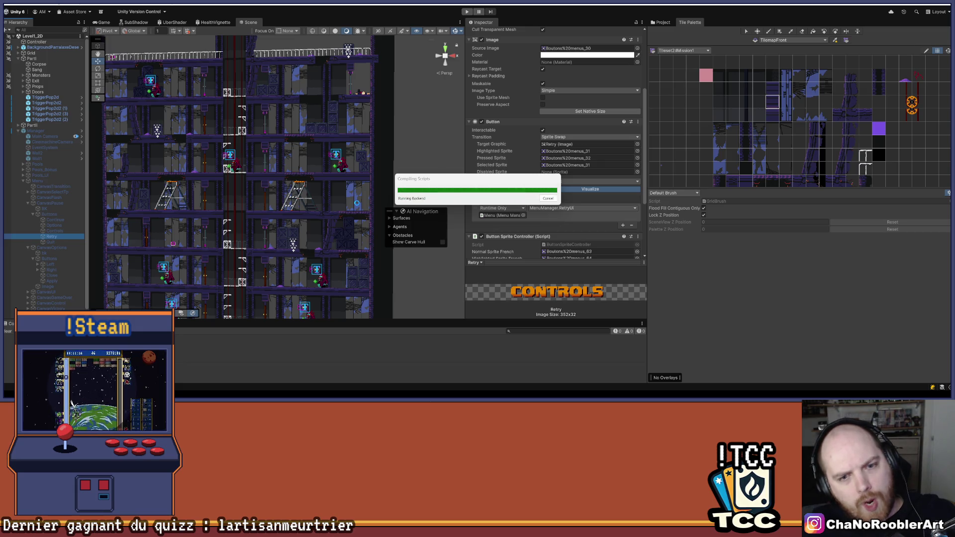
{"action": "mouse_move", "coordinate": [347, 393]}
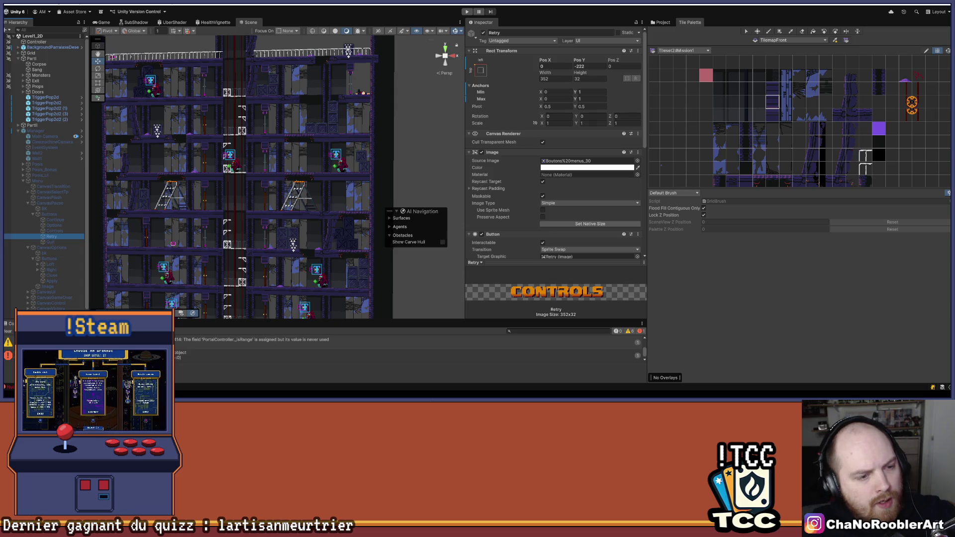
{"action": "left_click", "coordinate": [9, 331]}
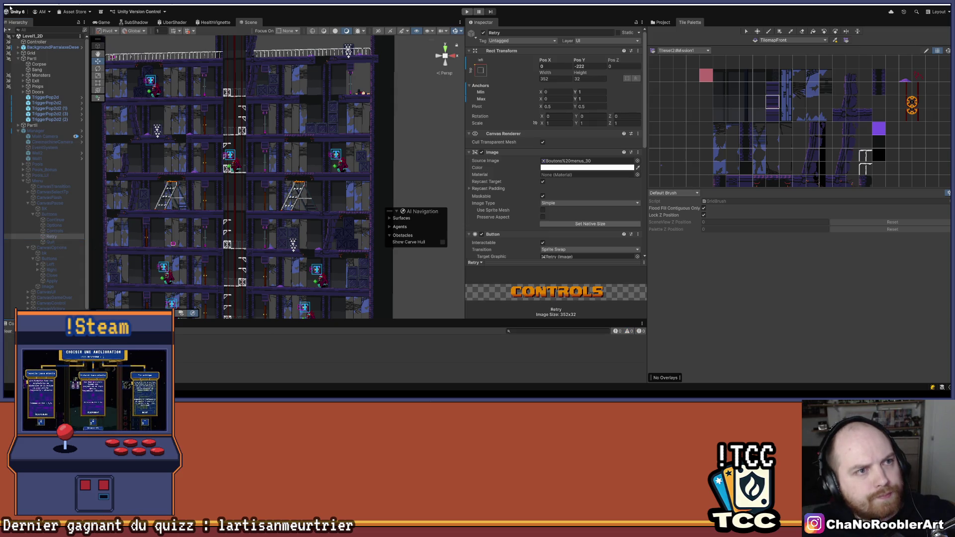
{"action": "left_click", "coordinate": [11, 9]}
{"action": "key", "text": "Escape"}
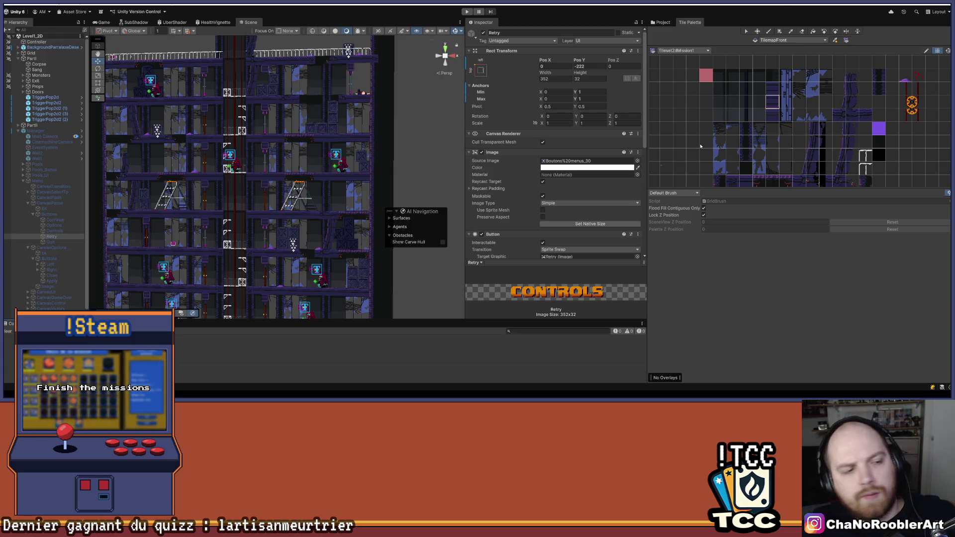
{"action": "key", "text": "alt+Tab"}
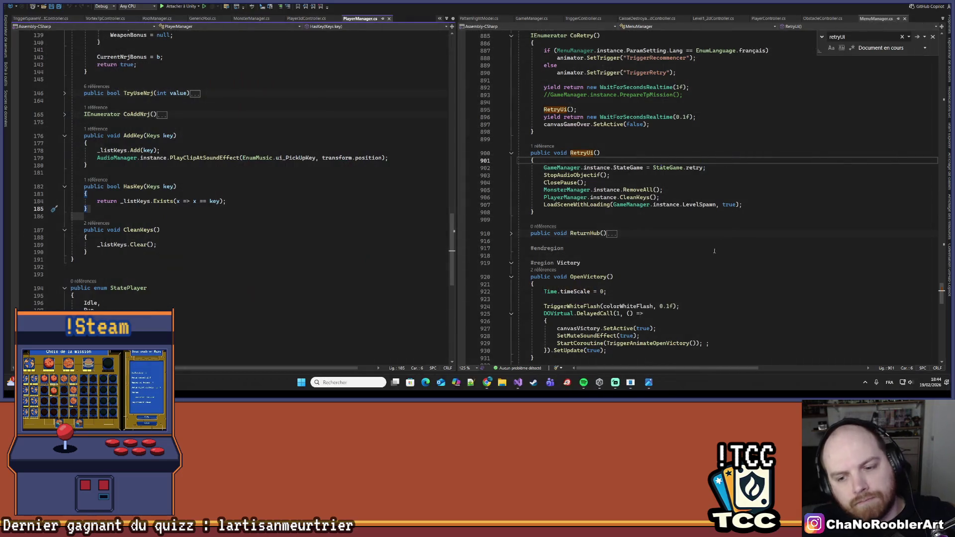
Step: Glance at Unity Hub and the Boutons menus.png image, then show the Windows desktop
{"action": "left_click", "coordinate": [601, 382]}
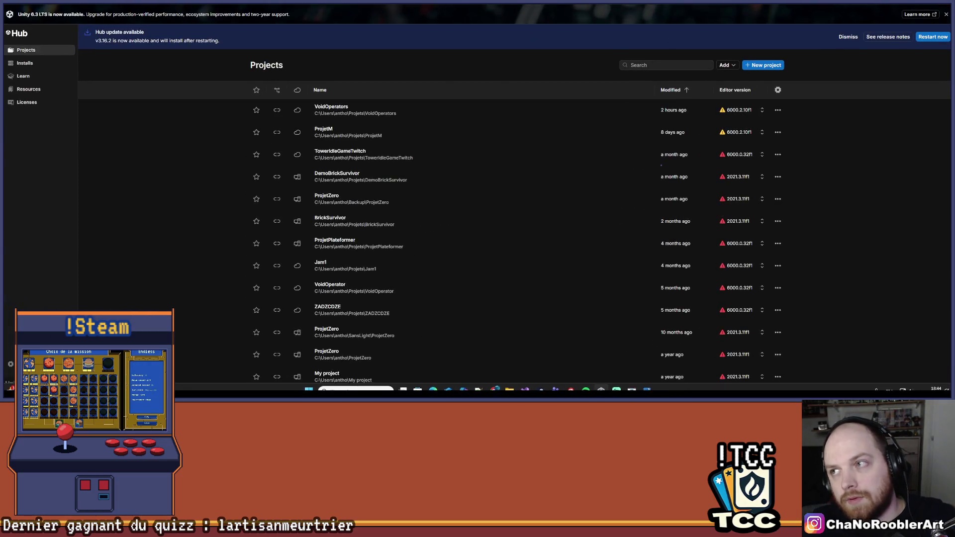
{"action": "left_click", "coordinate": [497, 382]}
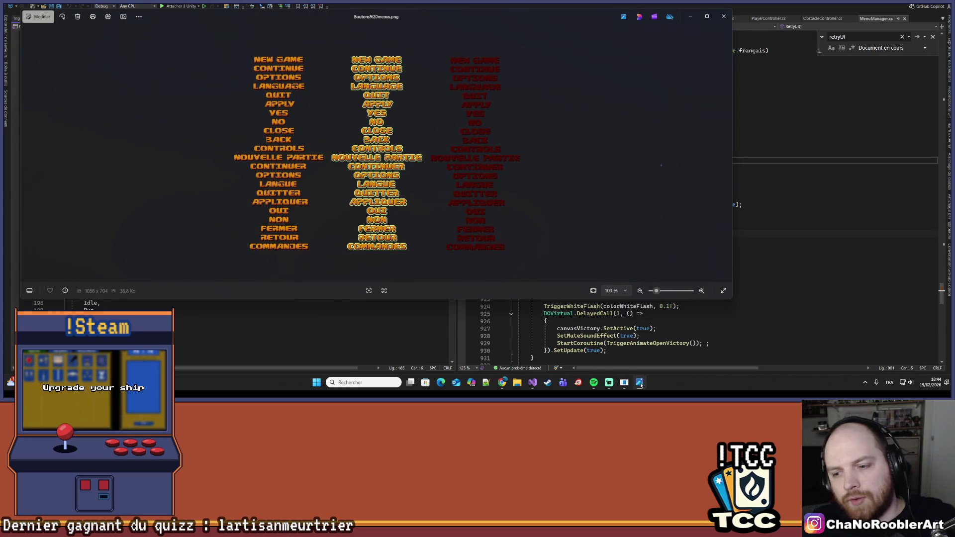
{"action": "left_click", "coordinate": [724, 17]}
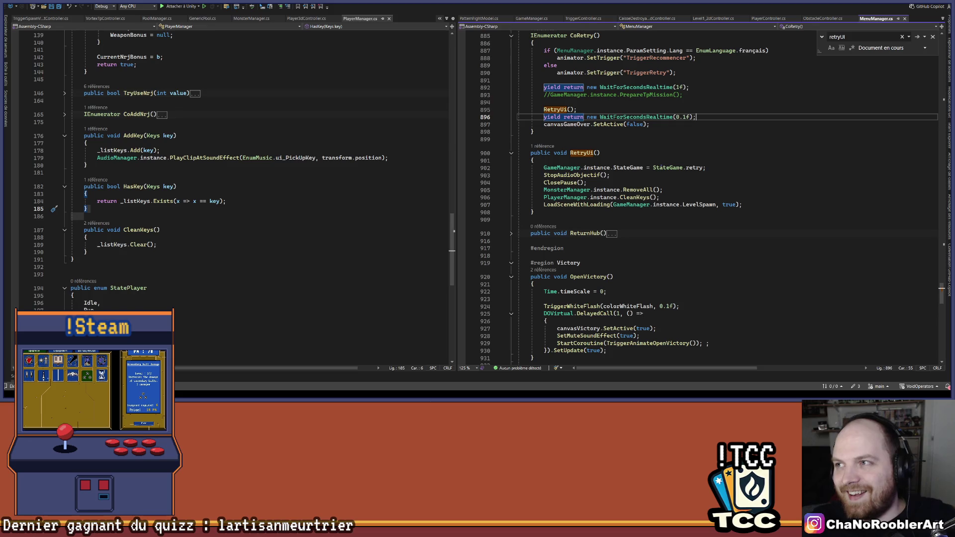
{"action": "key", "text": "super+d"}
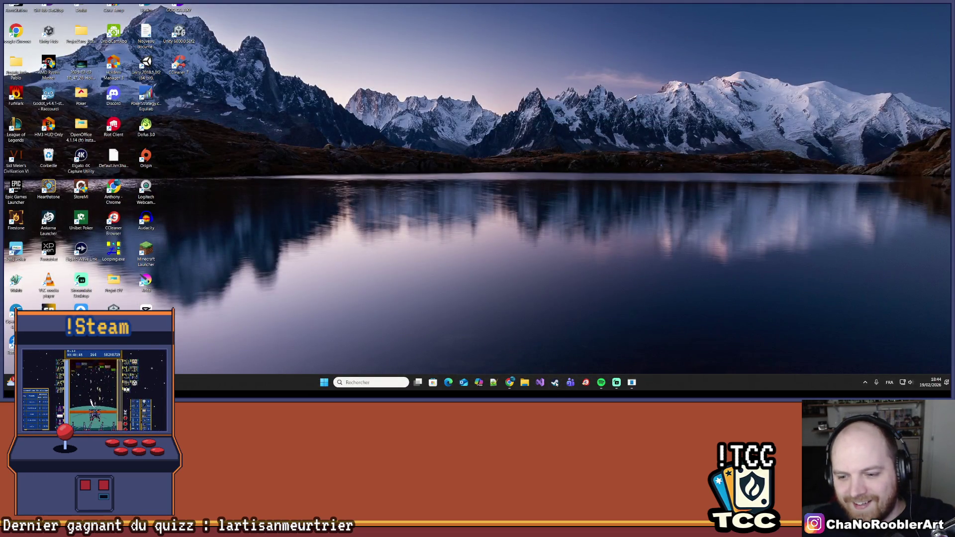
Step: Dismiss the Steam promo popup and open Mewgenics from Bibliothèque > Accueil
{"action": "left_click", "coordinate": [632, 382]}
{"action": "key", "text": "super+d"}
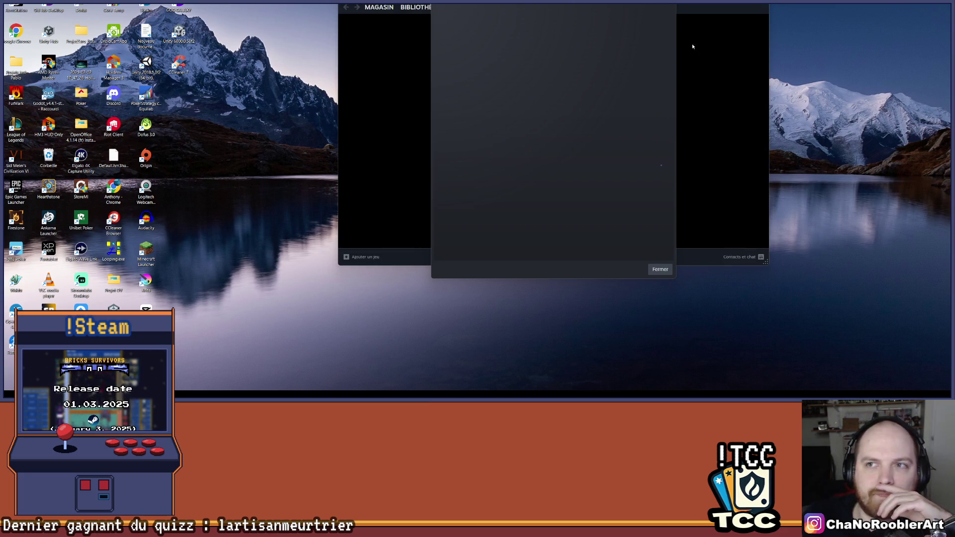
{"action": "left_click", "coordinate": [661, 270]}
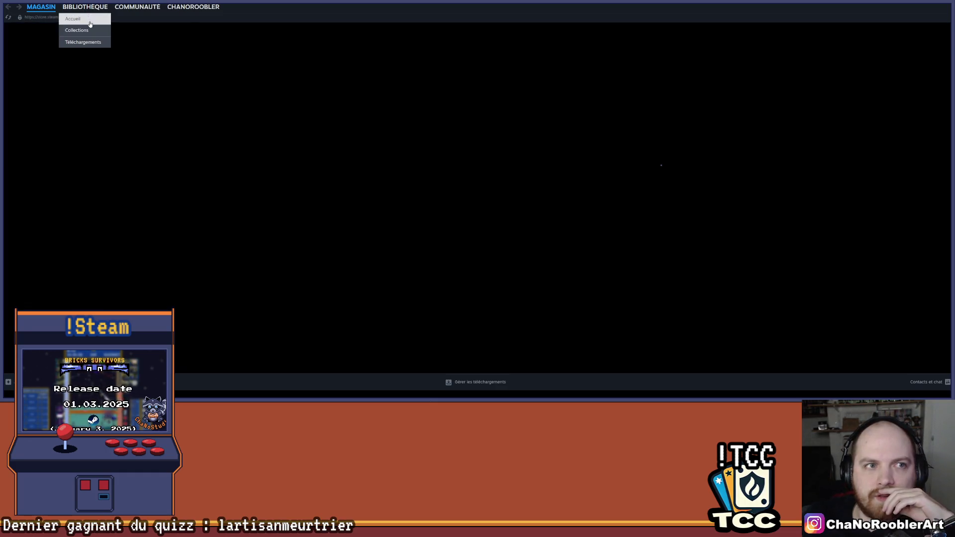
{"action": "left_click", "coordinate": [90, 23]}
{"action": "left_click", "coordinate": [266, 179]}
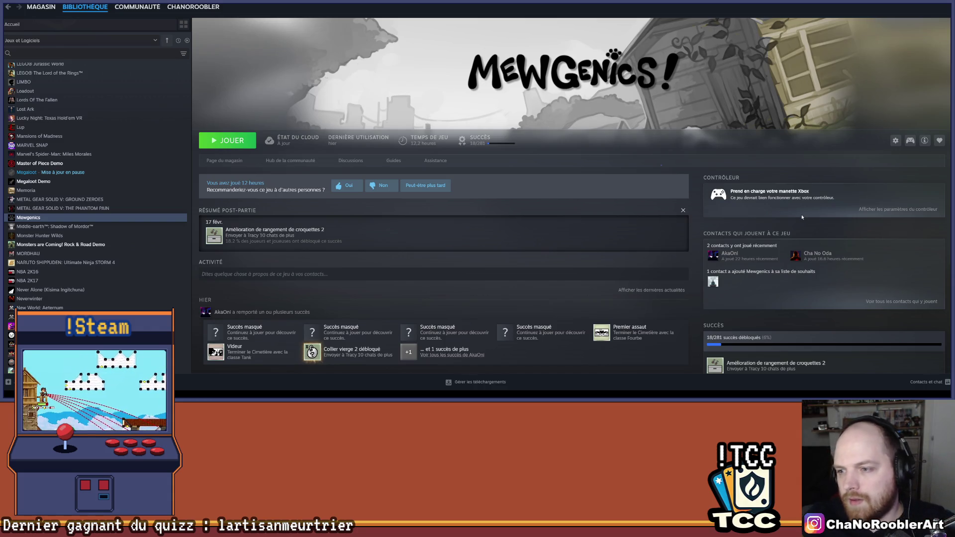
{"action": "scroll", "coordinate": [805, 247], "scroll_direction": "down", "scroll_amount": 3}
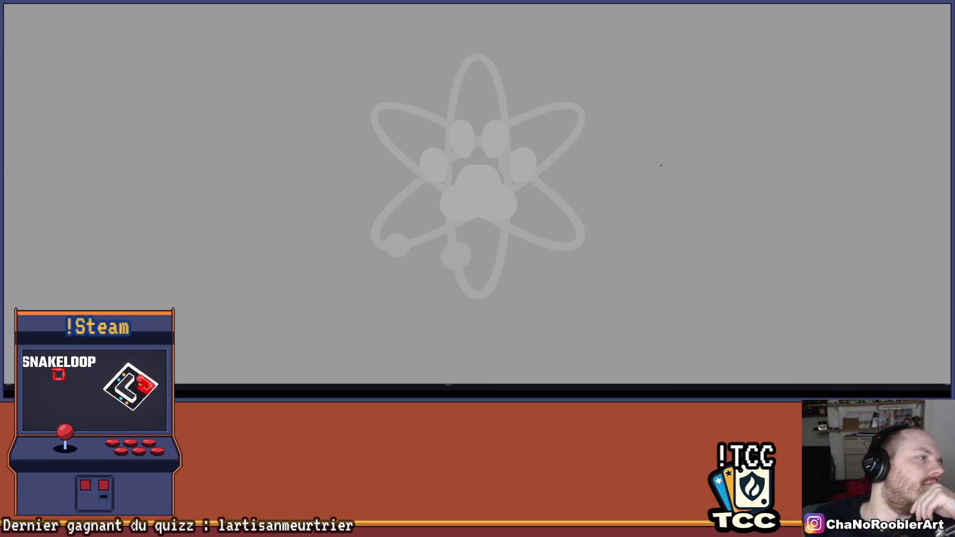
Step: Open and close the Start menu while Mewgenics loads to its title screen
{"action": "key", "text": "super"}
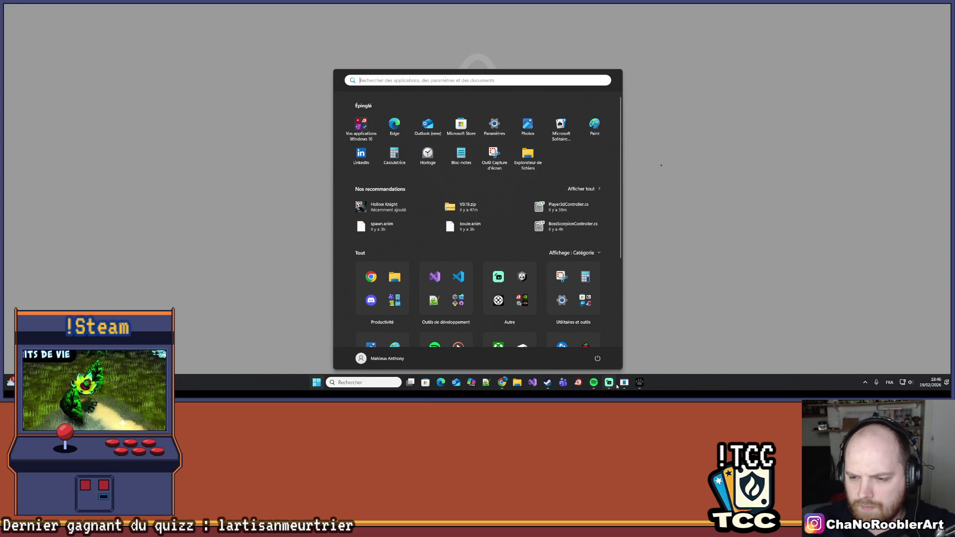
{"action": "mouse_move", "coordinate": [616, 386]}
{"action": "key", "text": "Escape"}
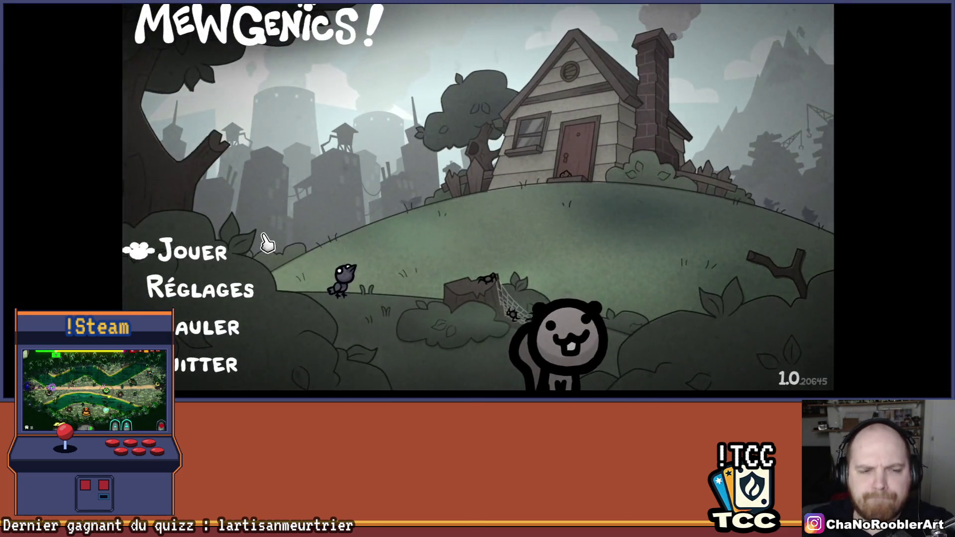
Step: Load the Les Grottes save and bring up the party's equipment screen
{"action": "left_click", "coordinate": [201, 252]}
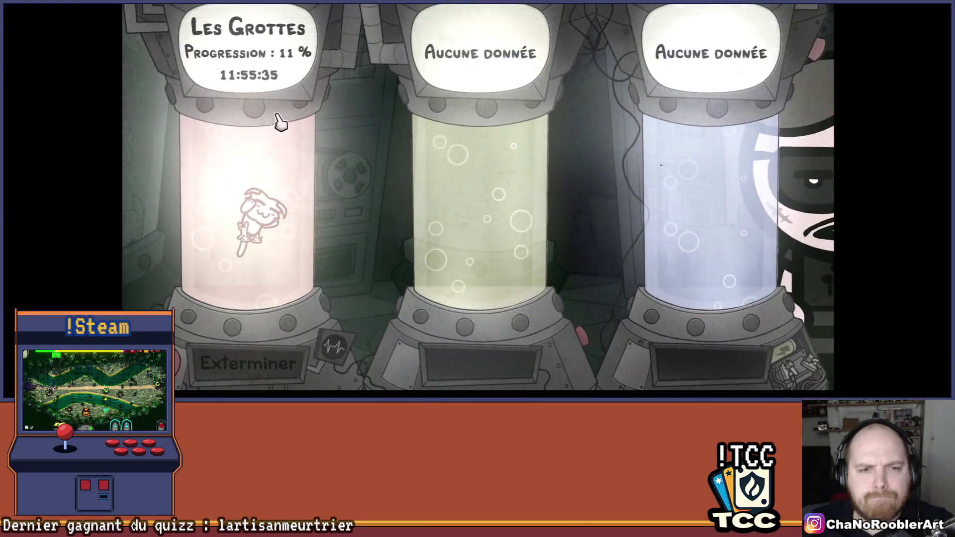
{"action": "left_click", "coordinate": [232, 182]}
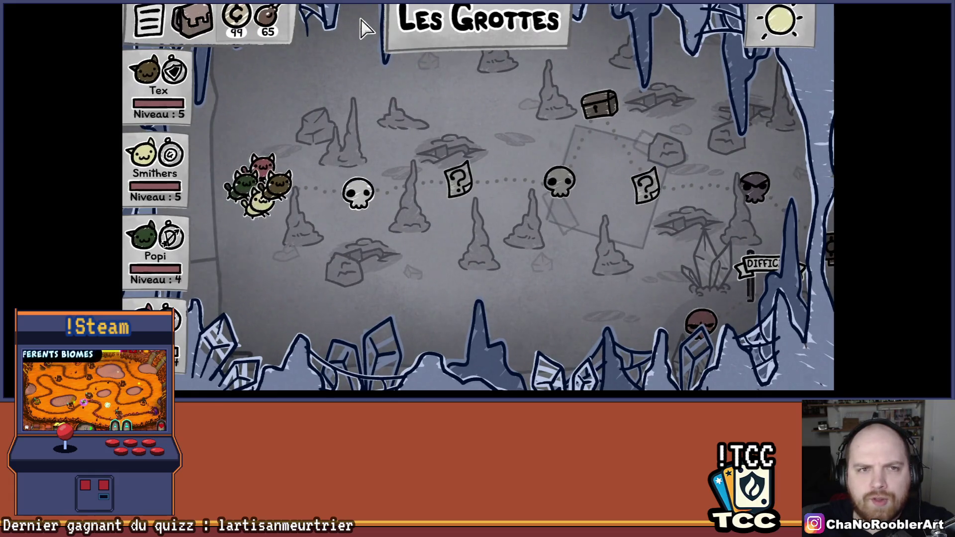
{"action": "key", "text": "i"}
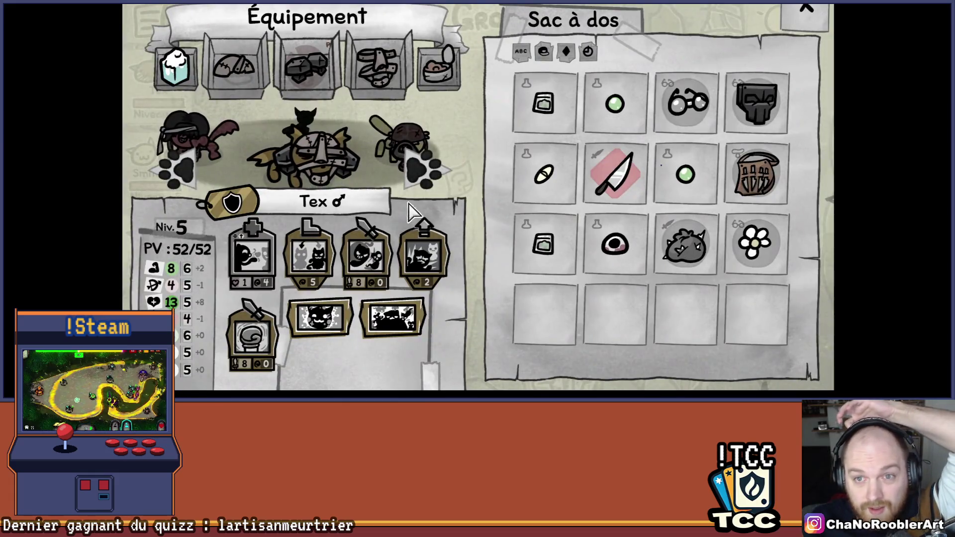
Step: Review each cat's loadout back to Tex, then return to the cave map
{"action": "left_click", "coordinate": [426, 172]}
{"action": "left_click", "coordinate": [425, 172]}
{"action": "left_click", "coordinate": [177, 171]}
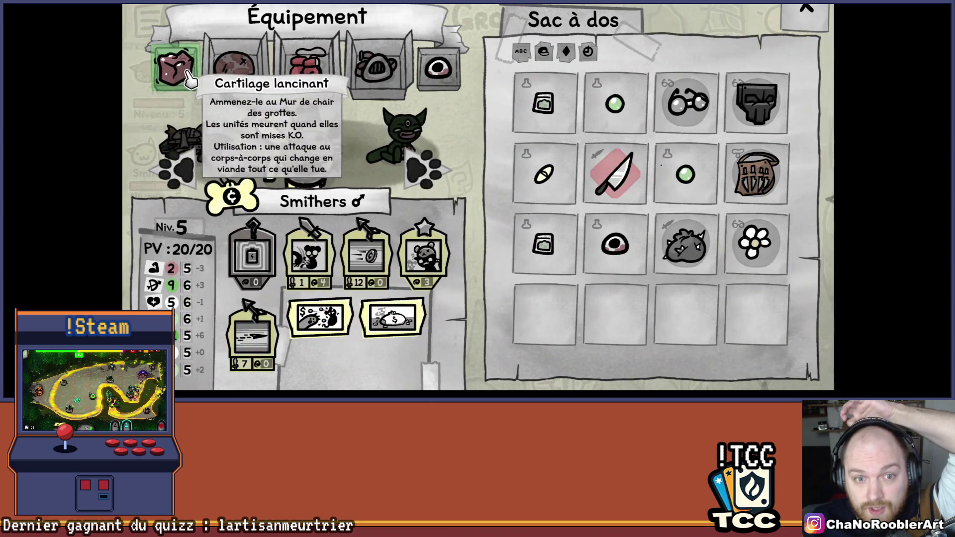
{"action": "left_click", "coordinate": [425, 174]}
{"action": "left_click", "coordinate": [426, 174]}
{"action": "left_click", "coordinate": [426, 174]}
{"action": "left_click", "coordinate": [426, 176]}
{"action": "left_click", "coordinate": [426, 177]}
{"action": "left_click", "coordinate": [426, 177]}
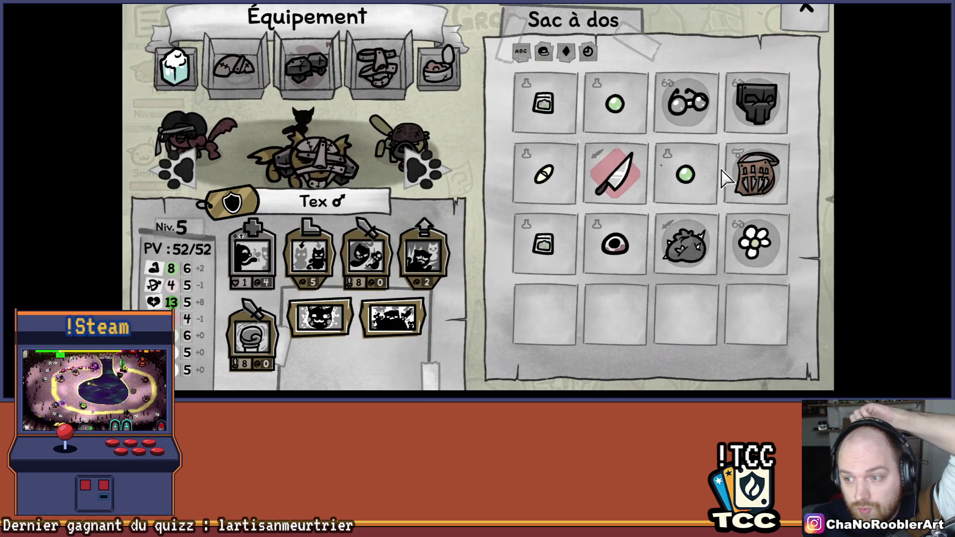
{"action": "left_click", "coordinate": [426, 175]}
{"action": "left_click", "coordinate": [425, 174]}
{"action": "left_click", "coordinate": [806, 9]}
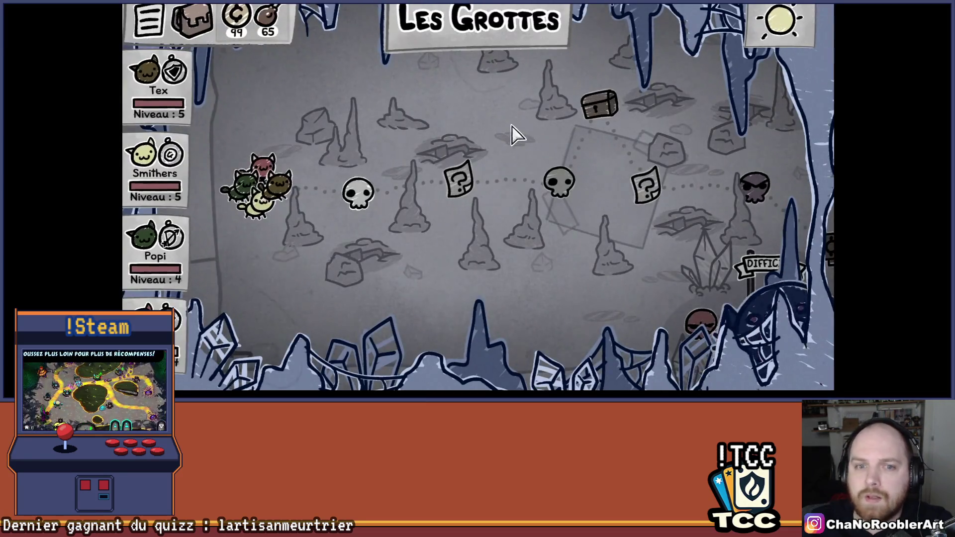
Step: Enter the first skull battle in Les Grottes and move Smithers next to the knight
{"action": "left_click", "coordinate": [358, 192]}
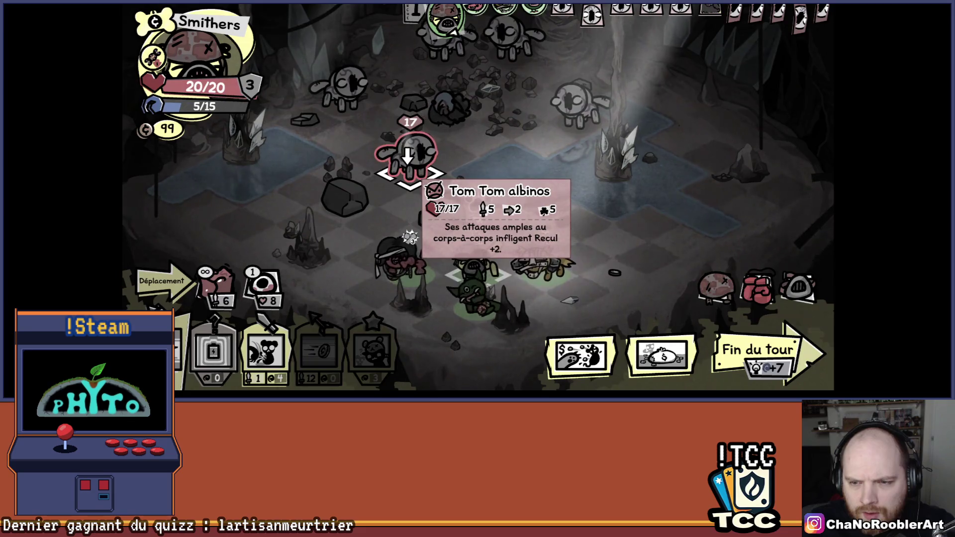
{"action": "left_click", "coordinate": [475, 278]}
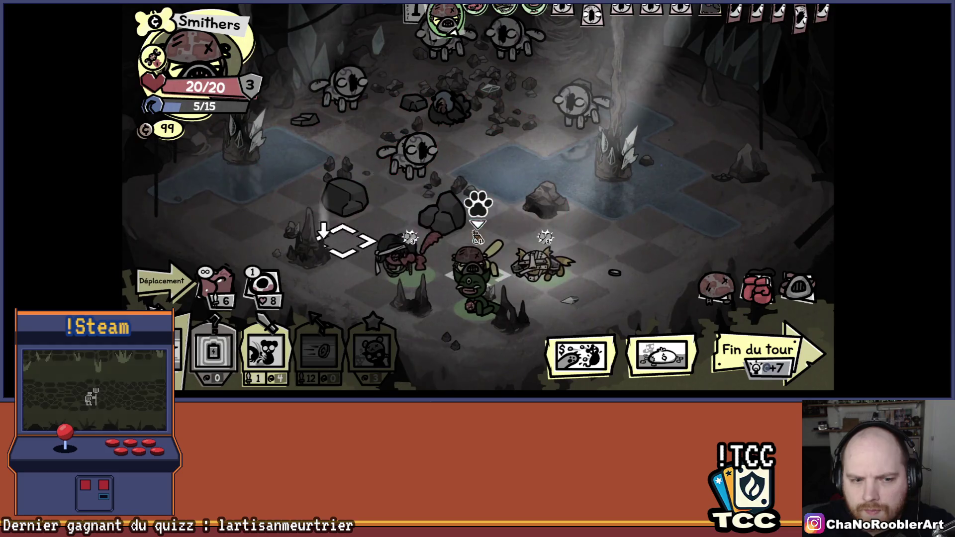
{"action": "left_click", "coordinate": [165, 296]}
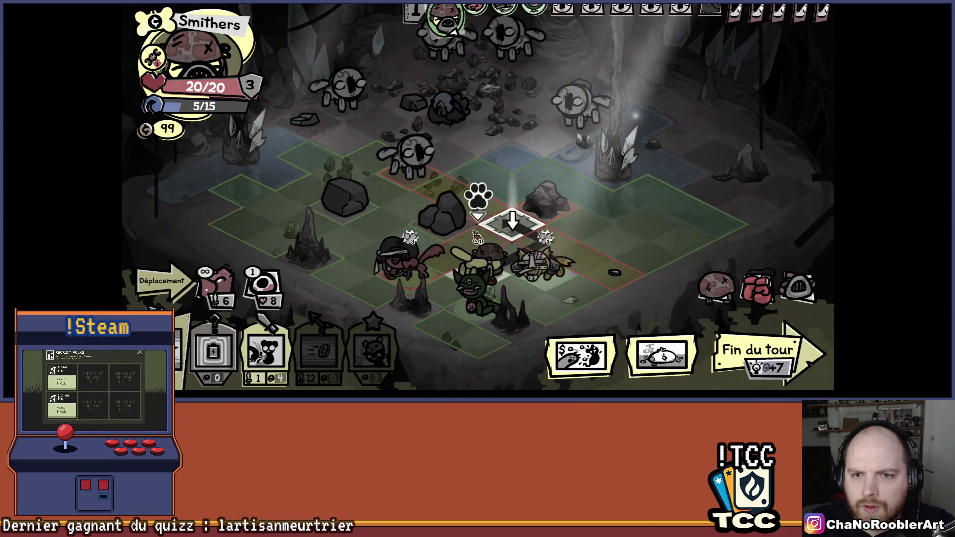
{"action": "left_click", "coordinate": [512, 223]}
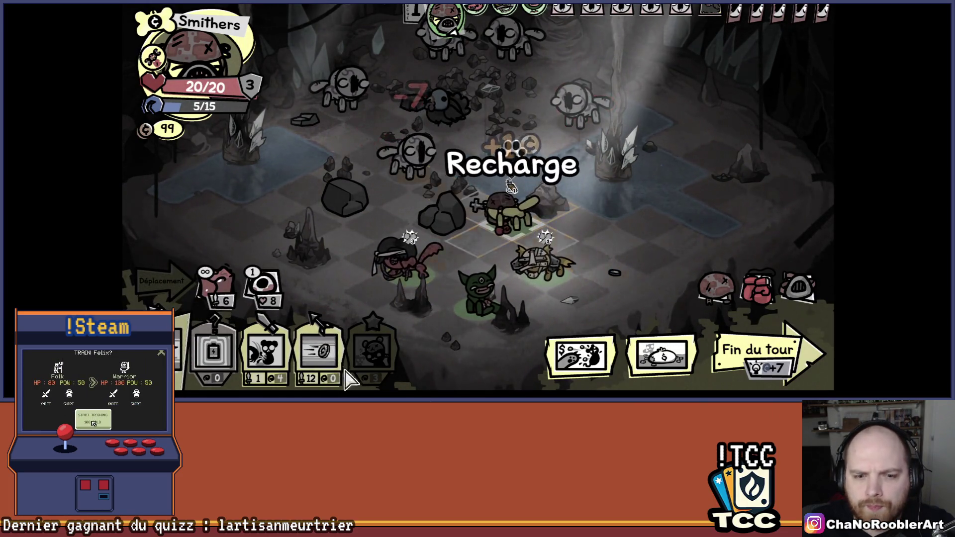
Step: Have Smithers throw a coin at the enemy, then end Smithers' turn
{"action": "left_click", "coordinate": [318, 351]}
{"action": "left_click", "coordinate": [512, 154]}
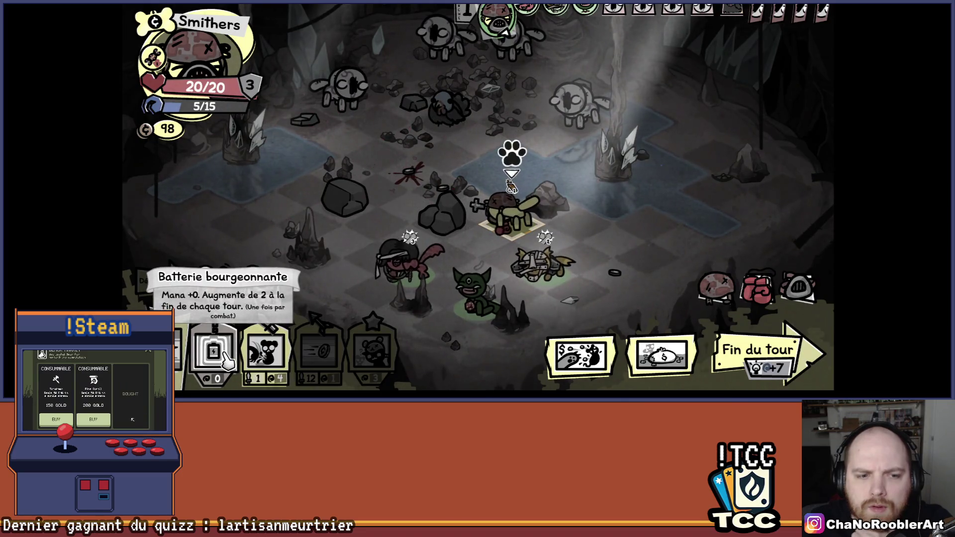
{"action": "left_click", "coordinate": [267, 350]}
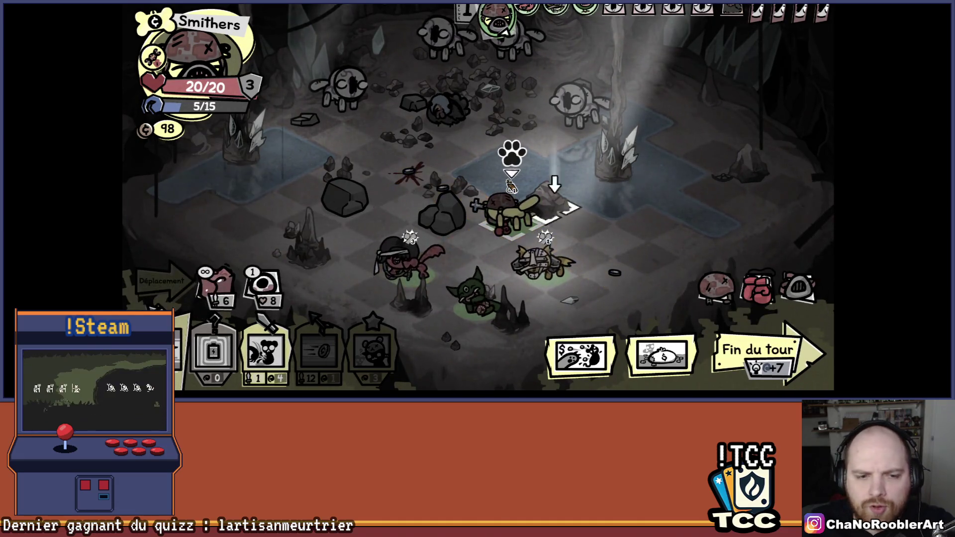
{"action": "left_click", "coordinate": [757, 348]}
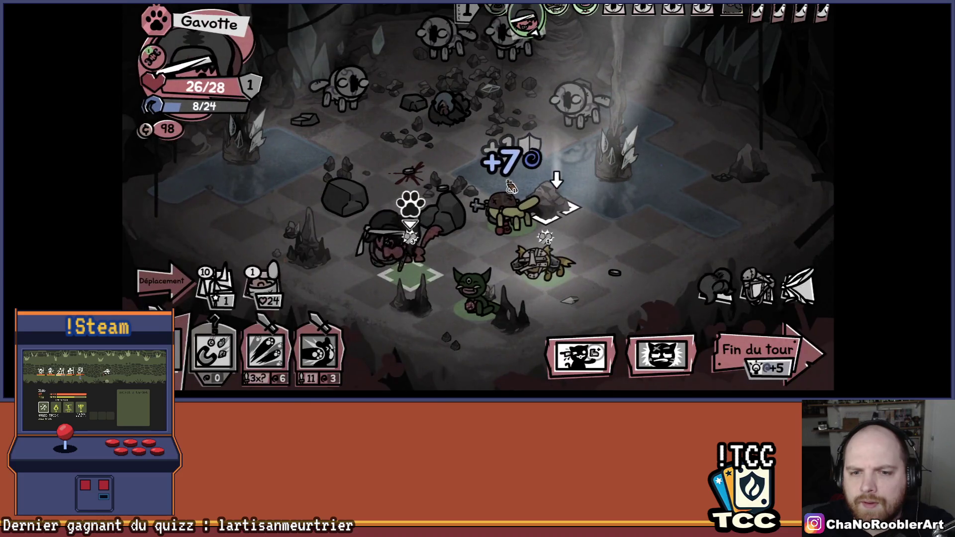
Step: Move Gavotte beside the stalagmite and end Gavotte's turn
{"action": "left_click", "coordinate": [162, 281]}
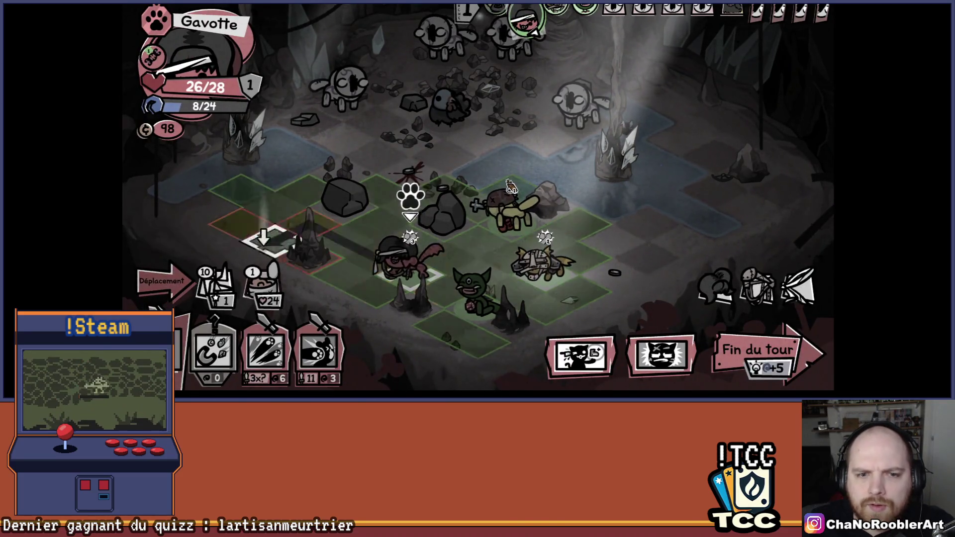
{"action": "mouse_move", "coordinate": [360, 106]}
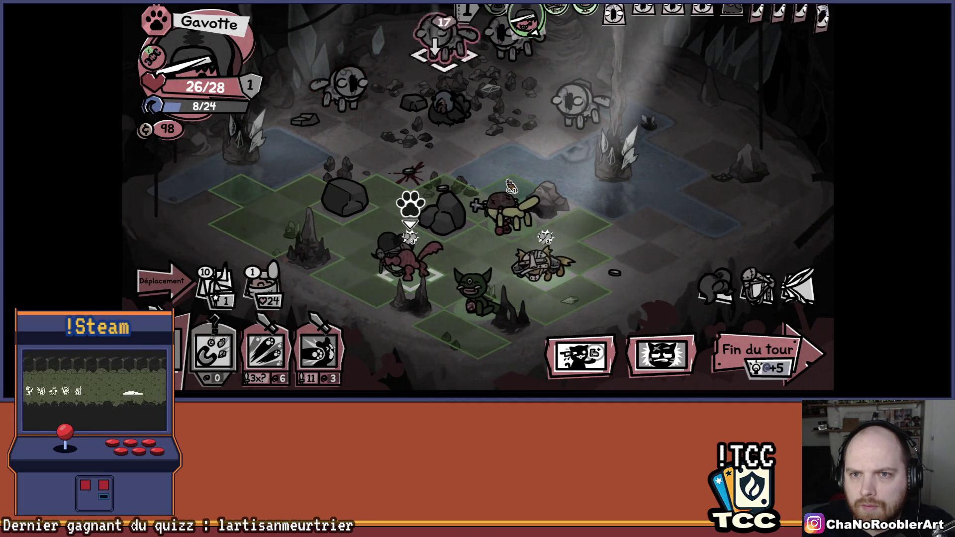
{"action": "right_click", "coordinate": [318, 219]}
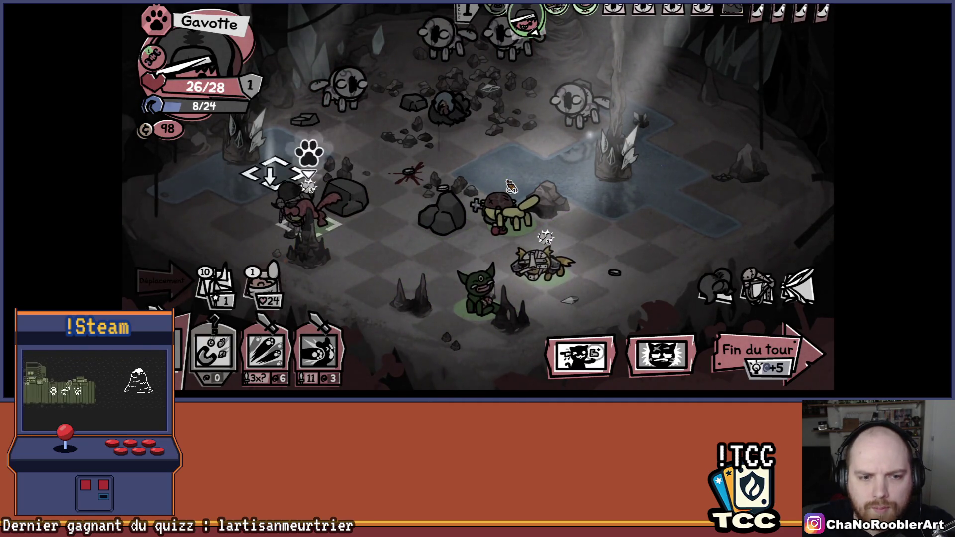
{"action": "left_click", "coordinate": [756, 351]}
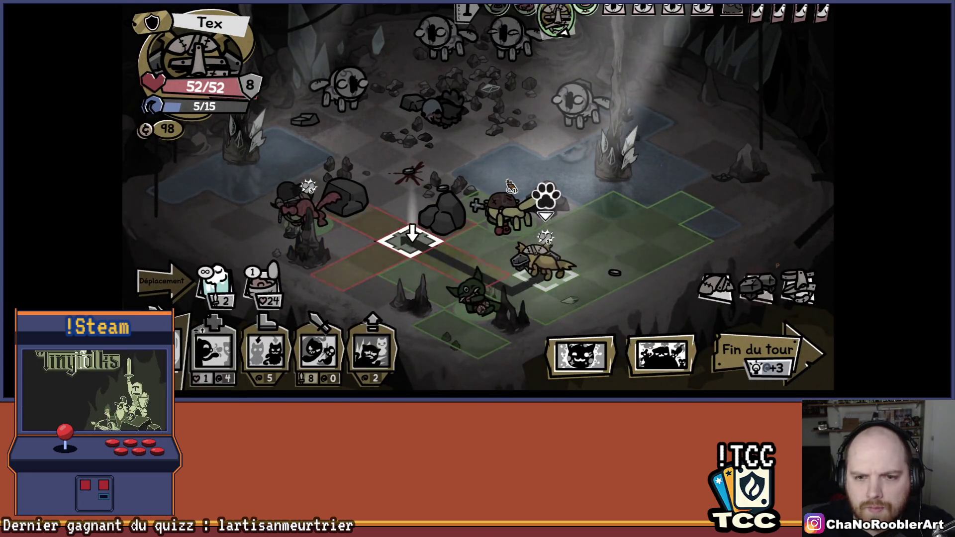
Step: Move Tex next to the rock, use Garde du corps, and end Tex's turn
{"action": "left_click", "coordinate": [412, 238]}
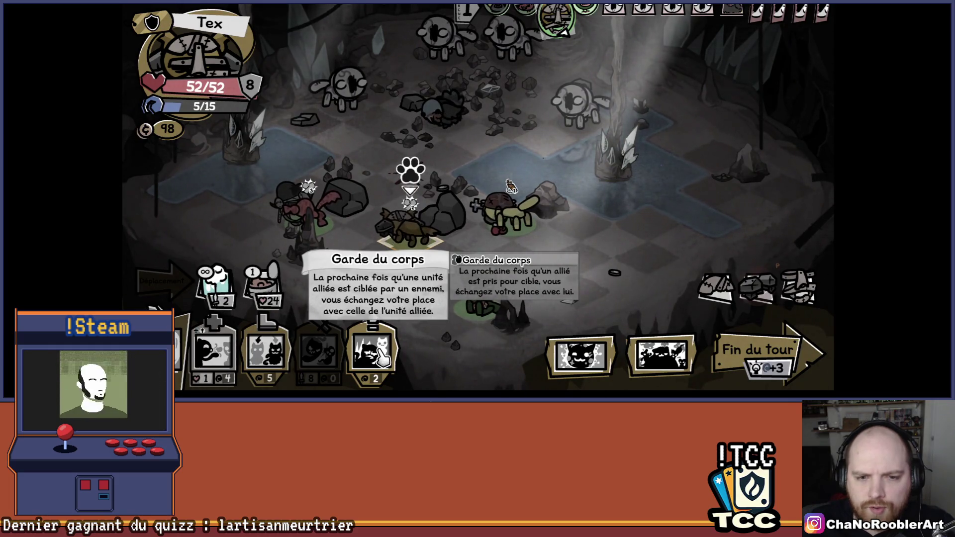
{"action": "left_click", "coordinate": [381, 355]}
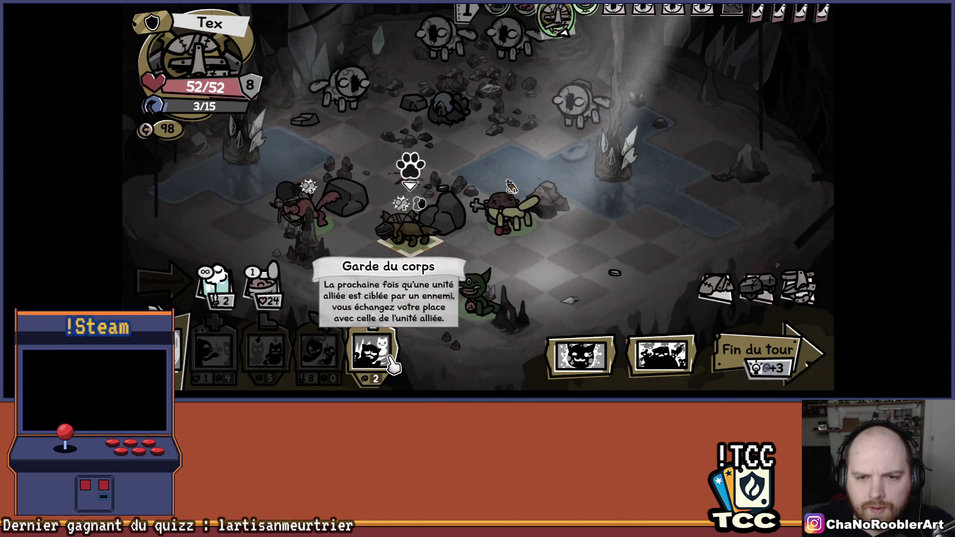
{"action": "left_click", "coordinate": [466, 279]}
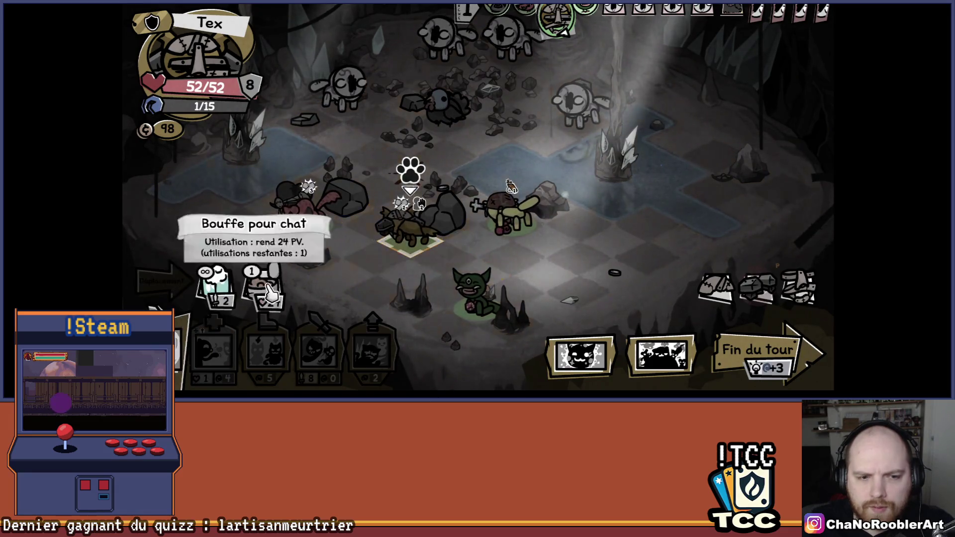
{"action": "left_click", "coordinate": [724, 345]}
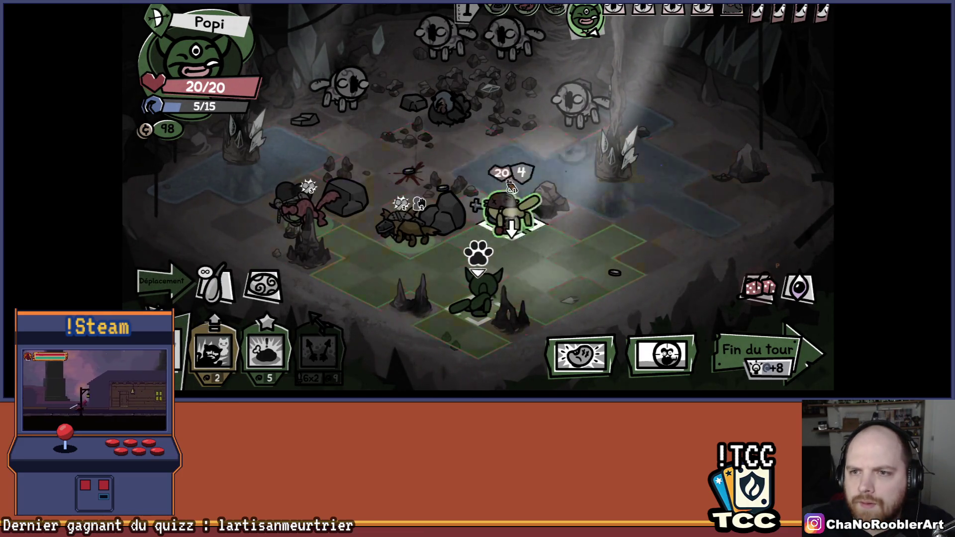
Step: Cancel Popi's Double tir, move Popi right beside the water, and end the turn
{"action": "left_click", "coordinate": [318, 350]}
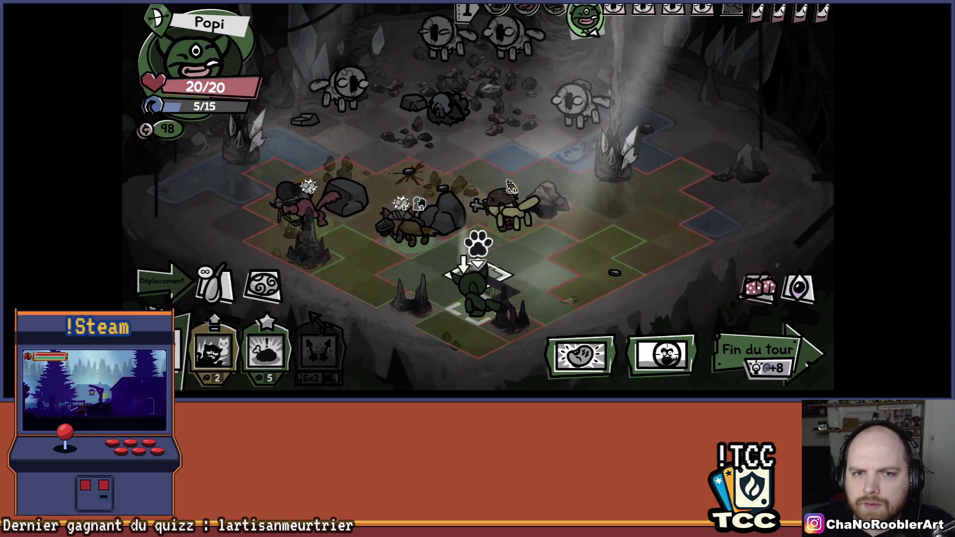
{"action": "left_click", "coordinate": [661, 354]}
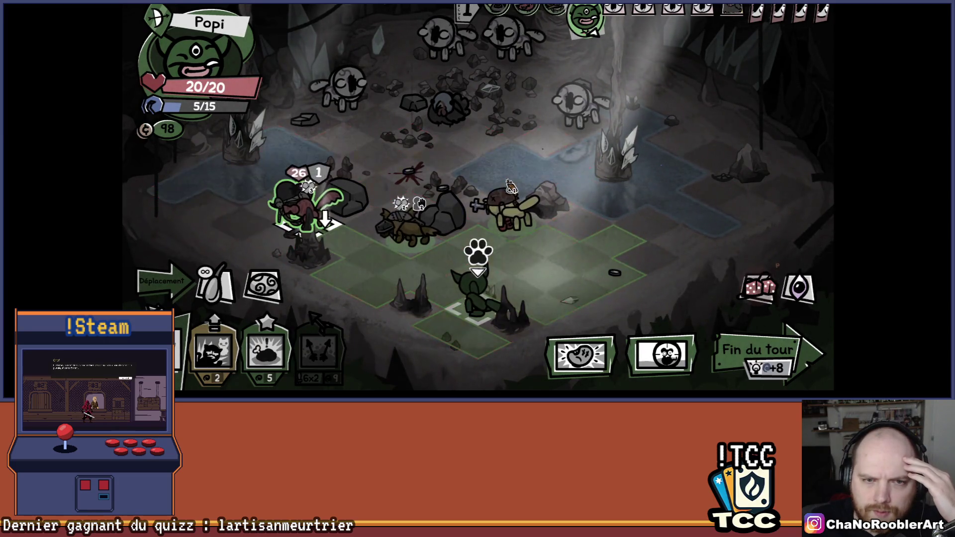
{"action": "right_click", "coordinate": [640, 256]}
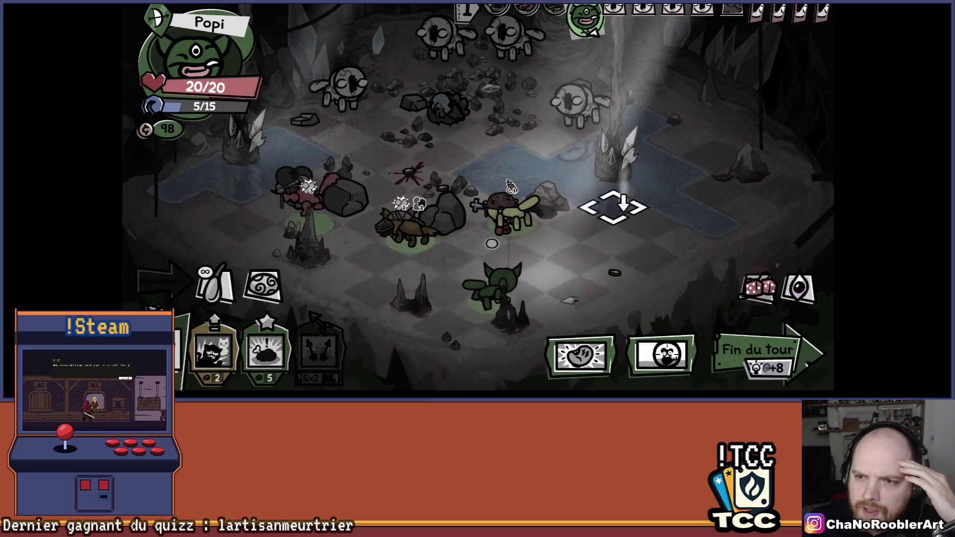
{"action": "left_click", "coordinate": [618, 213]}
{"action": "left_click", "coordinate": [736, 343]}
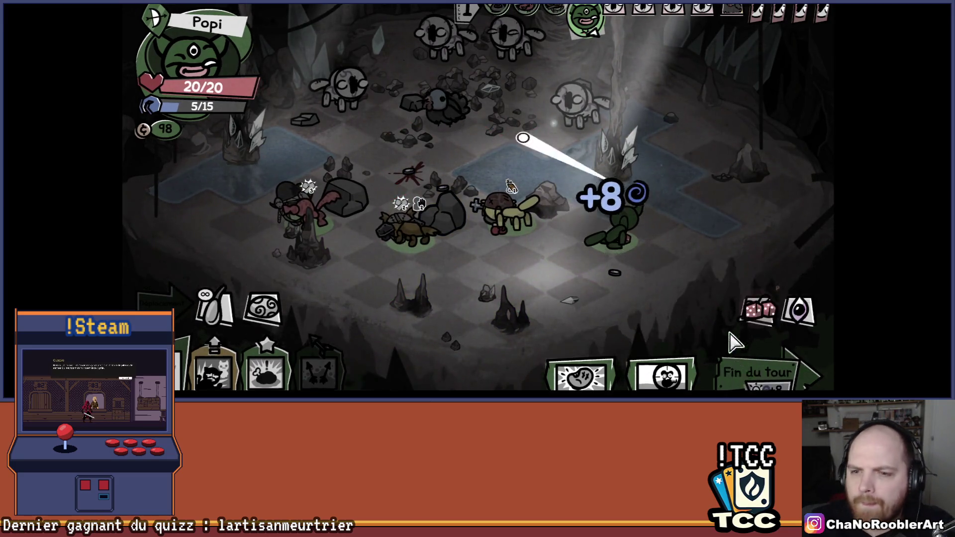